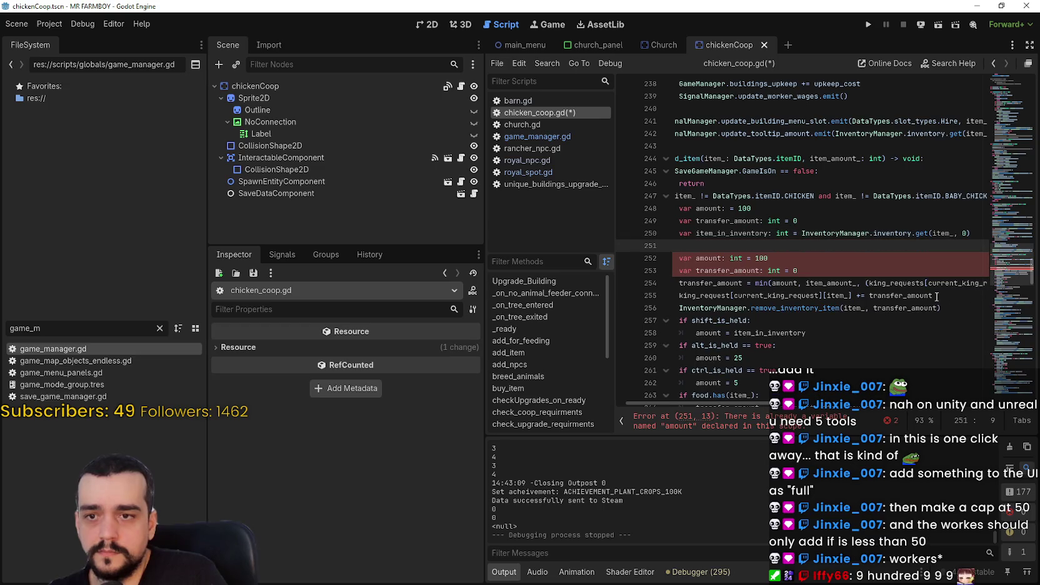
Insert a blank line and comment out the old transfer_amount and amount declarations on lines 249 and 248.
{"action": "left_click", "coordinate": [942, 309]}
{"action": "key", "text": "Return"}
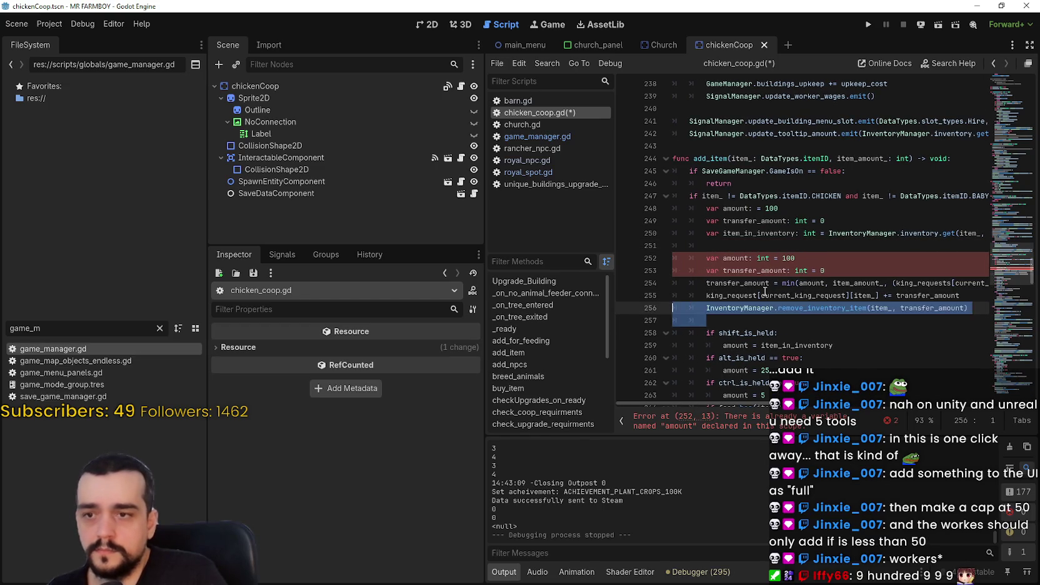
{"action": "left_click", "coordinate": [749, 285]}
{"action": "double_click", "coordinate": [750, 285]}
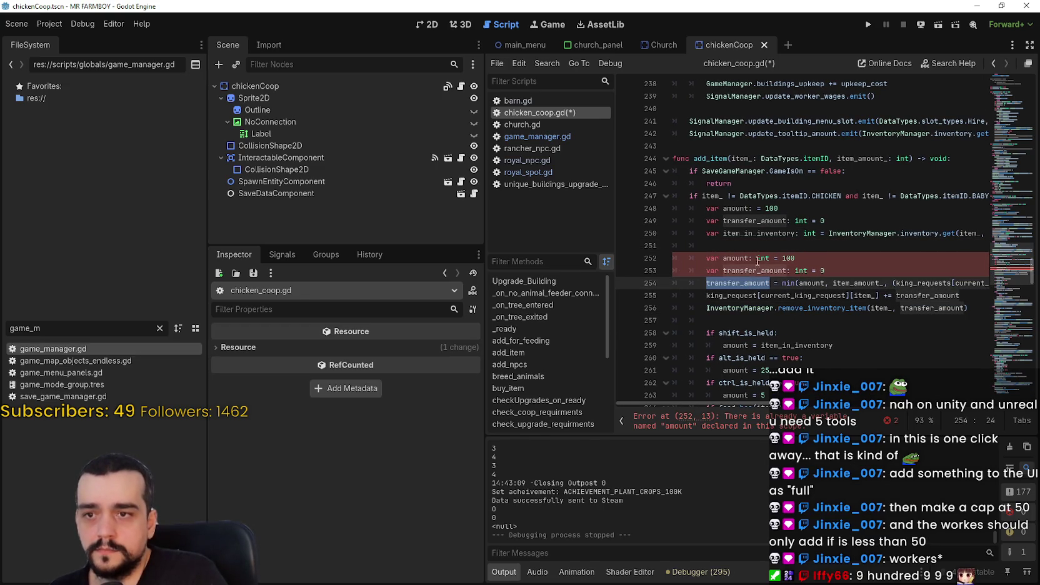
{"action": "left_click", "coordinate": [706, 222]}
{"action": "key", "text": "ctrl+k"}
{"action": "key", "text": "Up"}
{"action": "key", "text": "ctrl+k"}
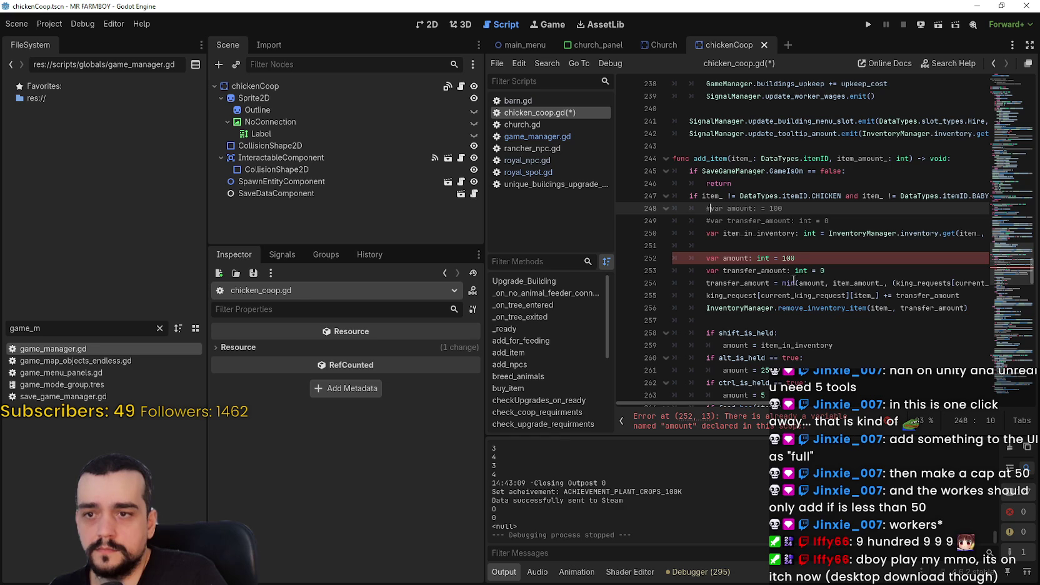
Review how item_in_inventory, transfer_amount and amount are used through line 254.
{"action": "left_click", "coordinate": [753, 233]}
{"action": "double_click", "coordinate": [754, 233]}
{"action": "double_click", "coordinate": [738, 284]}
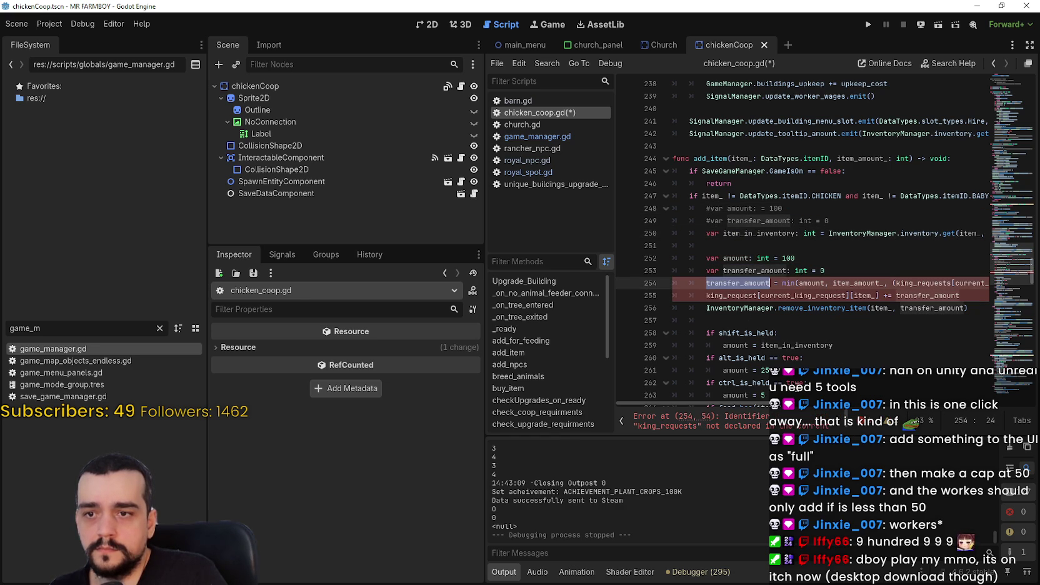
{"action": "double_click", "coordinate": [813, 282]}
{"action": "left_click_drag", "start_coordinate": [697, 404], "coordinate": [711, 401]}
{"action": "mouse_move", "coordinate": [821, 282]}
{"action": "left_mouse_down"}
{"action": "mouse_move", "coordinate": [794, 282]}
{"action": "mouse_move", "coordinate": [987, 282]}
{"action": "mouse_move", "coordinate": [898, 283]}
{"action": "left_mouse_up"}
{"action": "left_click", "coordinate": [850, 283]}
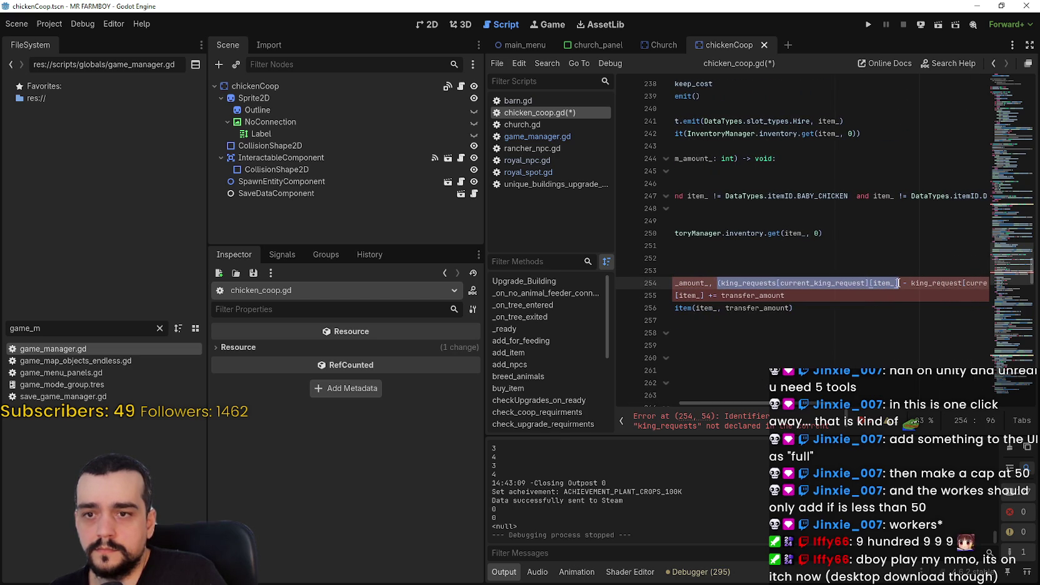
Look up the food[item_] expression further down on line 266.
{"action": "mouse_move", "coordinate": [741, 403]}
{"action": "left_mouse_down"}
{"action": "mouse_move", "coordinate": [772, 403]}
{"action": "mouse_move", "coordinate": [676, 397]}
{"action": "left_mouse_up"}
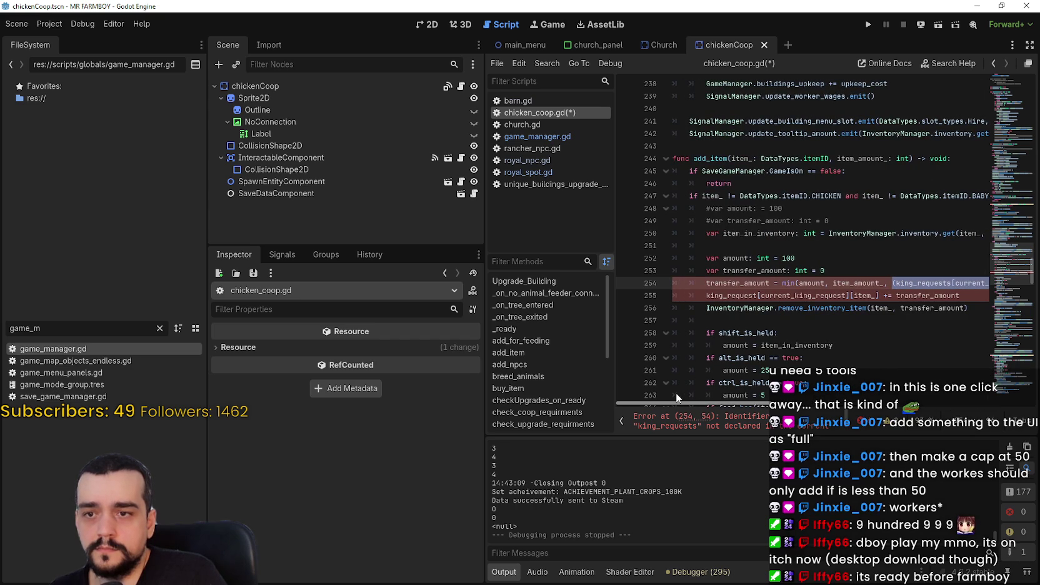
{"action": "scroll", "coordinate": [757, 275], "scroll_direction": "down", "scroll_amount": 2}
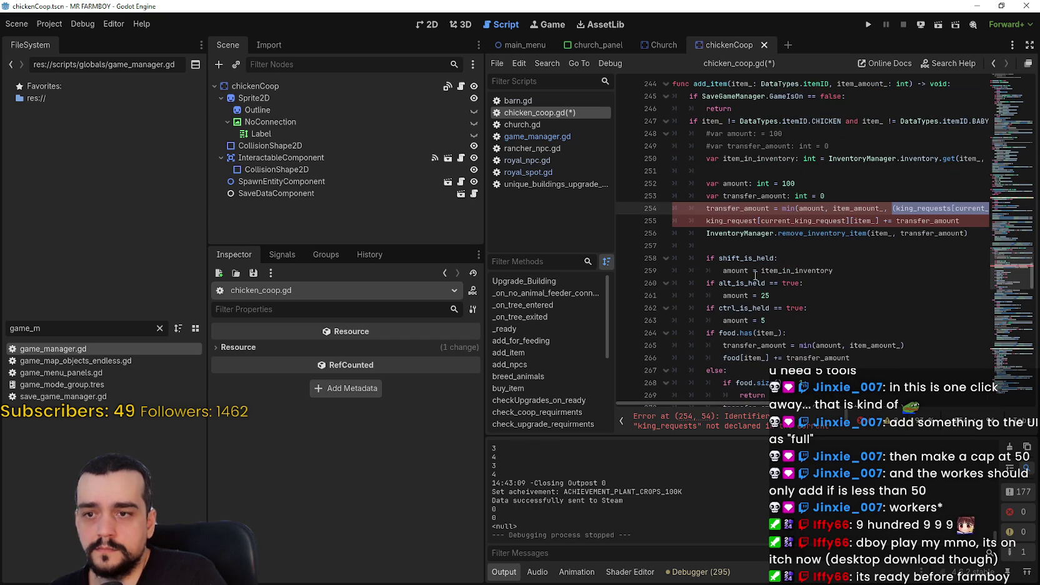
{"action": "scroll", "coordinate": [750, 333], "scroll_direction": "down", "scroll_amount": 1}
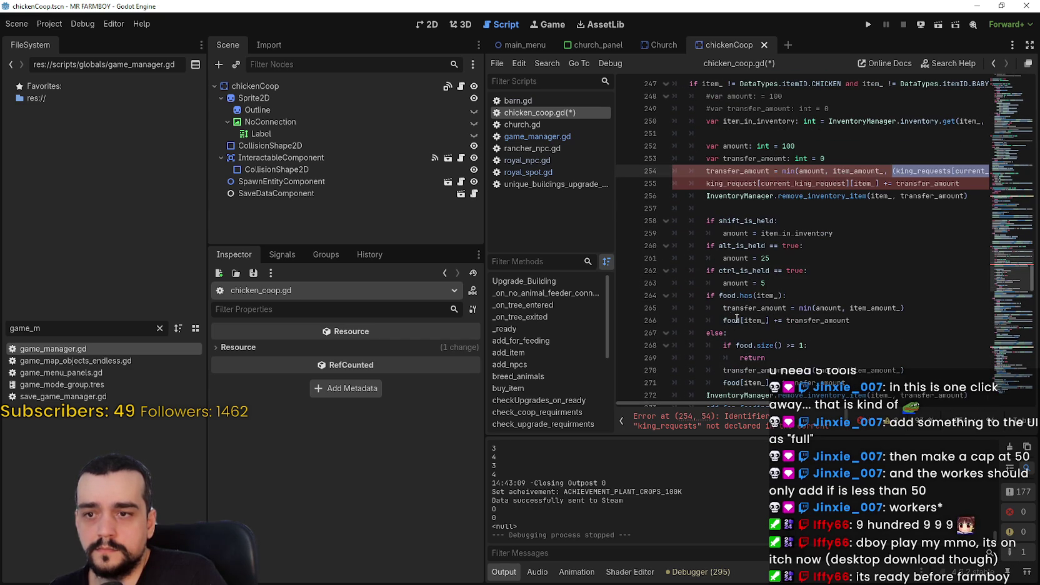
{"action": "left_click_drag", "start_coordinate": [769, 321], "coordinate": [722, 320]}
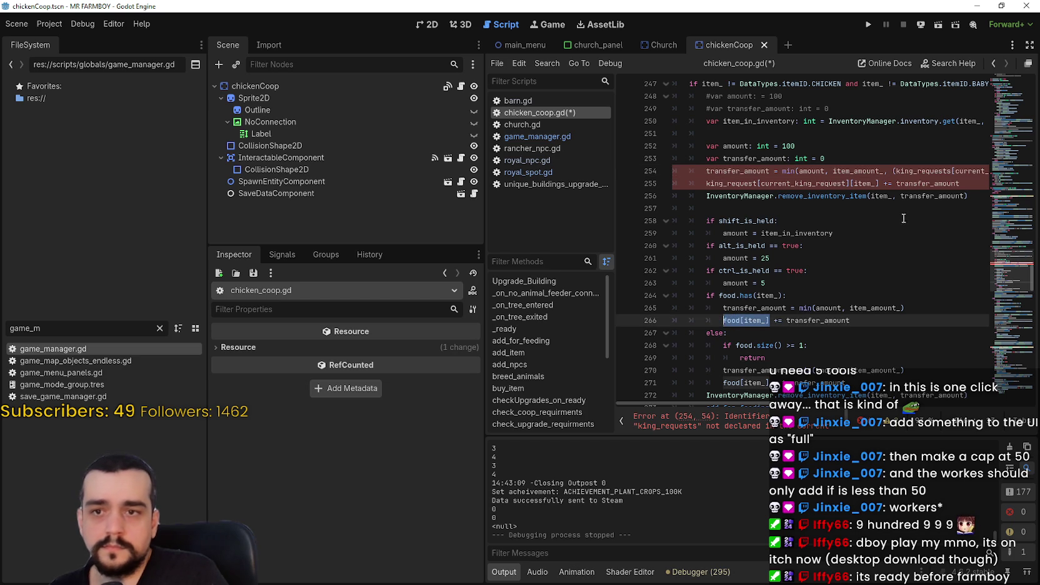
{"action": "left_click", "coordinate": [923, 170]}
Replace the king_request lookup on line 254 with 50 - food[item_], then open game_manager.gd for comparison.
{"action": "mouse_move", "coordinate": [894, 171]}
{"action": "left_mouse_down"}
{"action": "mouse_move", "coordinate": [986, 171]}
{"action": "mouse_move", "coordinate": [793, 170]}
{"action": "left_mouse_up"}
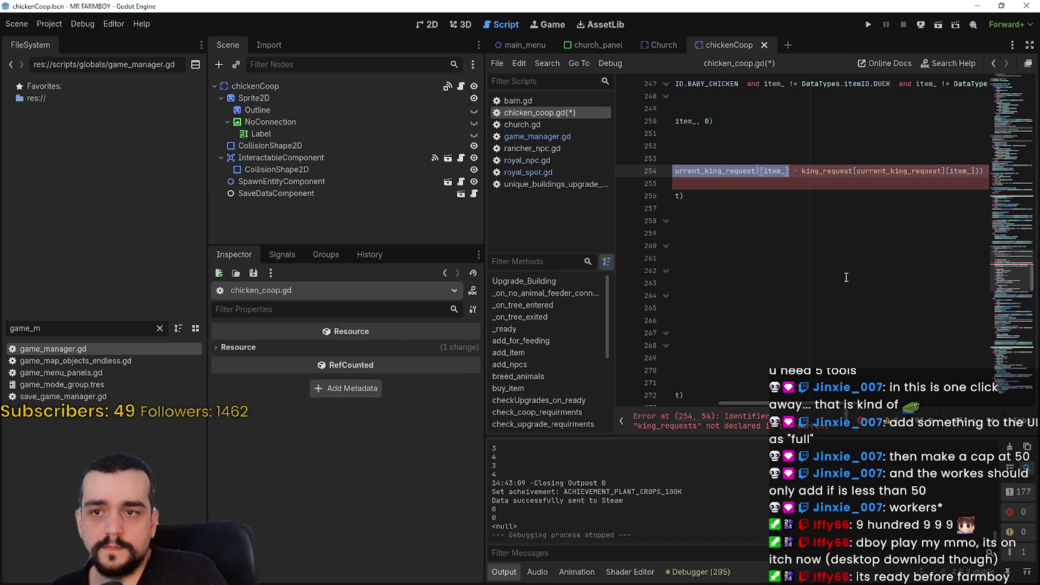
{"action": "mouse_move", "coordinate": [837, 405]}
{"action": "left_mouse_down"}
{"action": "mouse_move", "coordinate": [877, 404]}
{"action": "mouse_move", "coordinate": [766, 403]}
{"action": "mouse_move", "coordinate": [841, 400]}
{"action": "left_mouse_up"}
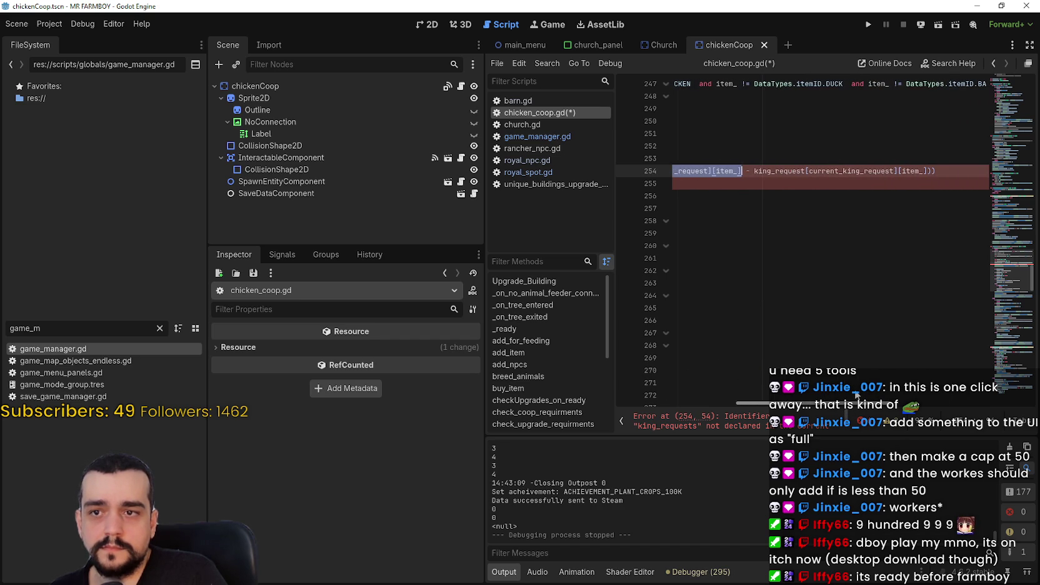
{"action": "left_click", "coordinate": [755, 170]}
{"action": "left_click_drag", "start_coordinate": [756, 171], "coordinate": [929, 167]}
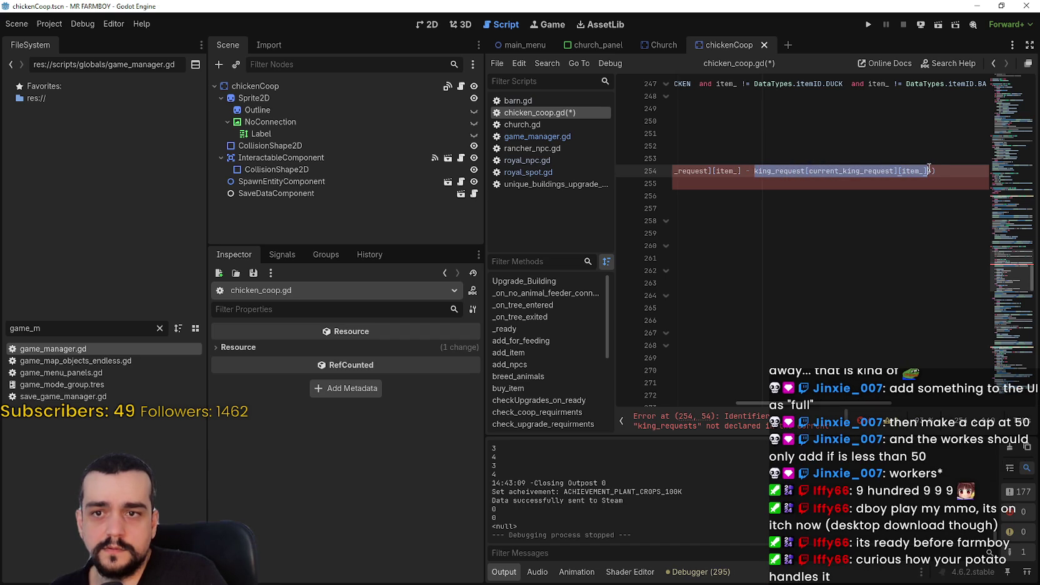
{"action": "type", "text": "food[item_]"}
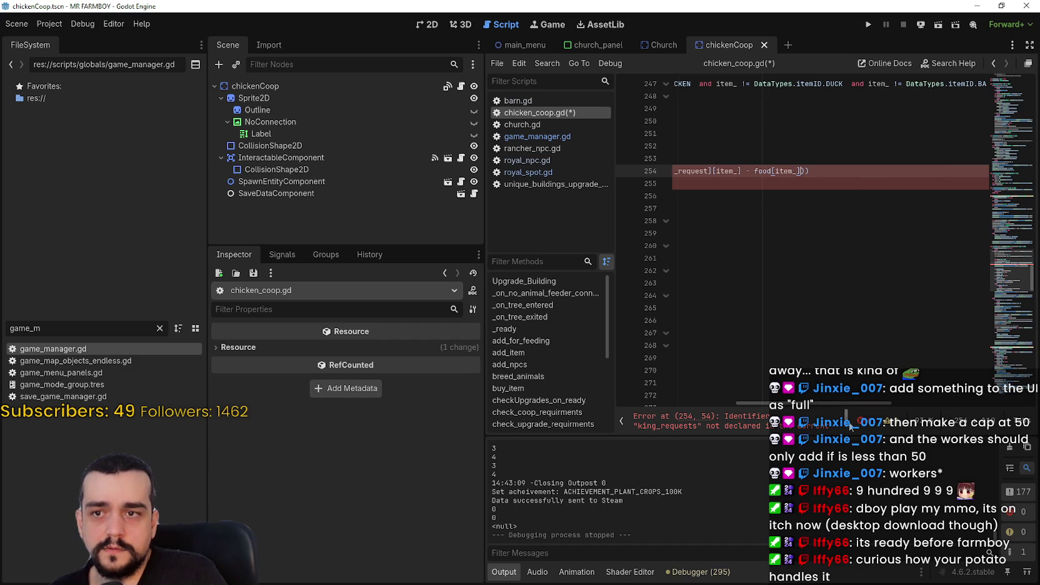
{"action": "left_click_drag", "start_coordinate": [834, 394], "coordinate": [791, 392]}
{"action": "mouse_move", "coordinate": [939, 171]}
{"action": "left_mouse_down"}
{"action": "mouse_move", "coordinate": [754, 168]}
{"action": "mouse_move", "coordinate": [939, 171]}
{"action": "left_mouse_up"}
{"action": "type", "text": "50"}
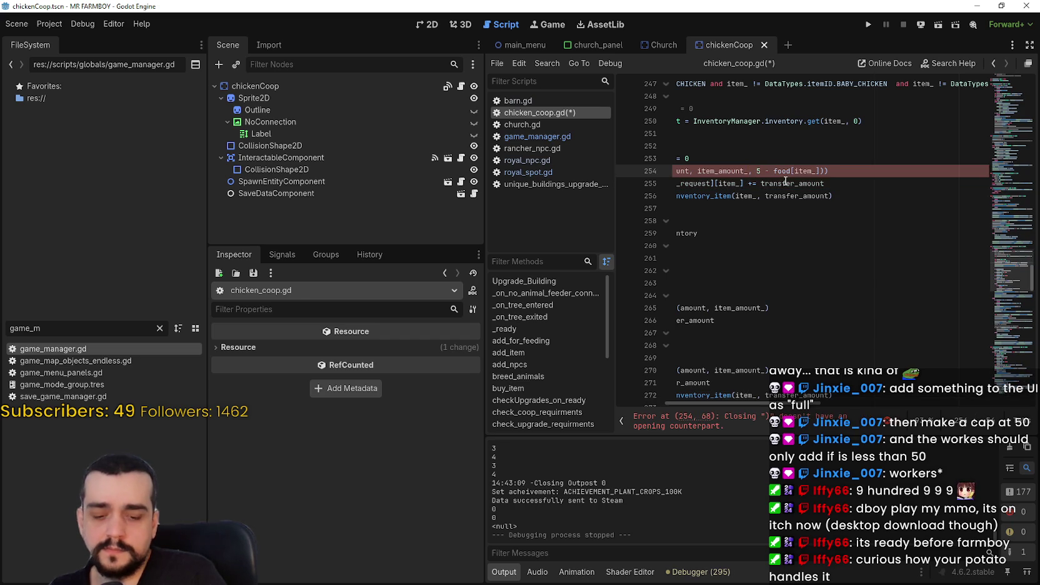
{"action": "left_click", "coordinate": [858, 196]}
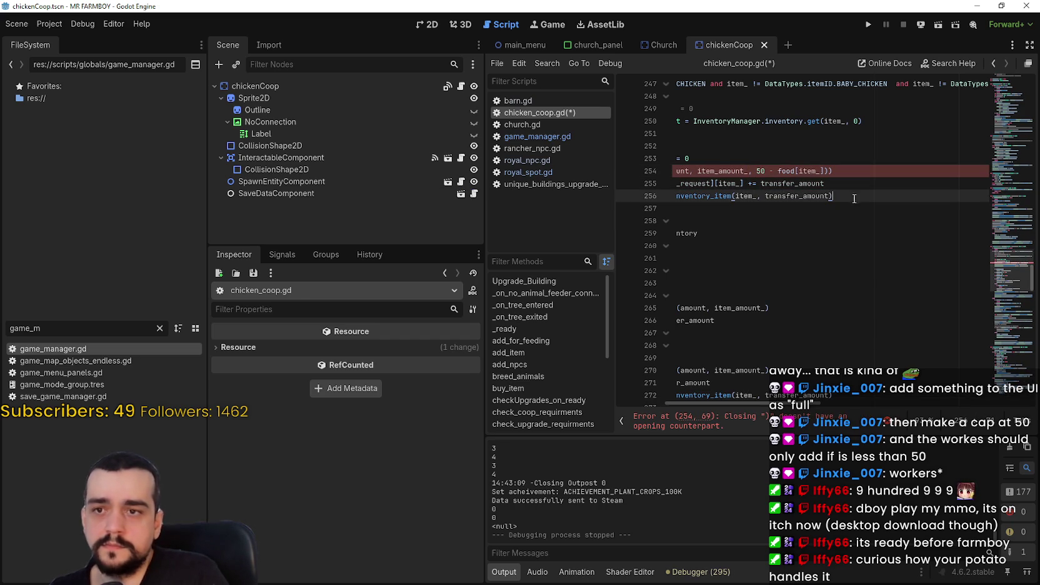
{"action": "scroll", "coordinate": [847, 224], "scroll_direction": "left", "scroll_amount": 4}
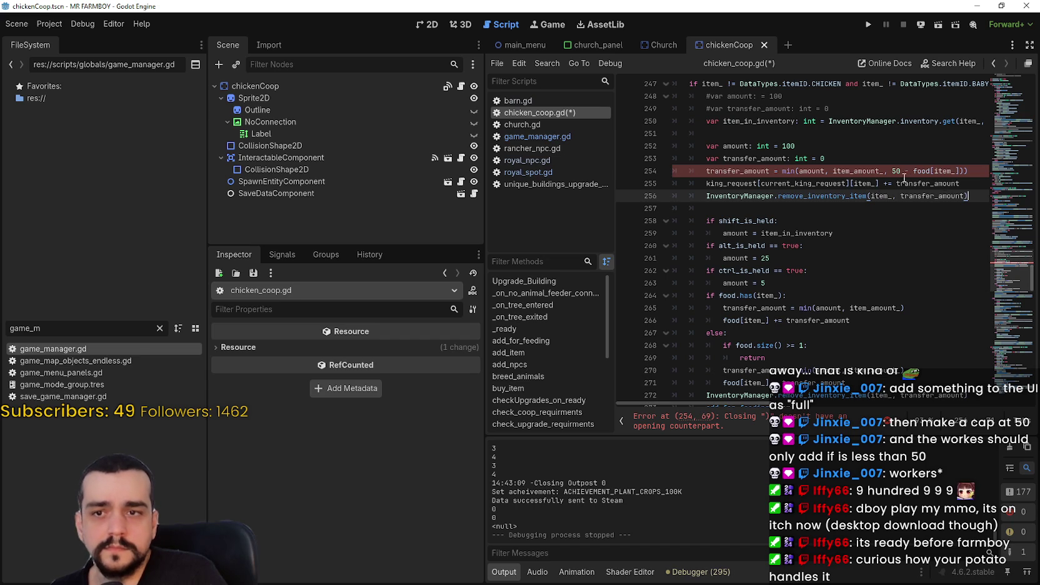
{"action": "left_click", "coordinate": [962, 172]}
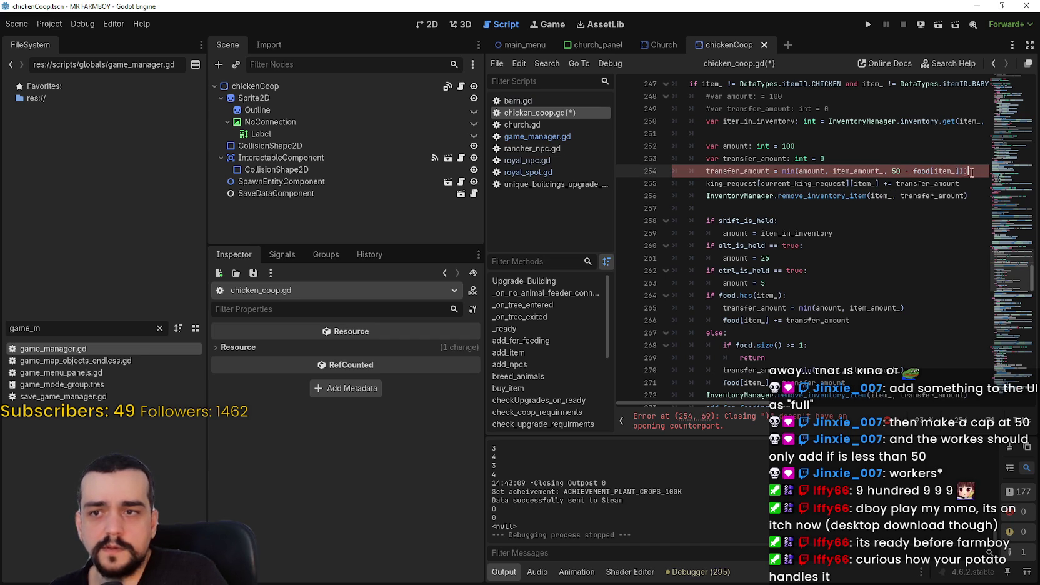
{"action": "left_click", "coordinate": [892, 170]}
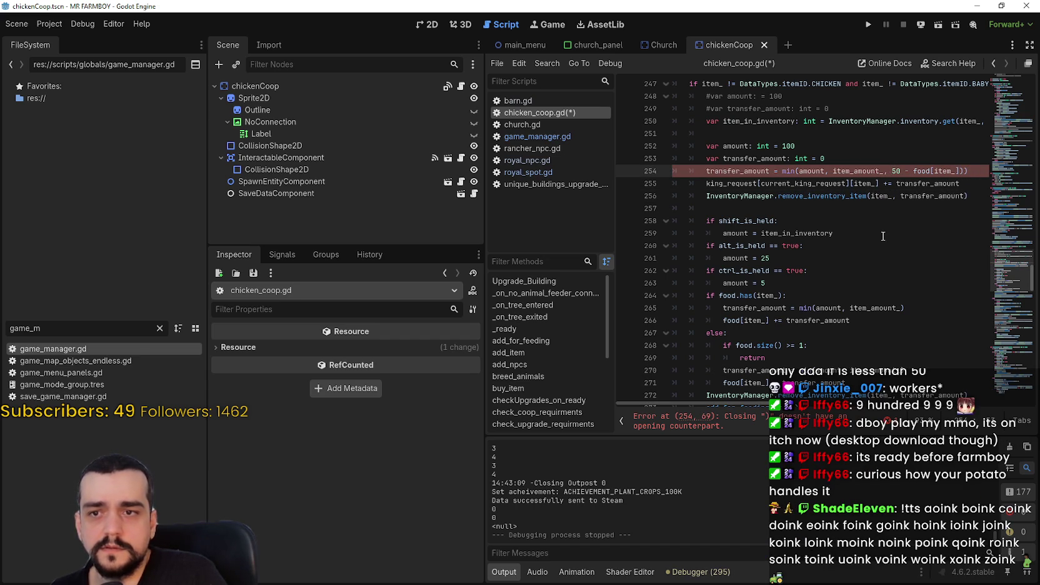
{"action": "double_click", "coordinate": [61, 353]}
{"action": "mouse_move", "coordinate": [748, 410]}
{"action": "left_mouse_down"}
{"action": "mouse_move", "coordinate": [877, 415]}
{"action": "mouse_move", "coordinate": [637, 398]}
{"action": "left_mouse_up"}
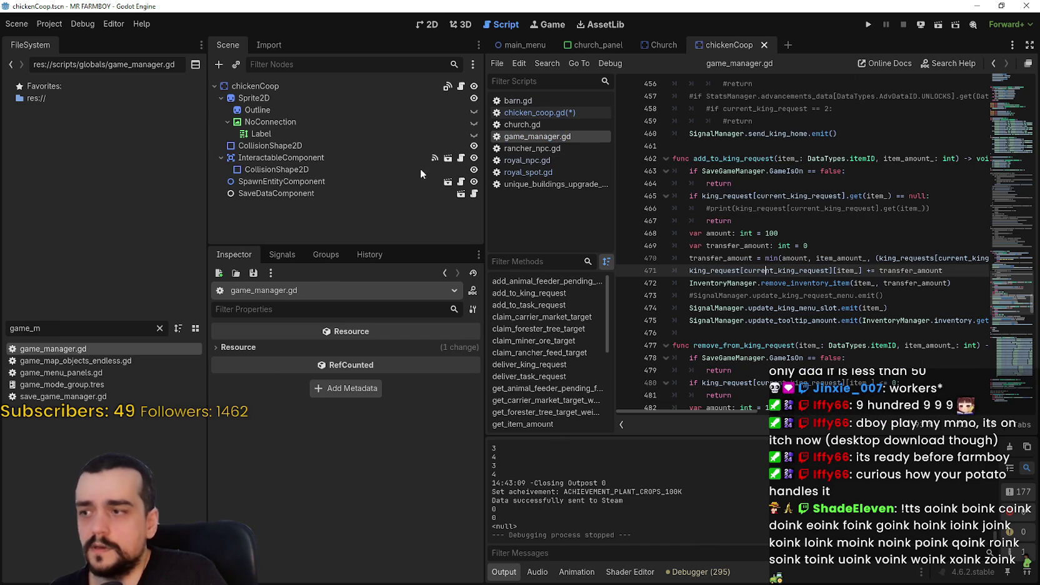
Back in chicken_coop.gd, add the missing '(' before 50 on line 254.
{"action": "left_click", "coordinate": [460, 86]}
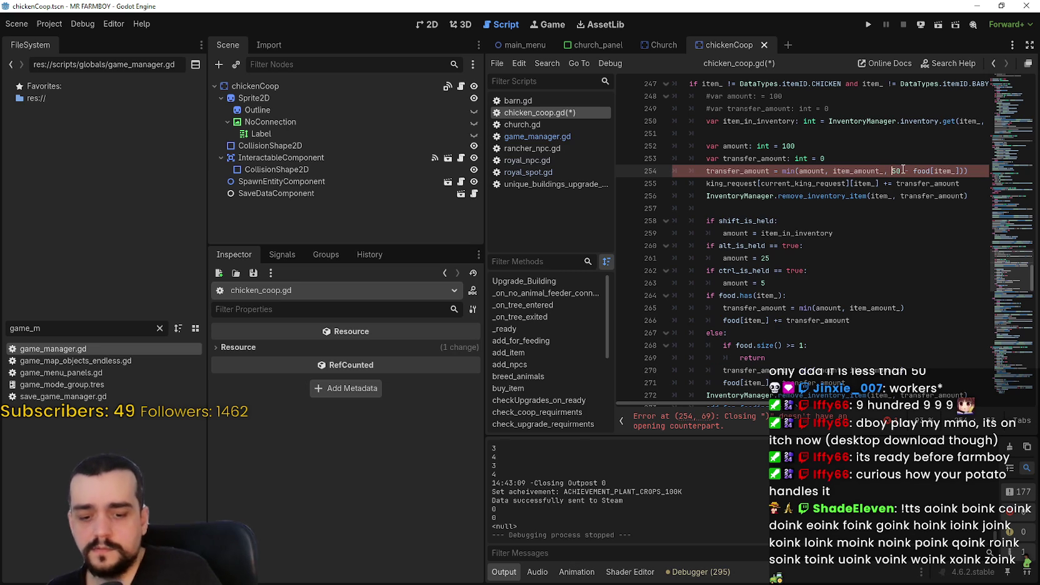
{"action": "type", "text": "("}
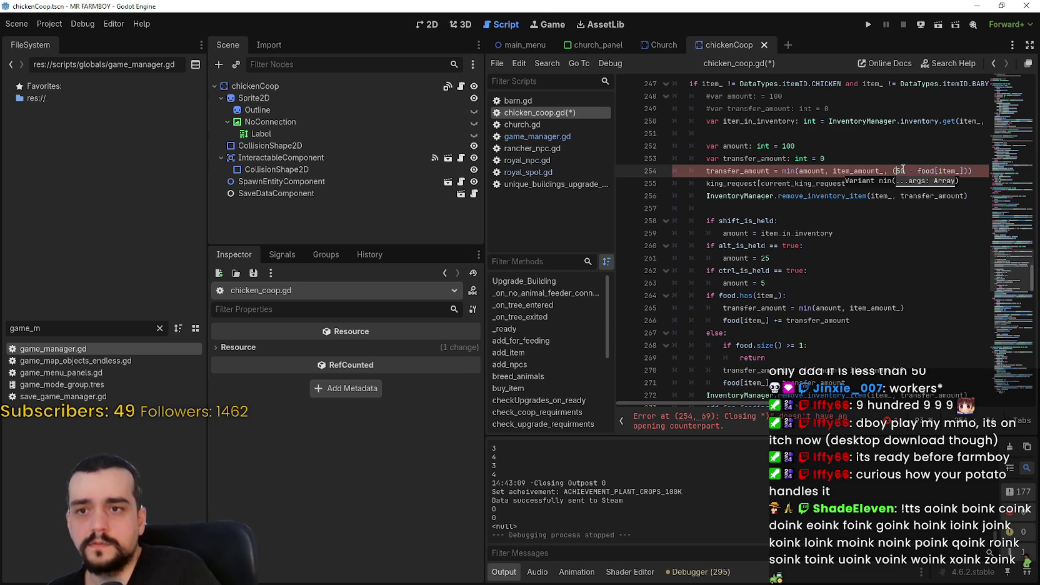
{"action": "key", "text": "Up"}
{"action": "double_click", "coordinate": [938, 184]}
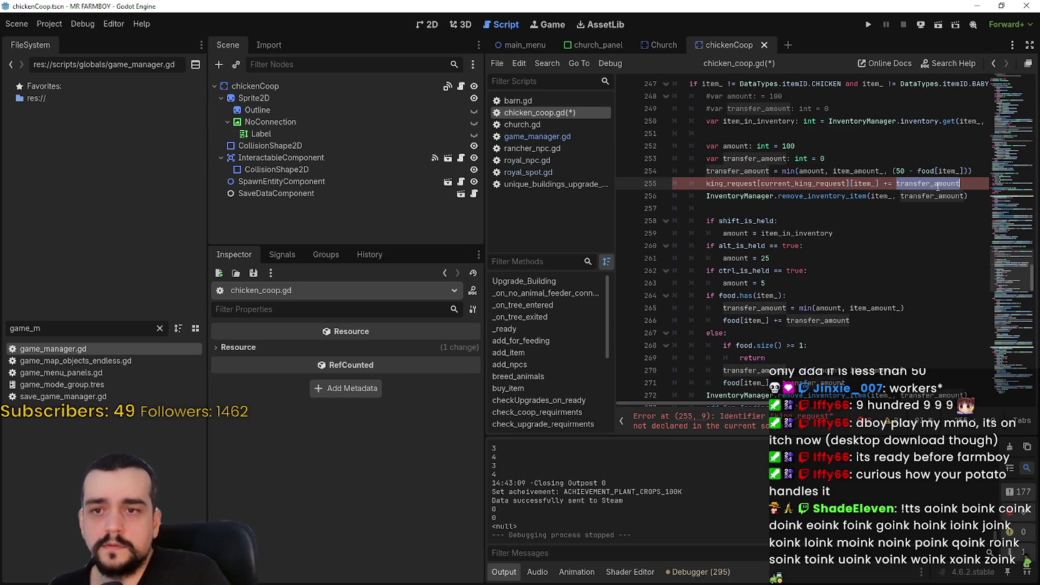
{"action": "double_click", "coordinate": [756, 171]}
{"action": "scroll", "coordinate": [798, 284], "scroll_direction": "down", "scroll_amount": 2}
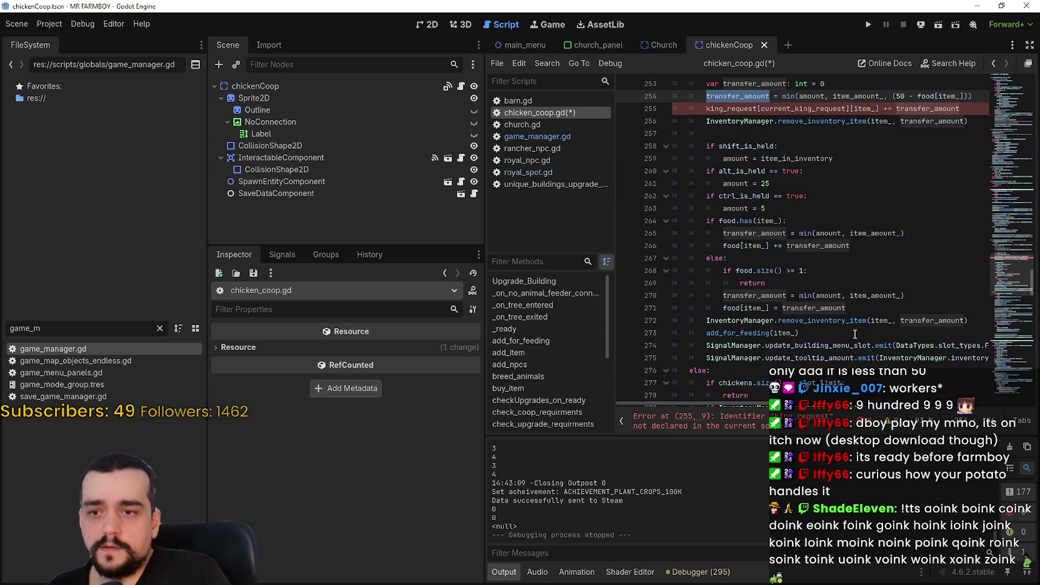
{"action": "scroll", "coordinate": [768, 322], "scroll_direction": "up", "scroll_amount": 4}
Comment out the king_request update and inventory removal lines 255–256, then save the script.
{"action": "left_click", "coordinate": [705, 258]}
{"action": "left_click", "coordinate": [704, 272]}
{"action": "double_click", "coordinate": [819, 270]}
{"action": "scroll", "coordinate": [799, 288], "scroll_direction": "down", "scroll_amount": 5}
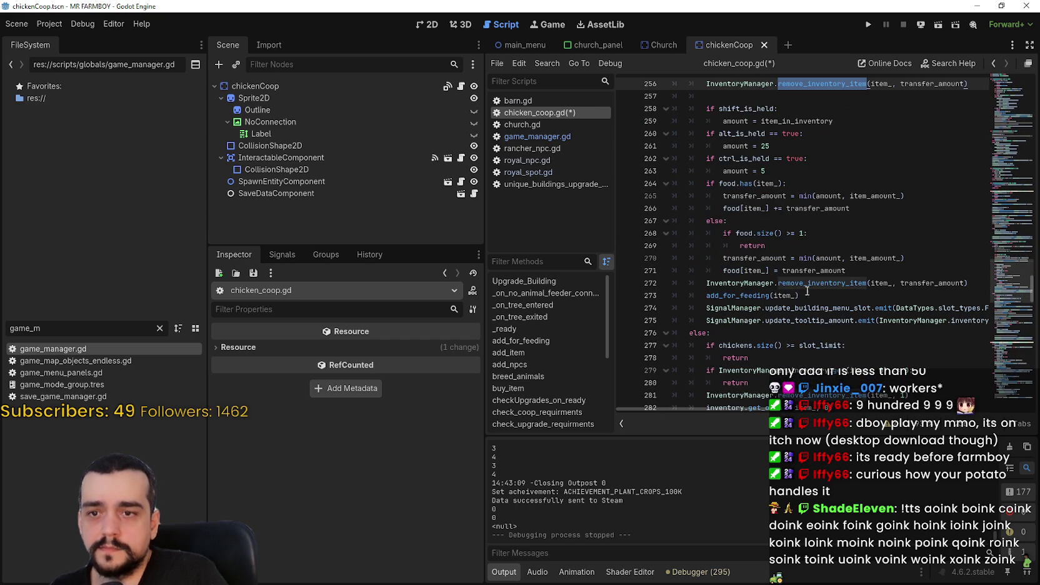
{"action": "double_click", "coordinate": [881, 283]}
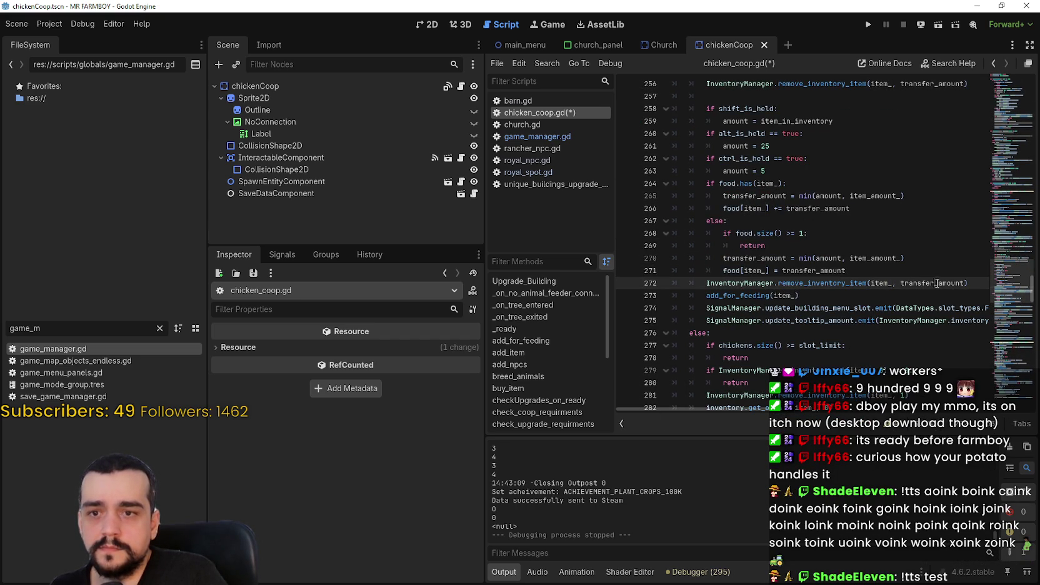
{"action": "scroll", "coordinate": [796, 286], "scroll_direction": "up", "scroll_amount": 4}
{"action": "left_click", "coordinate": [706, 231]}
{"action": "key", "text": "ctrl+k"}
{"action": "left_click", "coordinate": [788, 266]}
{"action": "left_click", "coordinate": [766, 247]}
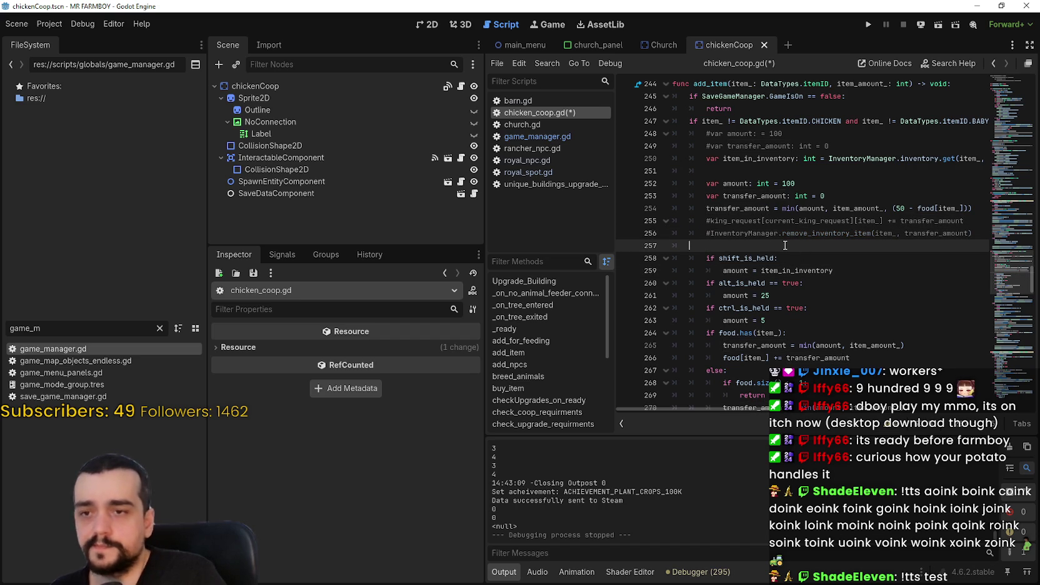
{"action": "key", "text": "ctrl+s"}
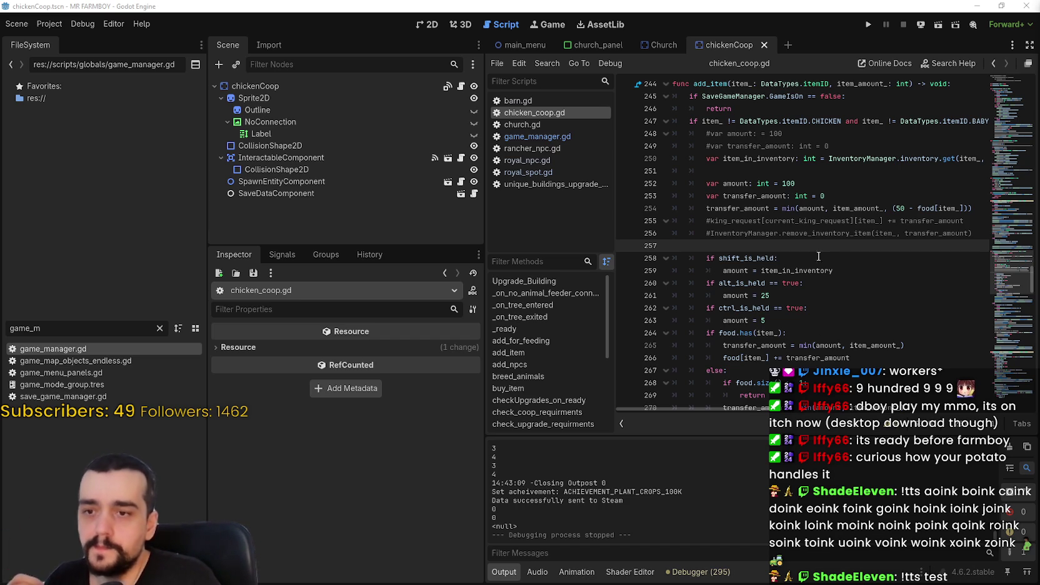
{"action": "scroll", "coordinate": [800, 250], "scroll_direction": "down", "scroll_amount": 2}
Widen the script editor beside the docks and save the current work.
{"action": "left_click_drag", "start_coordinate": [483, 233], "coordinate": [403, 243]}
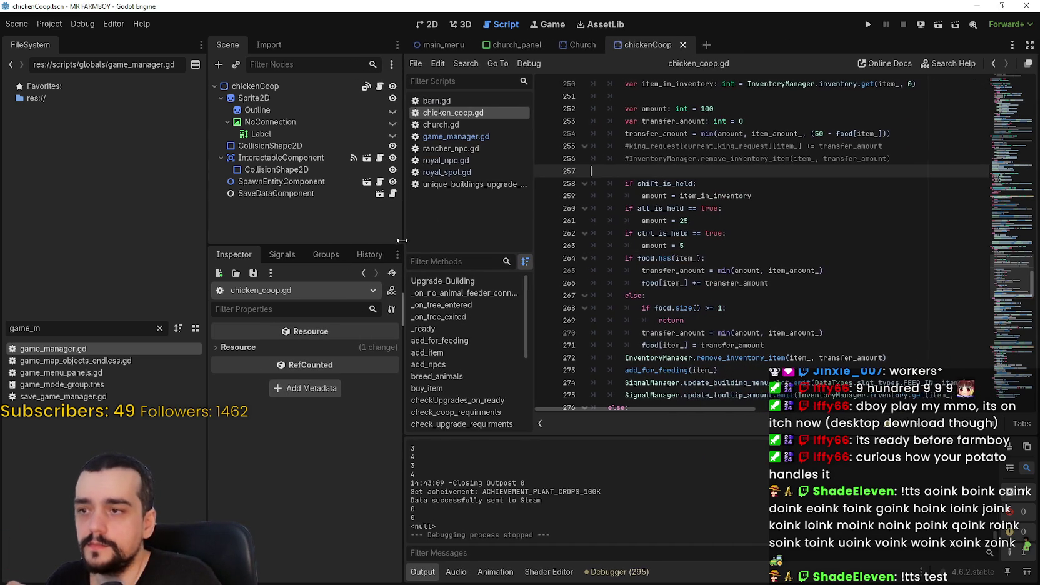
{"action": "mouse_move", "coordinate": [212, 240]}
{"action": "left_mouse_down"}
{"action": "mouse_move", "coordinate": [142, 240]}
{"action": "mouse_move", "coordinate": [154, 240]}
{"action": "left_mouse_up"}
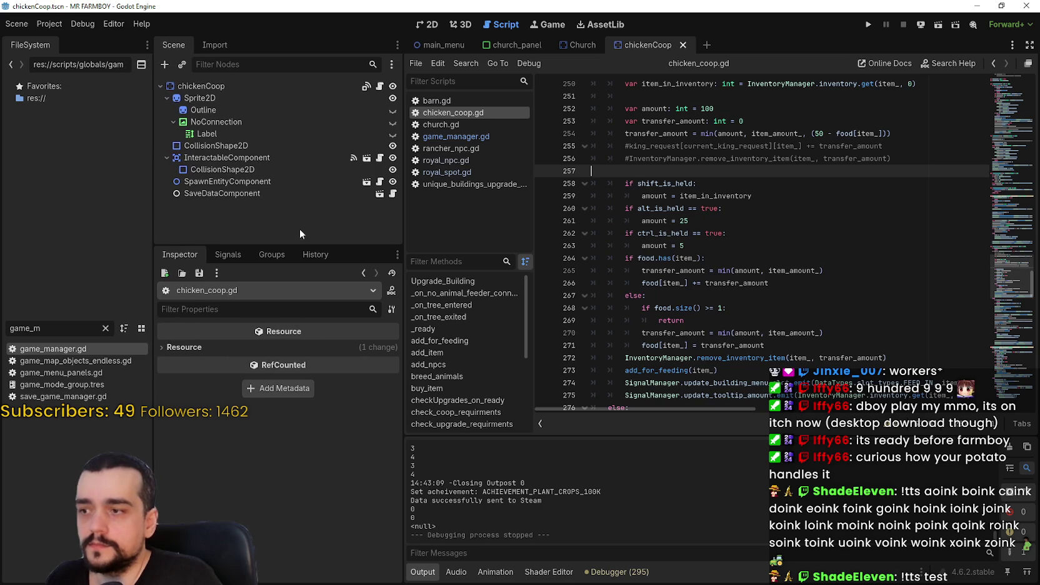
{"action": "left_click_drag", "start_coordinate": [400, 222], "coordinate": [363, 222]}
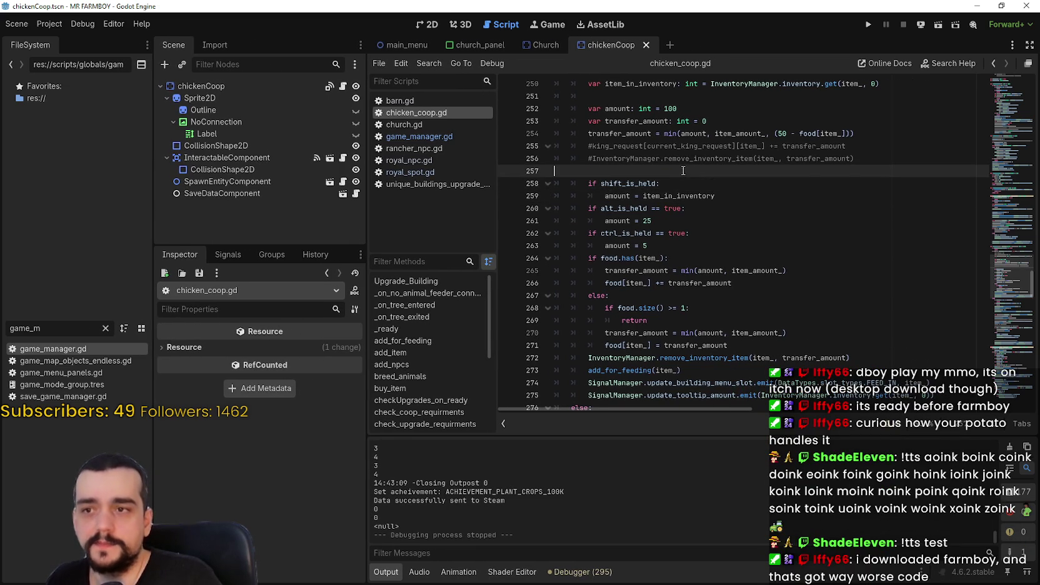
{"action": "scroll", "coordinate": [682, 231], "scroll_direction": "up", "scroll_amount": 1}
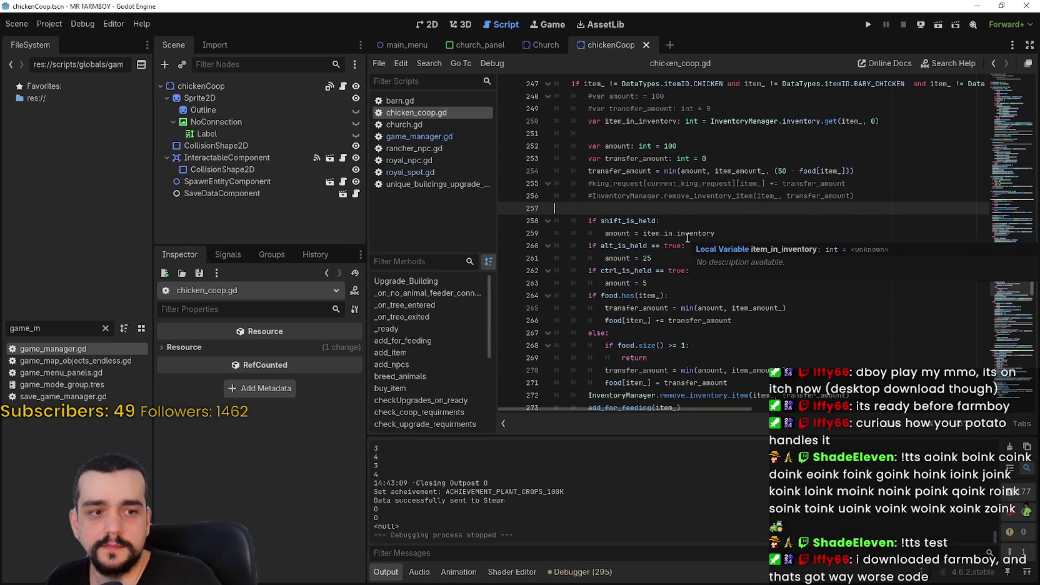
{"action": "scroll", "coordinate": [688, 238], "scroll_direction": "up", "scroll_amount": 3}
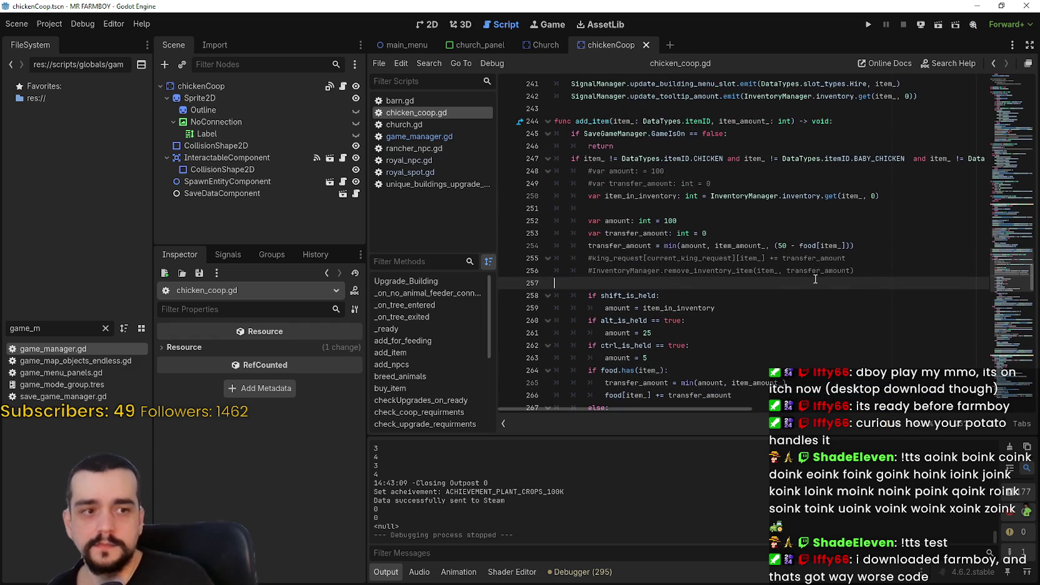
{"action": "left_click", "coordinate": [738, 206]}
{"action": "key", "text": "ctrl+s"}
Trace the uses of item_in_inventory, alt_is_held, amount and transfer_amount in add_item.
{"action": "double_click", "coordinate": [656, 196]}
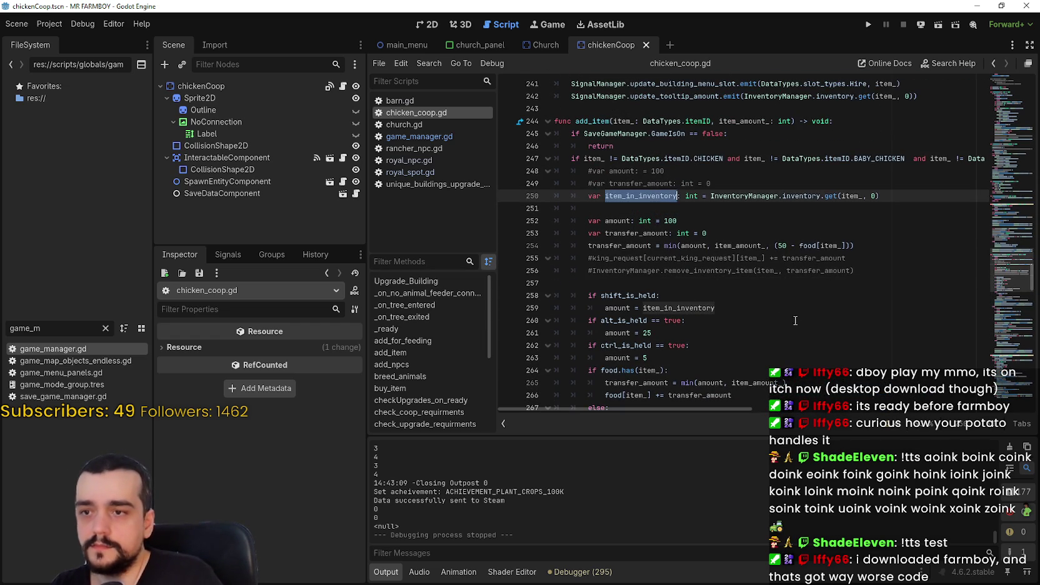
{"action": "scroll", "coordinate": [785, 313], "scroll_direction": "down", "scroll_amount": 2}
{"action": "double_click", "coordinate": [617, 245]}
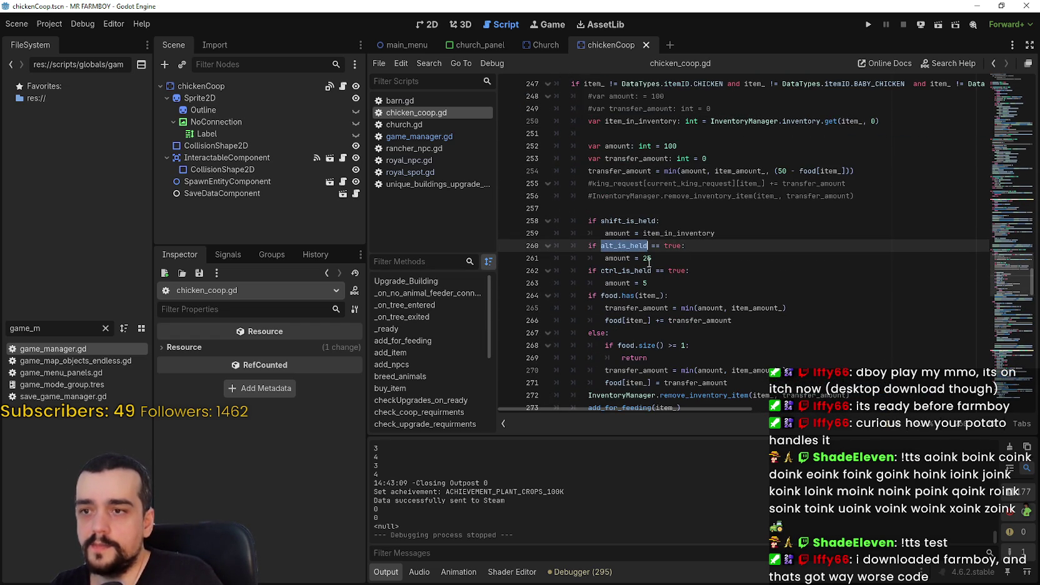
{"action": "double_click", "coordinate": [611, 258]}
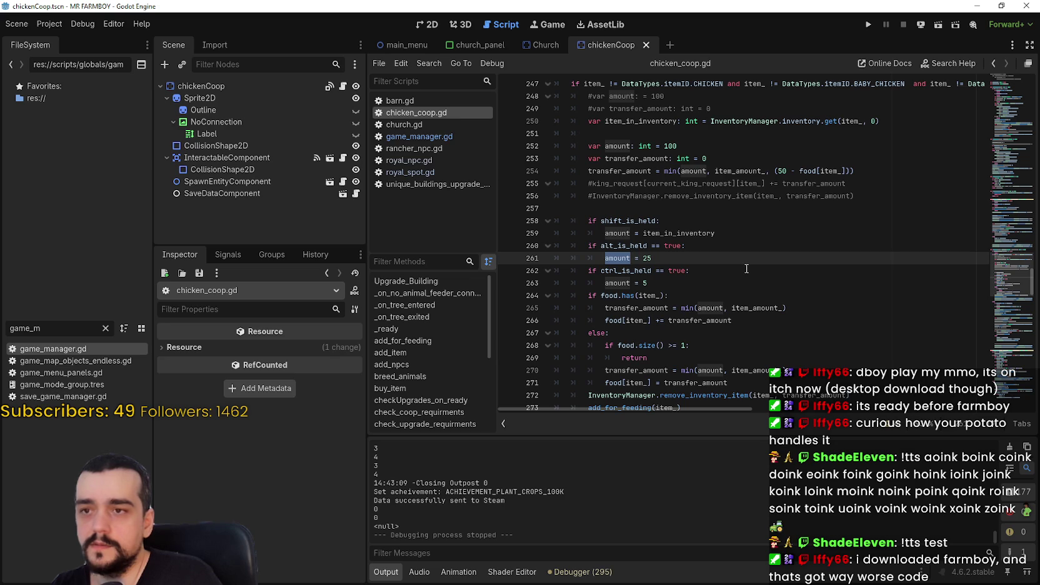
{"action": "double_click", "coordinate": [694, 144]}
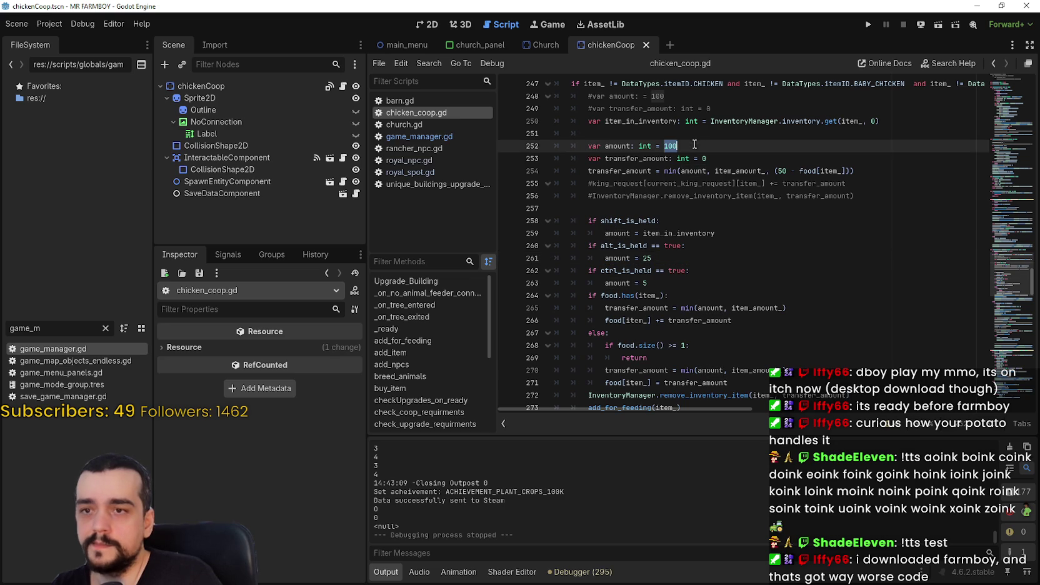
{"action": "left_click", "coordinate": [762, 287]}
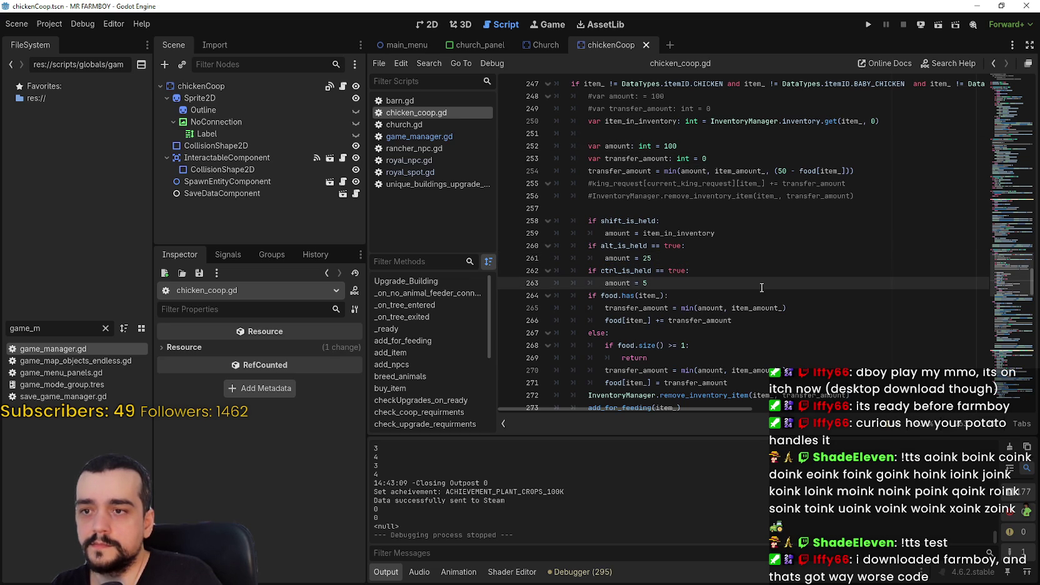
{"action": "double_click", "coordinate": [622, 283]}
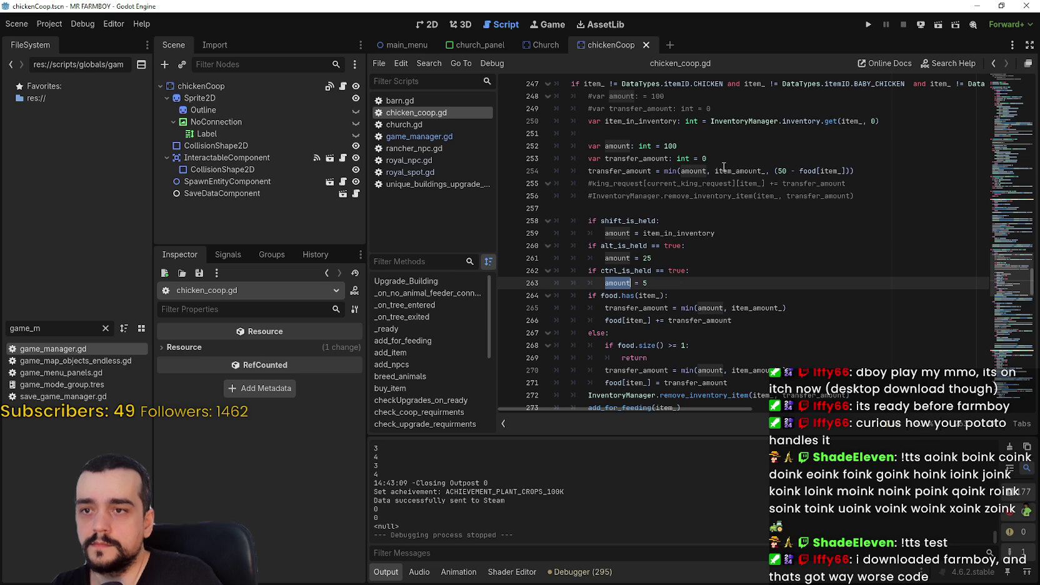
{"action": "left_click_drag", "start_coordinate": [855, 171], "coordinate": [514, 163]}
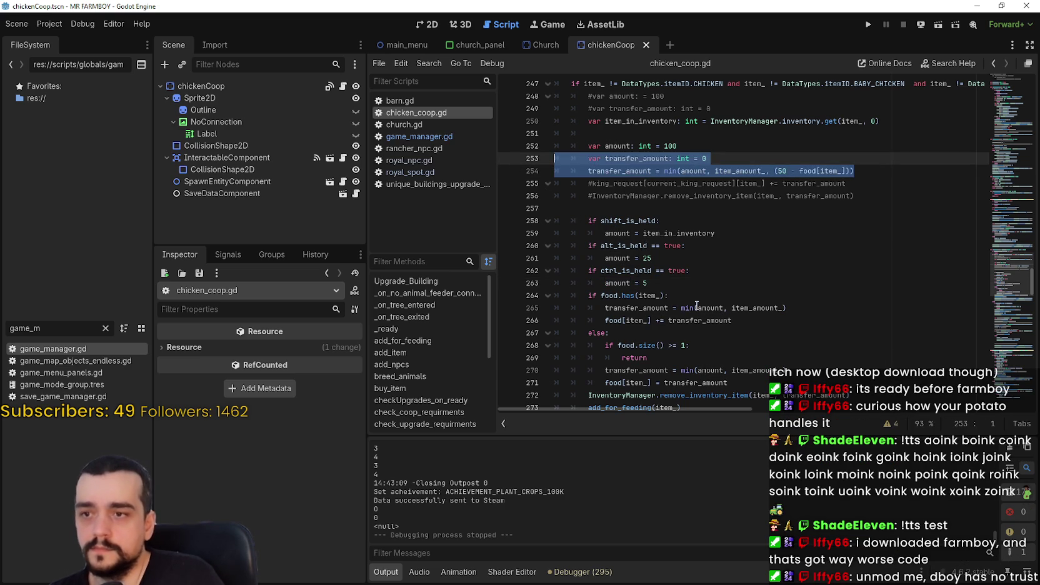
{"action": "double_click", "coordinate": [646, 158]}
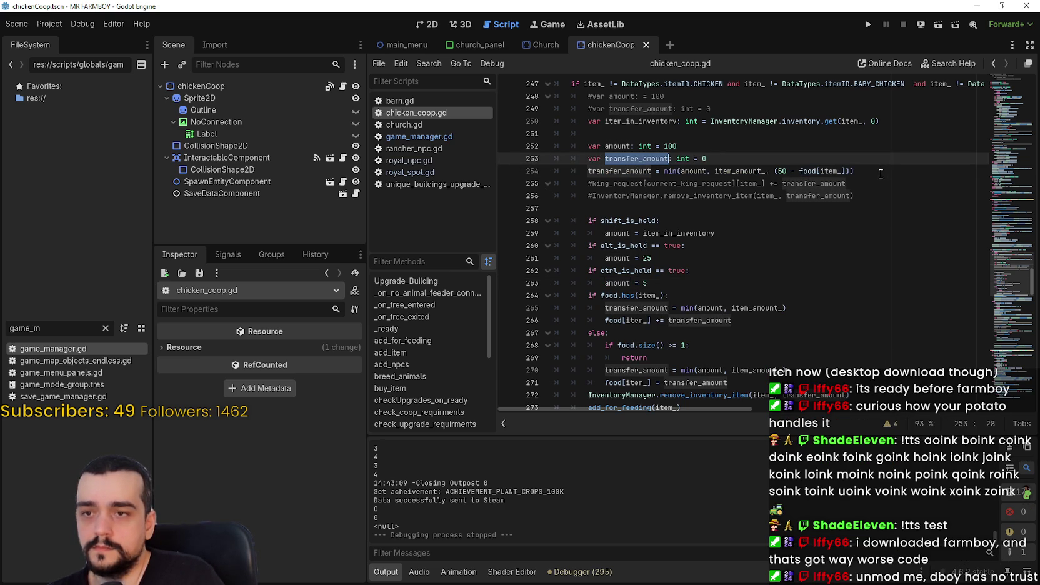
{"action": "left_click_drag", "start_coordinate": [881, 174], "coordinate": [554, 158]}
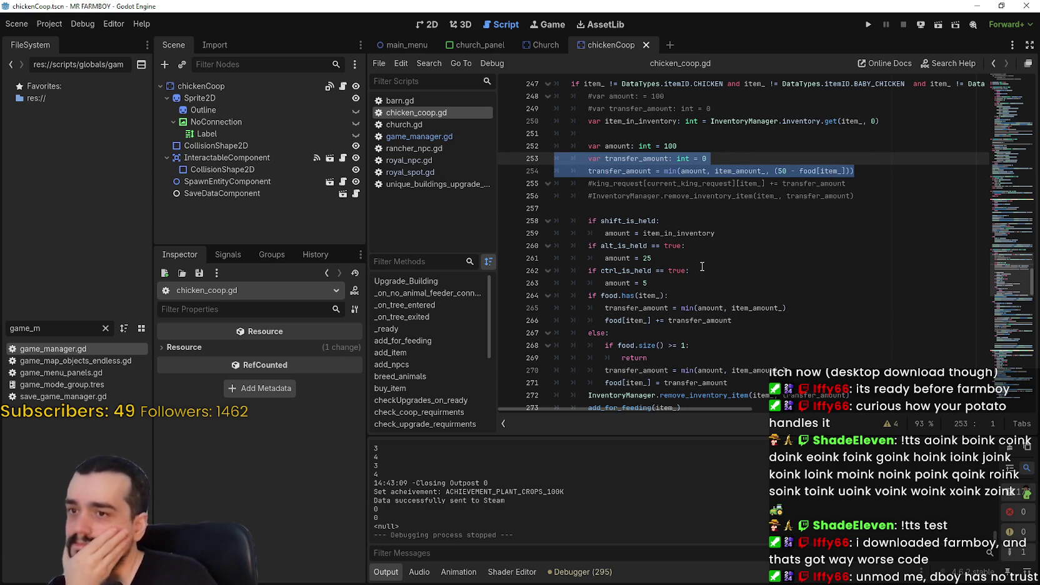
Replace item_in_inventory with 100 in the shift-held branch.
{"action": "double_click", "coordinate": [665, 233]}
{"action": "type", "text": "100"}
{"action": "left_click", "coordinate": [715, 196]}
{"action": "left_click", "coordinate": [876, 172]}
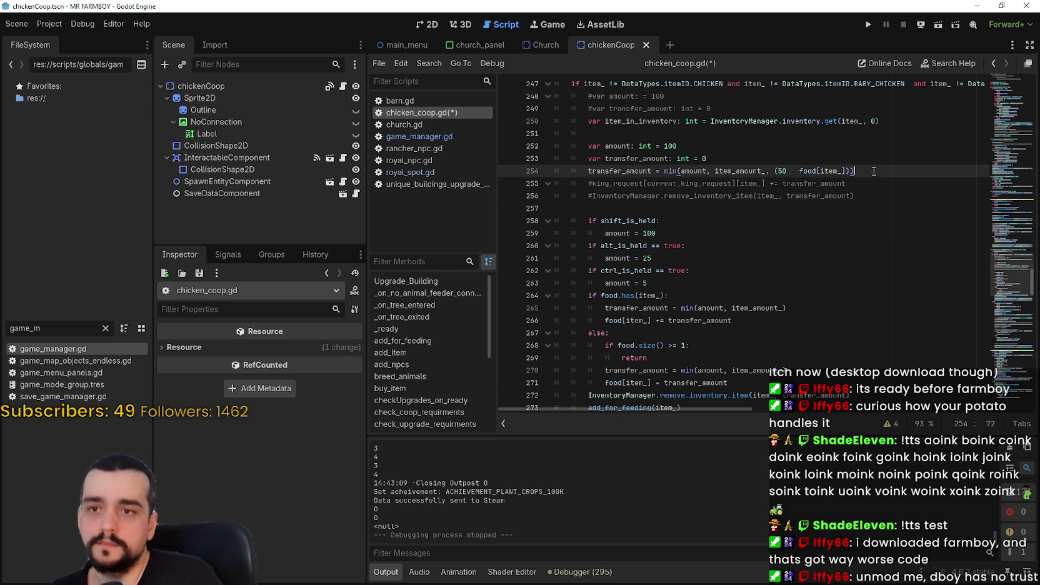
{"action": "left_click", "coordinate": [526, 159], "text": "shift"}
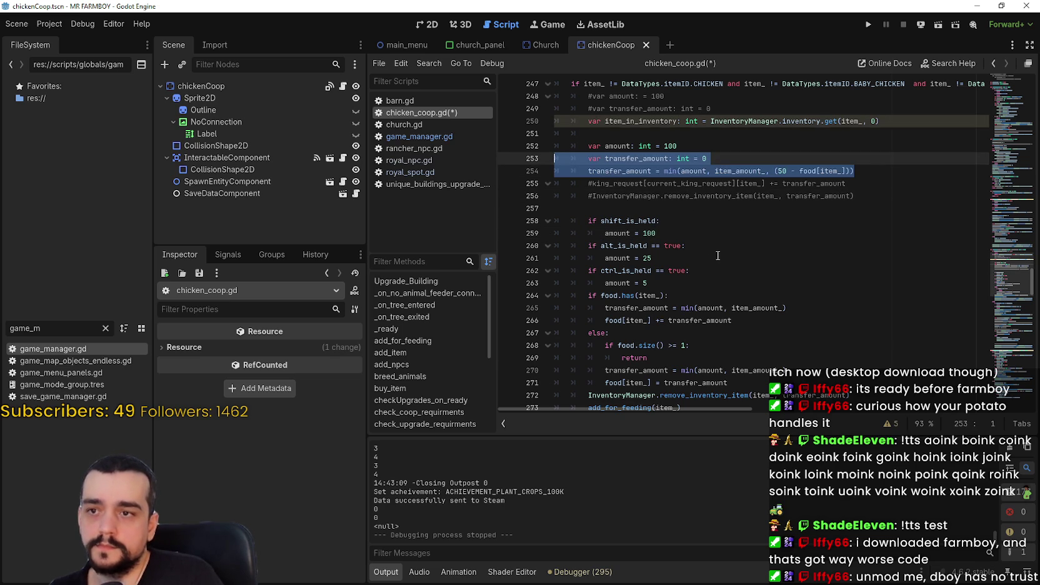
{"action": "left_click", "coordinate": [647, 210]}
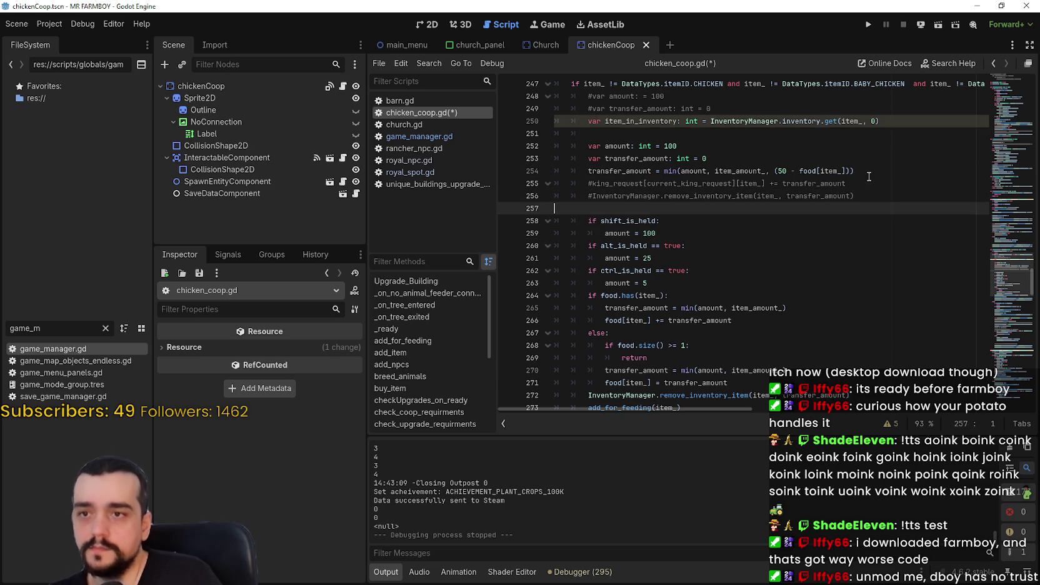
{"action": "left_click", "coordinate": [706, 274]}
{"action": "left_click", "coordinate": [694, 284]}
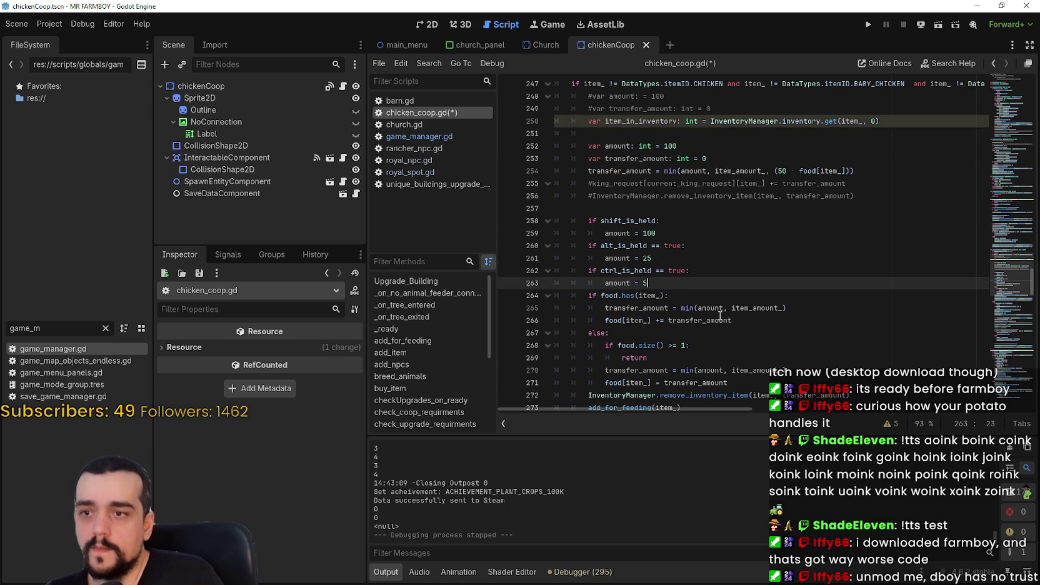
Change the transfer cap to (100 - food[item_]) and save.
{"action": "left_click", "coordinate": [781, 171]}
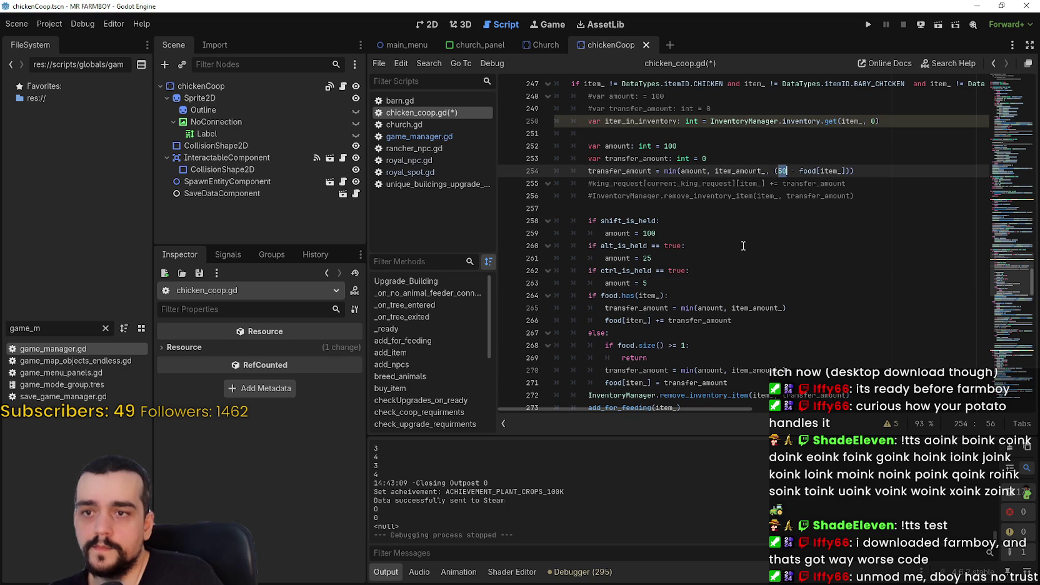
{"action": "key", "text": "Delete"}
{"action": "type", "text": "00"}
{"action": "key", "text": "ctrl+s"}
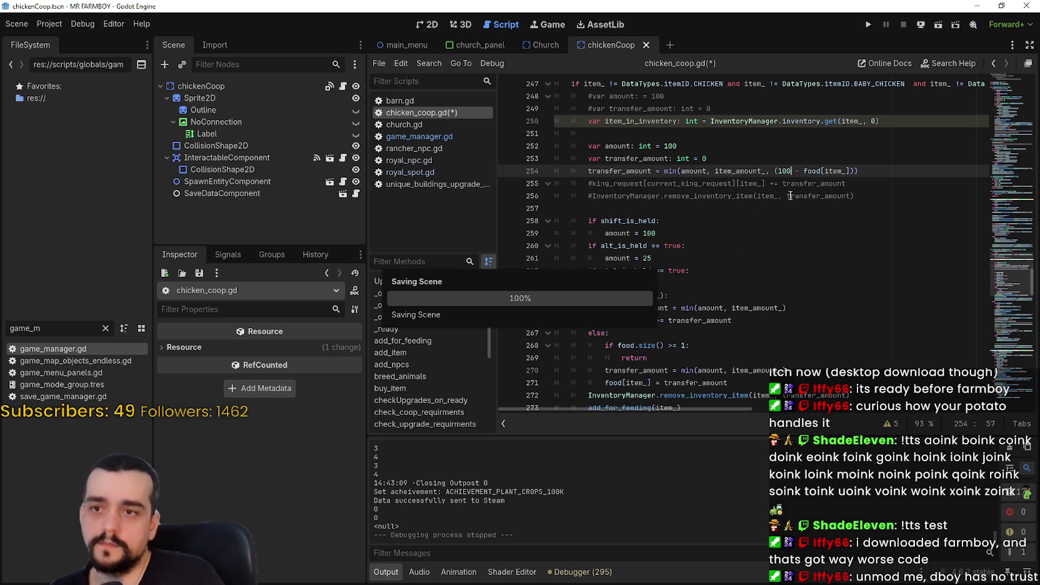
Move the two transfer_amount lines below the ctrl-held amount = 5 check.
{"action": "left_click_drag", "start_coordinate": [858, 171], "coordinate": [538, 159]}
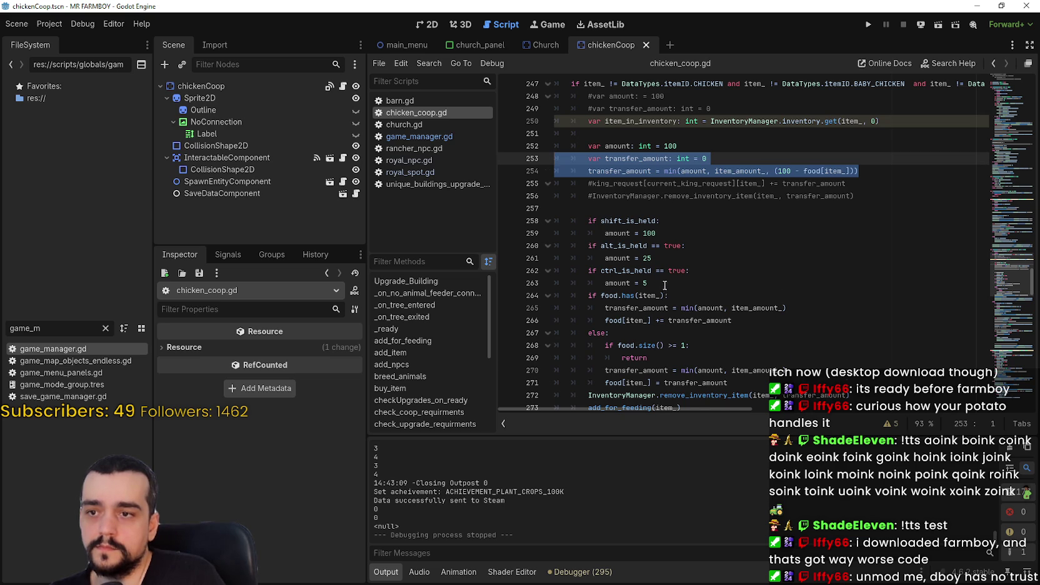
{"action": "key", "text": "ctrl+x"}
{"action": "left_click", "coordinate": [664, 258]}
{"action": "key", "text": "Return"}
{"action": "left_click_drag", "start_coordinate": [606, 271], "coordinate": [559, 270]}
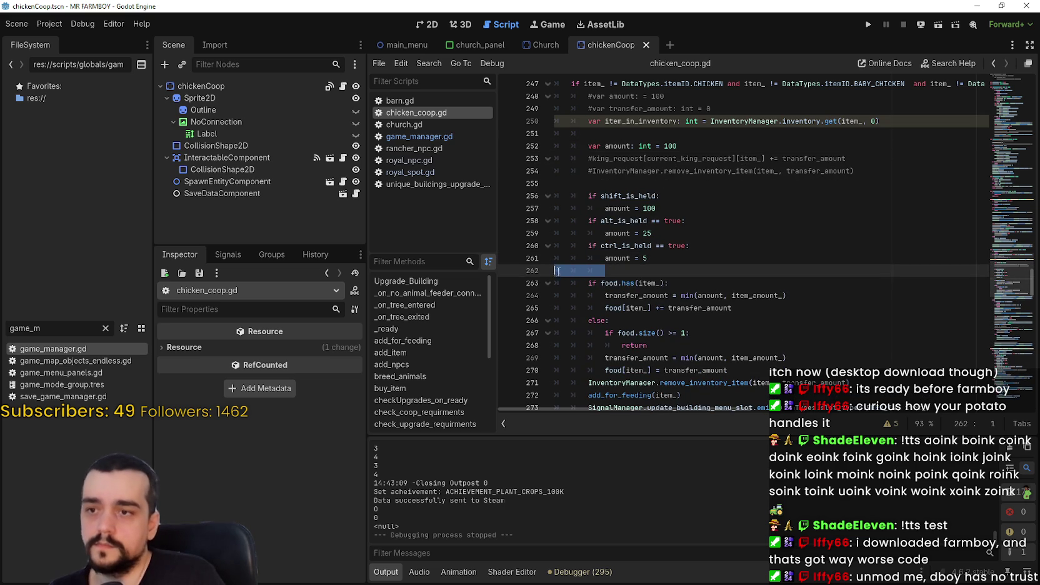
{"action": "key", "text": "ctrl+v"}
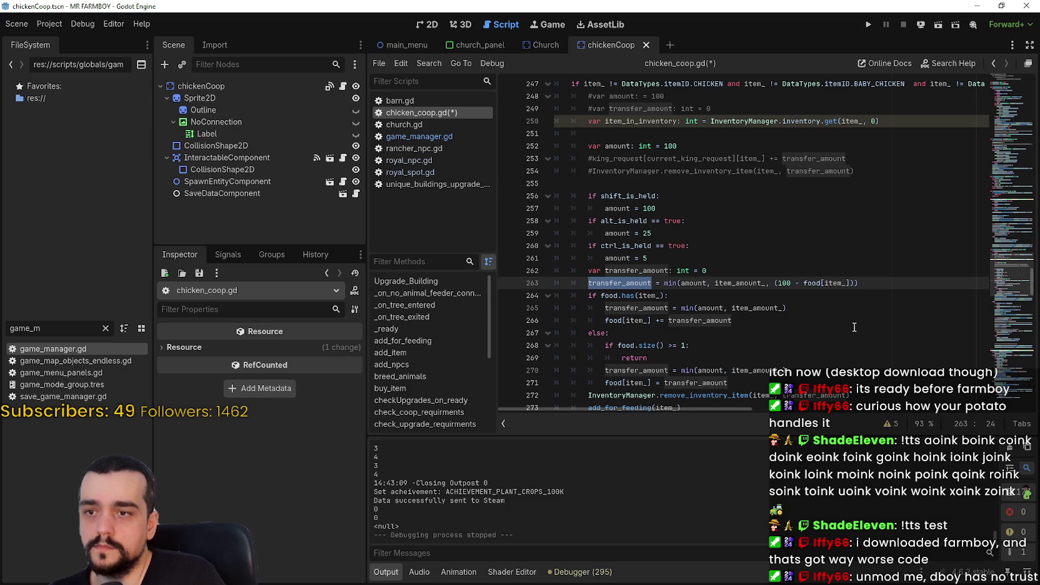
Delete the leftover commented king_request and removal lines and comment out item_in_inventory.
{"action": "left_click", "coordinate": [532, 171]}
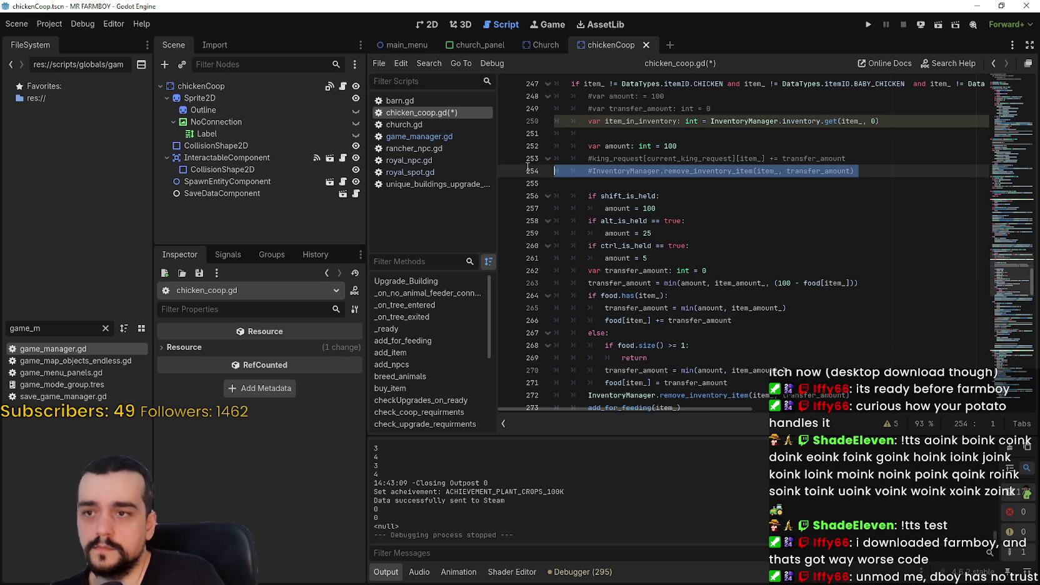
{"action": "key", "text": "shift+Up"}
{"action": "key", "text": "BackSpace"}
{"action": "key", "text": "BackSpace"}
{"action": "left_click", "coordinate": [603, 132]}
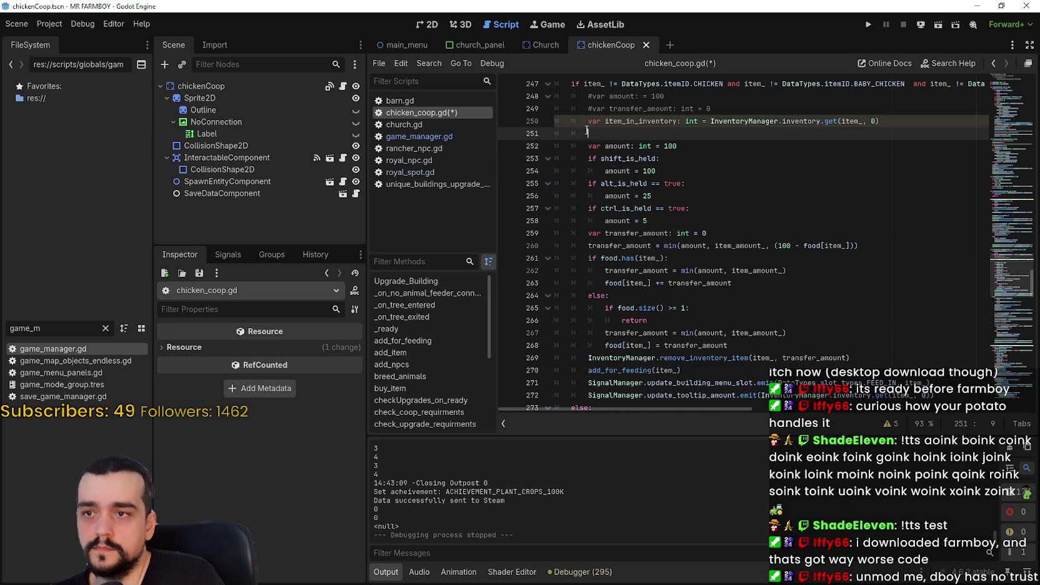
{"action": "left_click", "coordinate": [541, 122]}
{"action": "key", "text": "ctrl+k"}
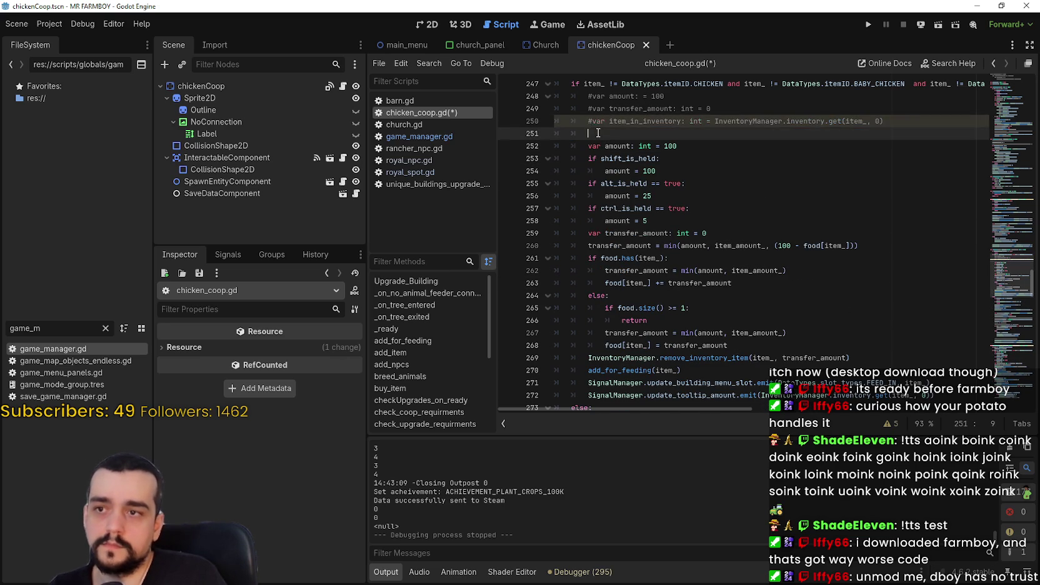
Remove the empty line above var amount and save the script.
{"action": "left_click", "coordinate": [565, 133]}
{"action": "key", "text": "ctrl+shift+k"}
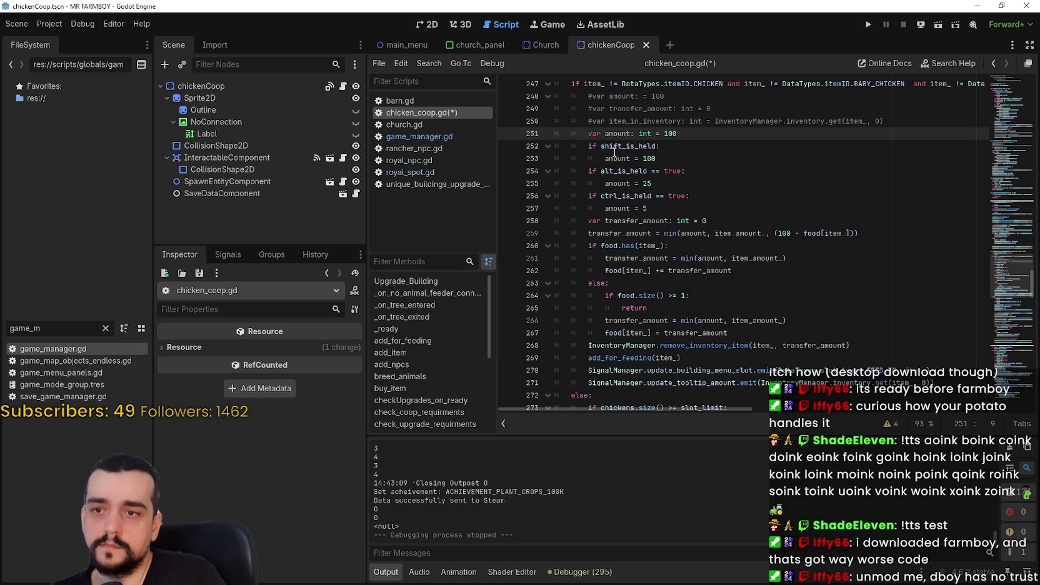
{"action": "key", "text": "BackSpace"}
{"action": "key", "text": "ctrl+z"}
{"action": "key", "text": "ctrl+z"}
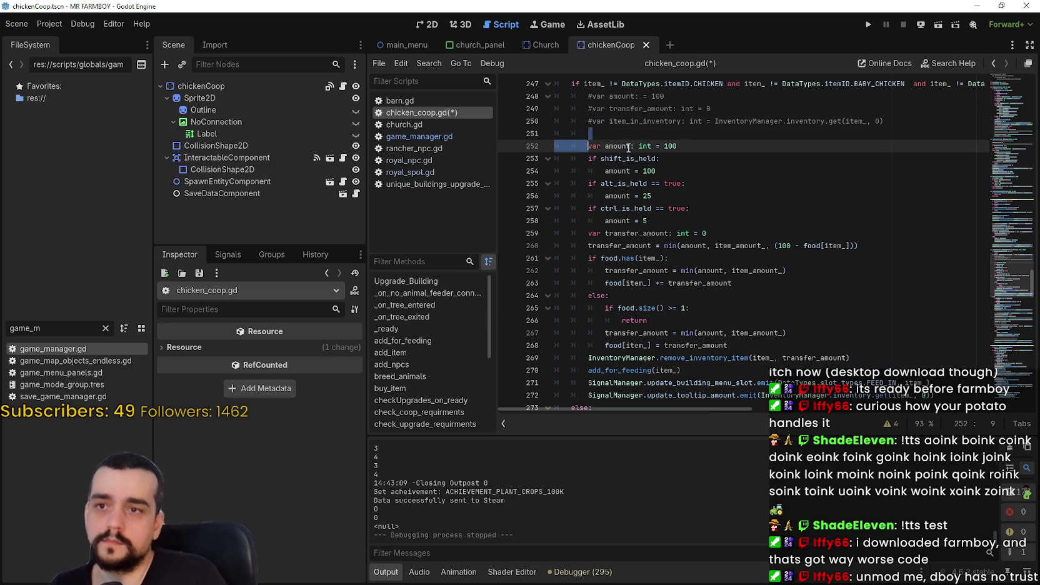
{"action": "left_click", "coordinate": [636, 133]}
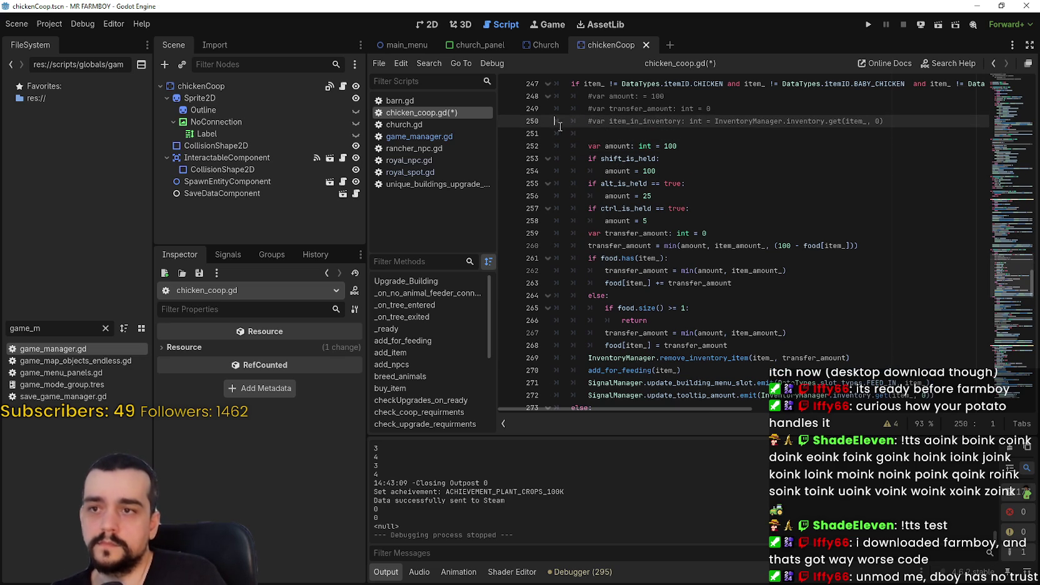
{"action": "key", "text": "BackSpace"}
{"action": "left_click", "coordinate": [735, 161]}
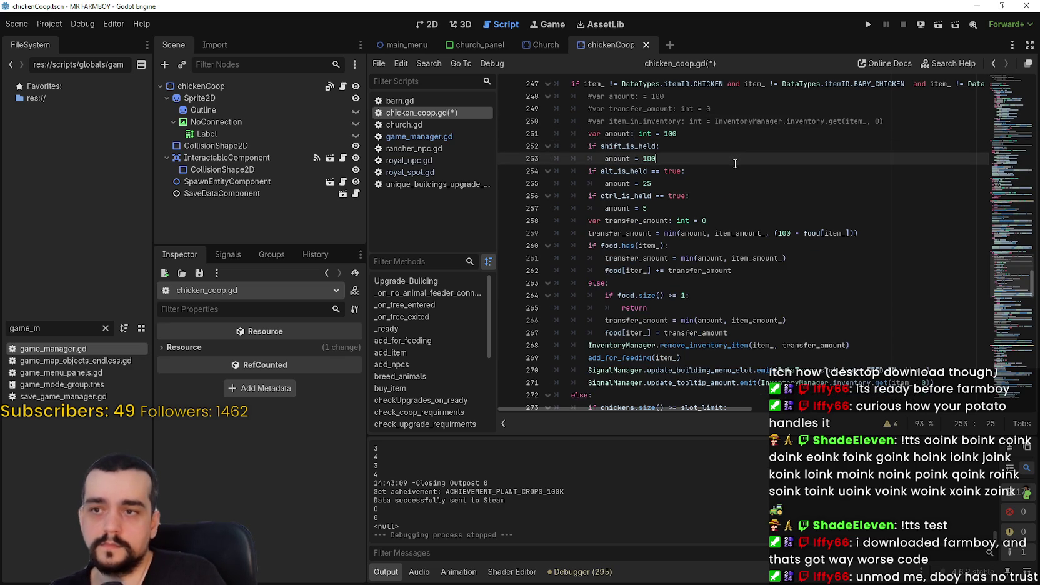
{"action": "key", "text": "ctrl+s"}
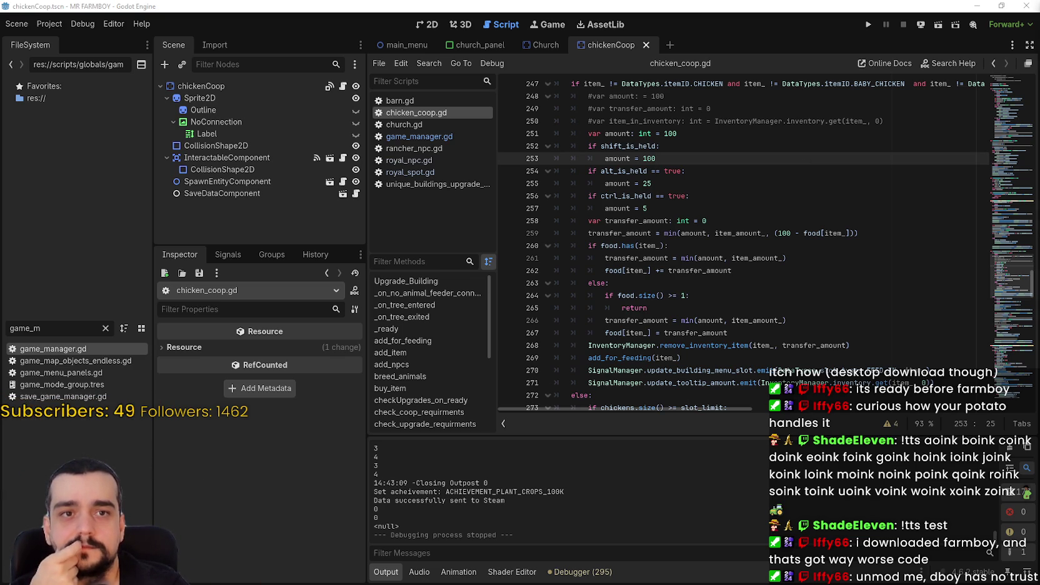
{"action": "left_click", "coordinate": [690, 246]}
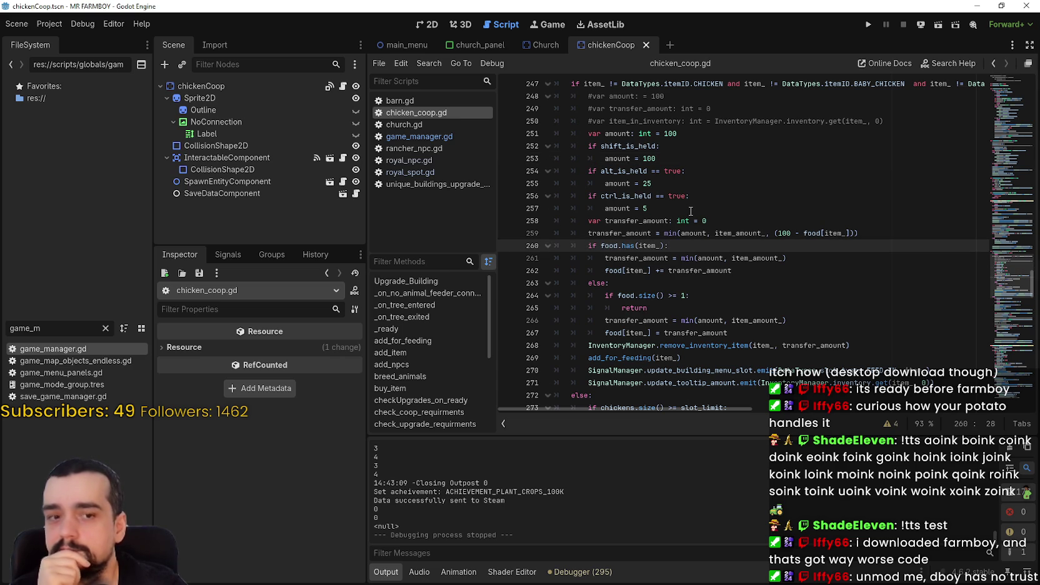
Review the modifier-key branches, inventory empty check and chicken slot limit in add_item.
{"action": "left_click", "coordinate": [691, 211]}
{"action": "scroll", "coordinate": [748, 361], "scroll_direction": "up", "scroll_amount": 1}
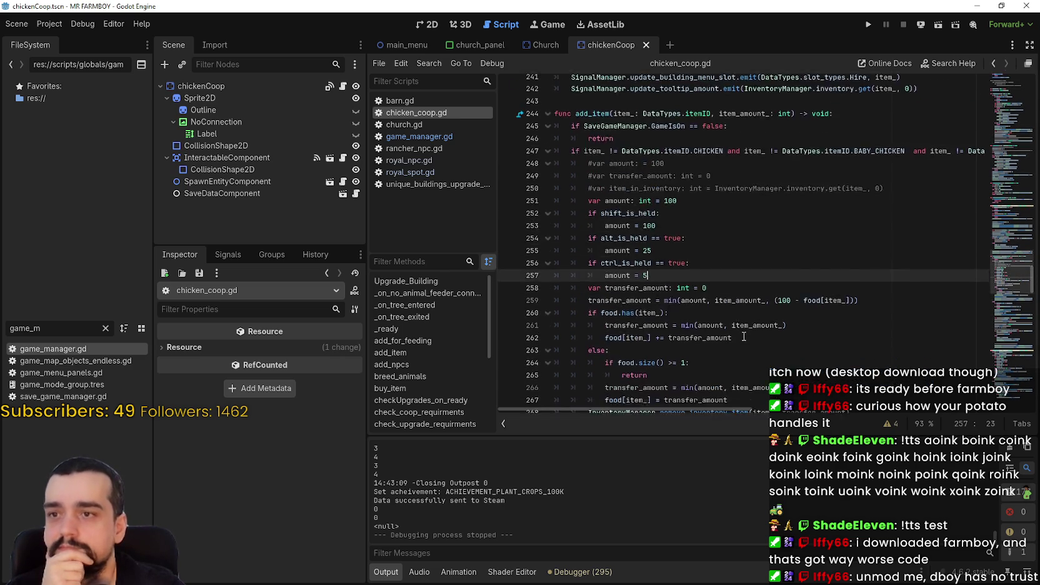
{"action": "scroll", "coordinate": [744, 336], "scroll_direction": "down", "scroll_amount": 2}
{"action": "left_click", "coordinate": [704, 245]}
{"action": "scroll", "coordinate": [752, 283], "scroll_direction": "down", "scroll_amount": 2}
{"action": "left_click", "coordinate": [752, 282]}
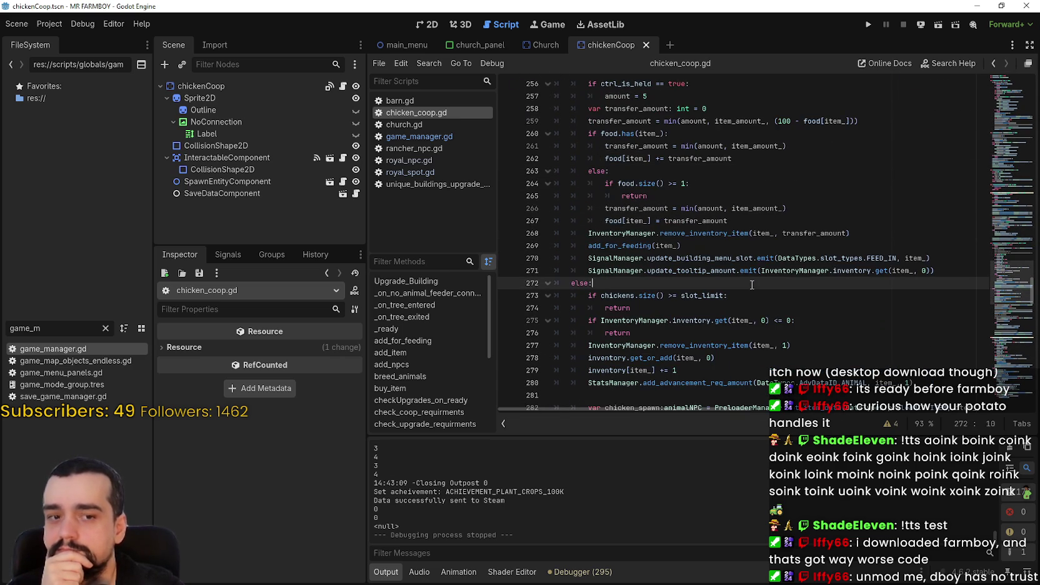
{"action": "left_click", "coordinate": [754, 321]}
{"action": "left_click", "coordinate": [759, 332]}
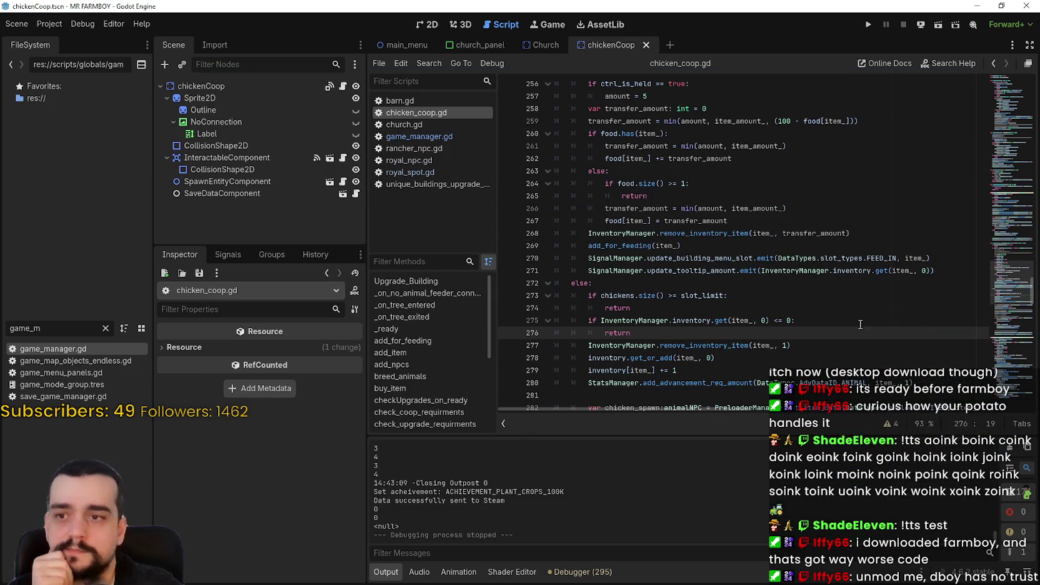
{"action": "left_click", "coordinate": [789, 295]}
{"action": "left_click", "coordinate": [789, 285]}
{"action": "scroll", "coordinate": [816, 289], "scroll_direction": "down", "scroll_amount": 1}
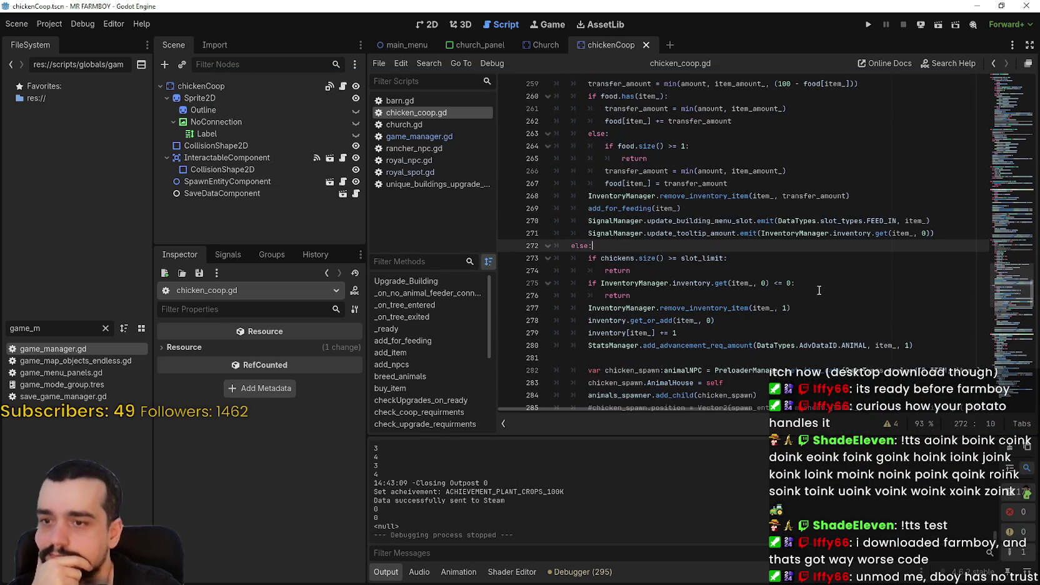
{"action": "scroll", "coordinate": [812, 285], "scroll_direction": "down", "scroll_amount": 4}
{"action": "scroll", "coordinate": [809, 275], "scroll_direction": "up", "scroll_amount": 4}
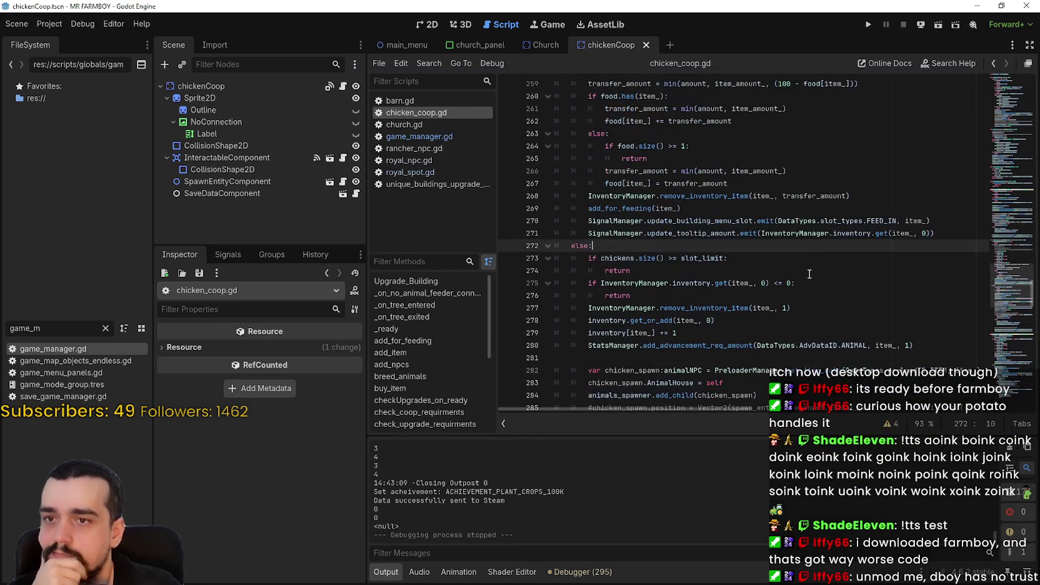
{"action": "scroll", "coordinate": [797, 274], "scroll_direction": "up", "scroll_amount": 4}
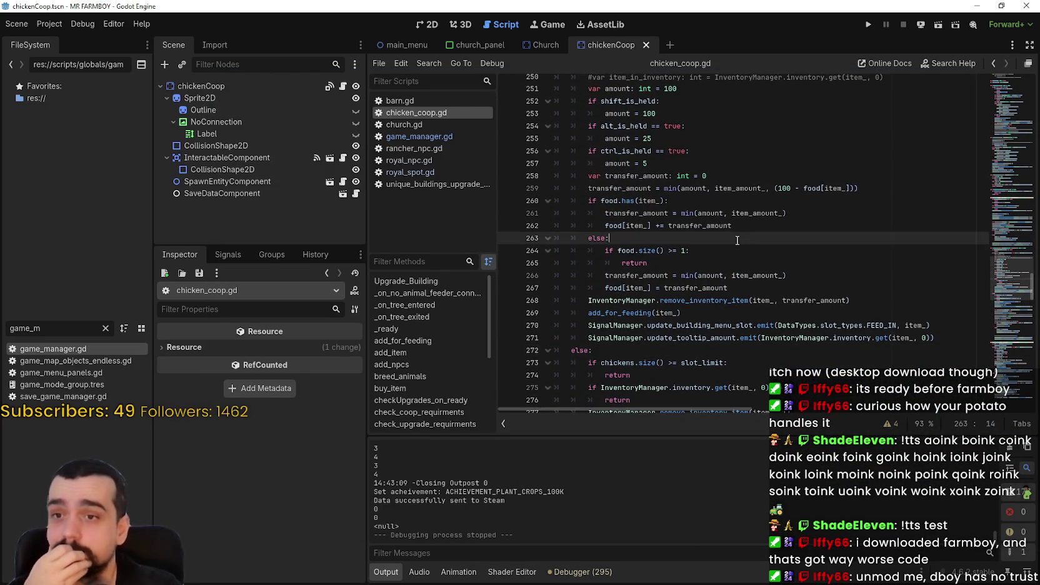
Check the transfer_amount lines with the 100 cap around lines 252–259 and save.
{"action": "left_click", "coordinate": [749, 275]}
{"action": "scroll", "coordinate": [688, 187], "scroll_direction": "down", "scroll_amount": 1}
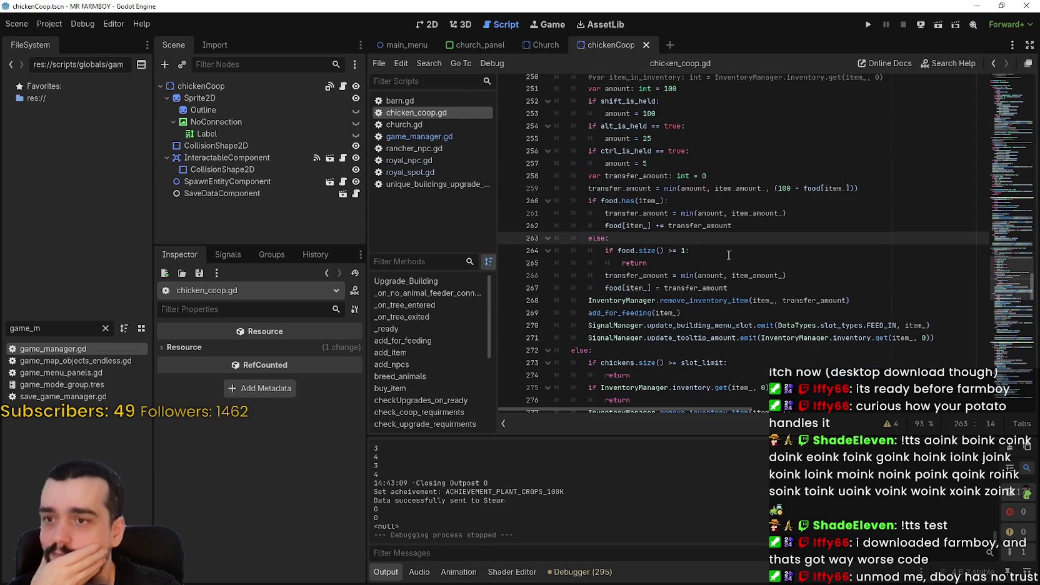
{"action": "mouse_move", "coordinate": [685, 166]}
{"action": "left_mouse_down"}
{"action": "mouse_move", "coordinate": [550, 176]}
{"action": "mouse_move", "coordinate": [533, 161]}
{"action": "left_mouse_up"}
{"action": "scroll", "coordinate": [684, 170], "scroll_direction": "up", "scroll_amount": 1}
{"action": "left_click", "coordinate": [683, 170]}
{"action": "left_click", "coordinate": [680, 201]}
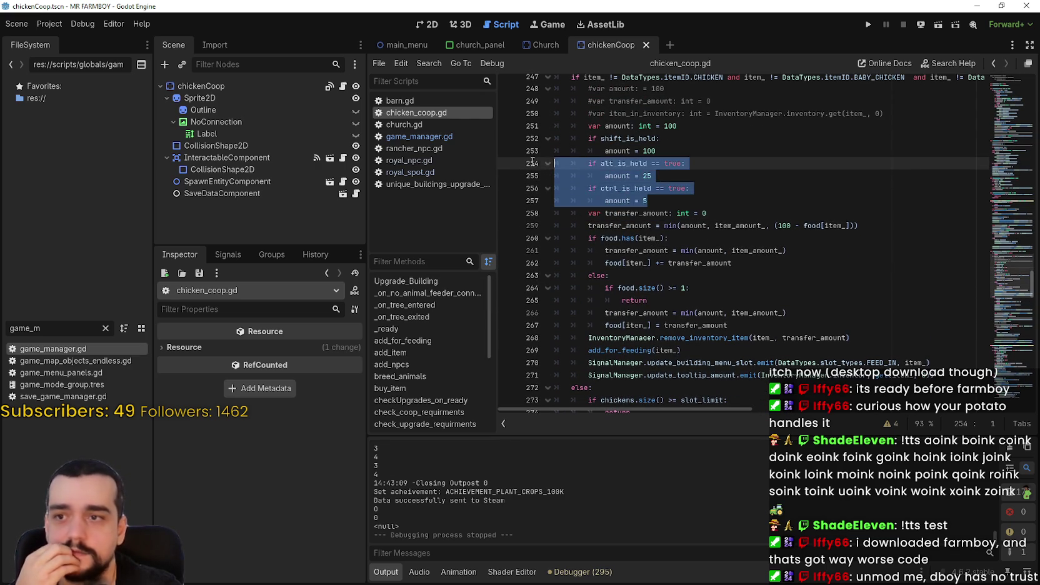
{"action": "left_click", "coordinate": [646, 199]}
{"action": "scroll", "coordinate": [667, 203], "scroll_direction": "up", "scroll_amount": 1}
{"action": "left_click", "coordinate": [680, 179]}
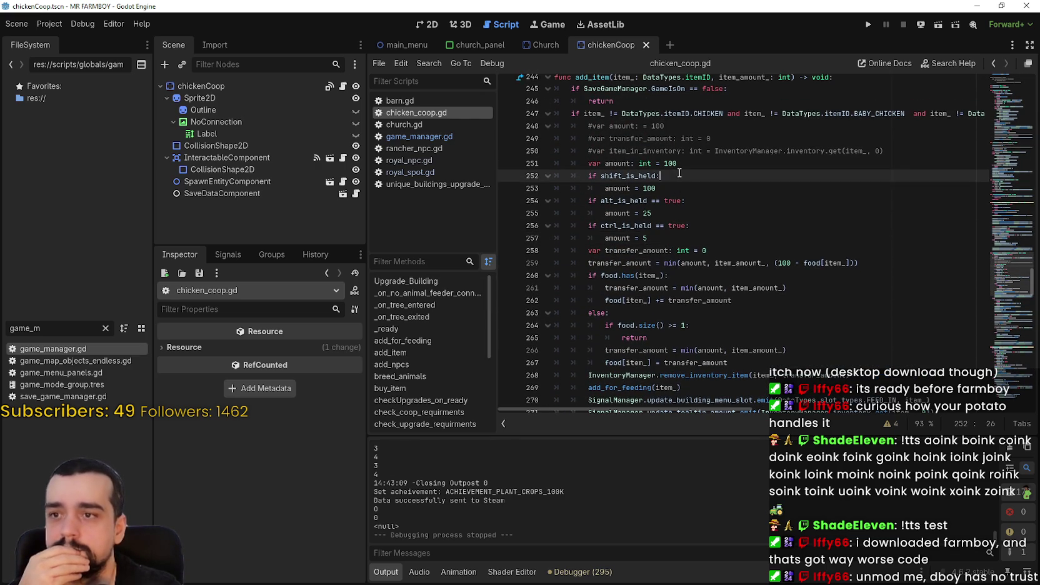
{"action": "key", "text": "ctrl+s"}
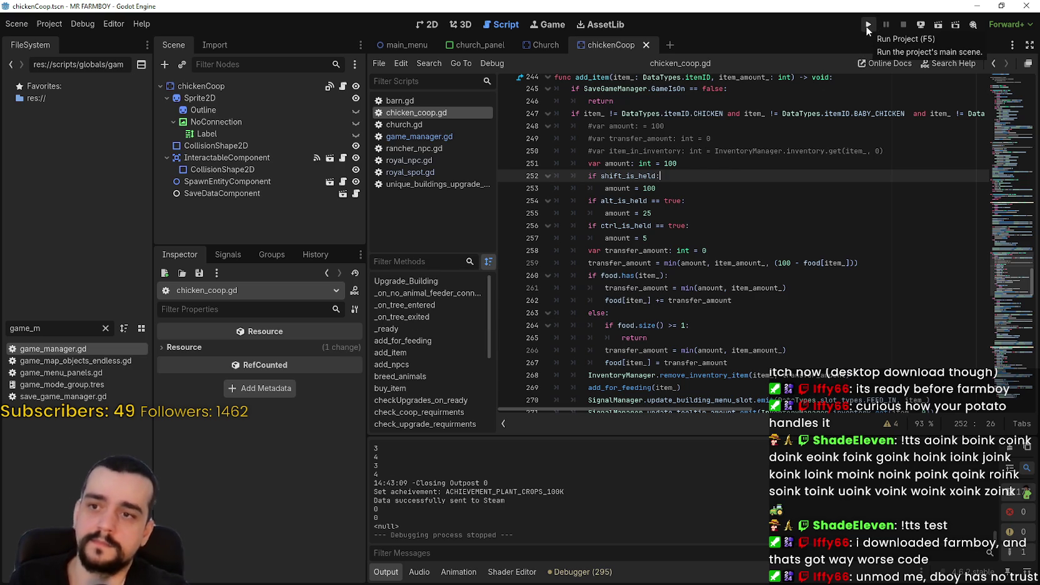
{"action": "double_click", "coordinate": [784, 263]}
{"action": "left_click", "coordinate": [667, 241]}
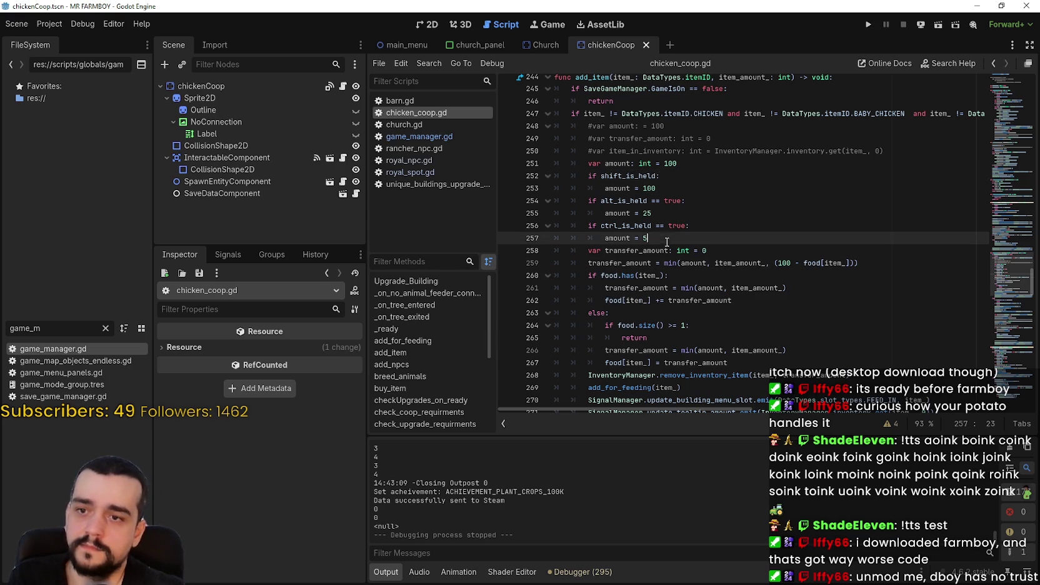
Run the game from the editor, browse the save list, and load Save 5.
{"action": "left_click", "coordinate": [876, 28]}
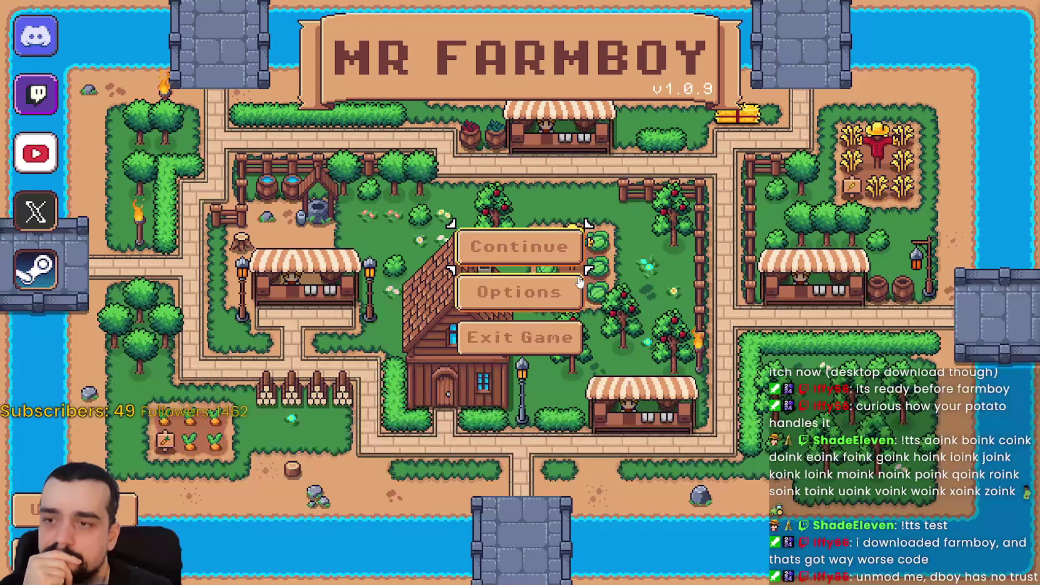
{"action": "left_click", "coordinate": [538, 245]}
{"action": "scroll", "coordinate": [553, 333], "scroll_direction": "down", "scroll_amount": 2}
{"action": "scroll", "coordinate": [556, 333], "scroll_direction": "up", "scroll_amount": 2}
{"action": "scroll", "coordinate": [566, 331], "scroll_direction": "up", "scroll_amount": 1}
{"action": "scroll", "coordinate": [569, 330], "scroll_direction": "down", "scroll_amount": 3}
{"action": "scroll", "coordinate": [572, 331], "scroll_direction": "down", "scroll_amount": 4}
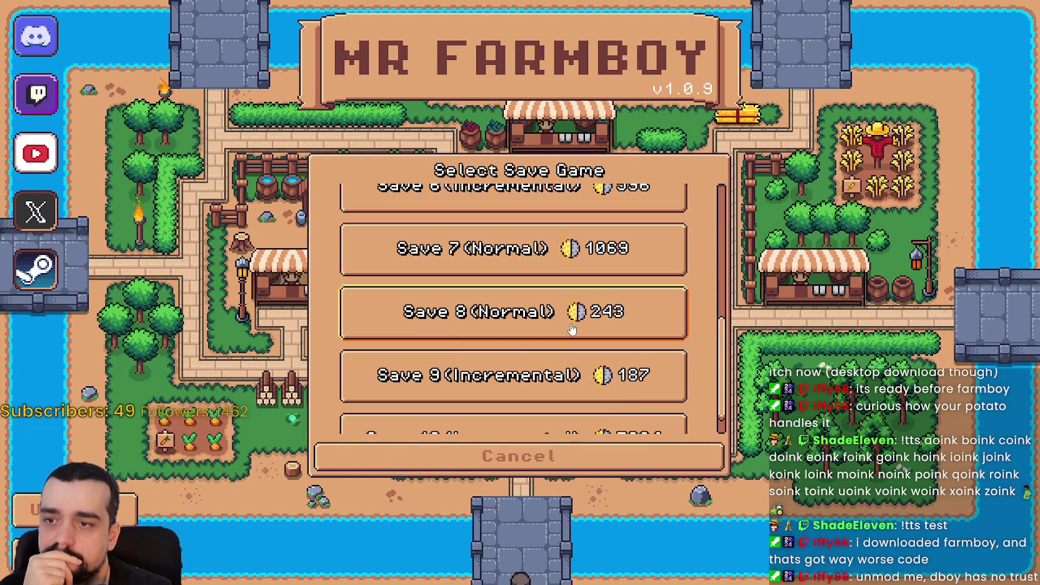
{"action": "left_click", "coordinate": [525, 338]}
{"action": "scroll", "coordinate": [563, 350], "scroll_direction": "down", "scroll_amount": 1}
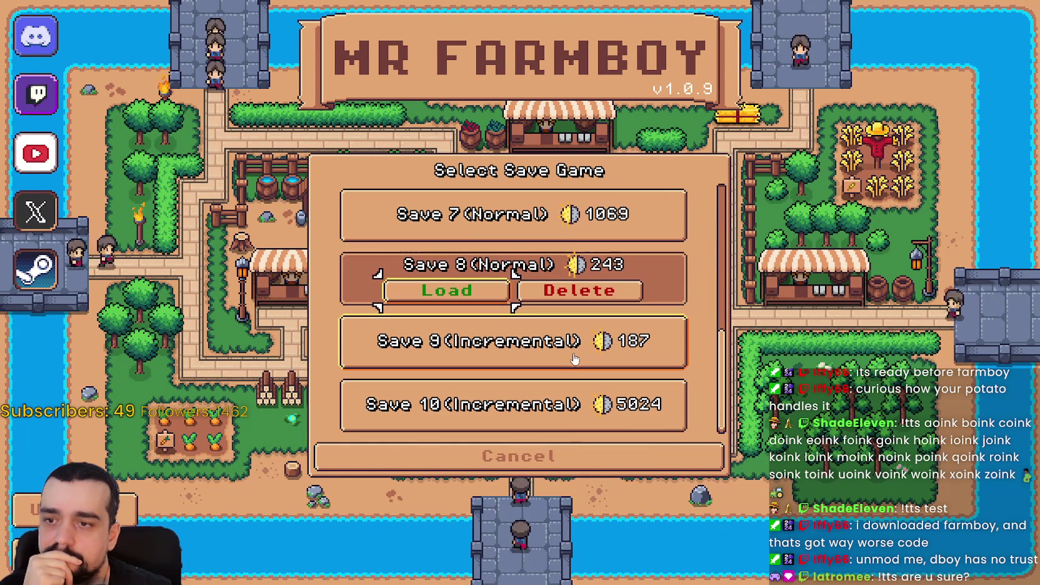
{"action": "scroll", "coordinate": [570, 353], "scroll_direction": "up", "scroll_amount": 2}
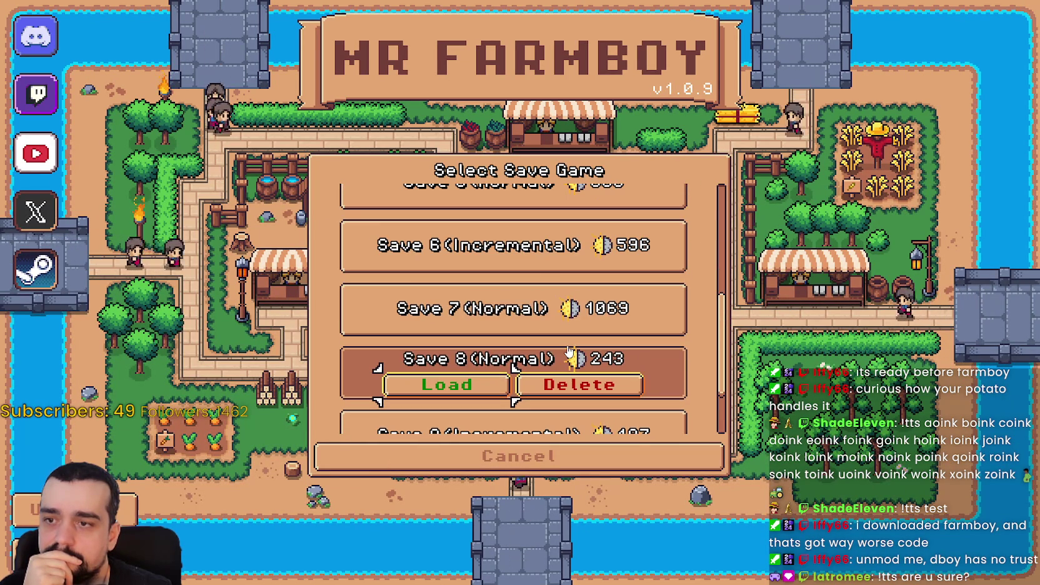
{"action": "left_click", "coordinate": [547, 268]}
{"action": "scroll", "coordinate": [495, 356], "scroll_direction": "up", "scroll_amount": 2}
{"action": "left_click", "coordinate": [470, 278]}
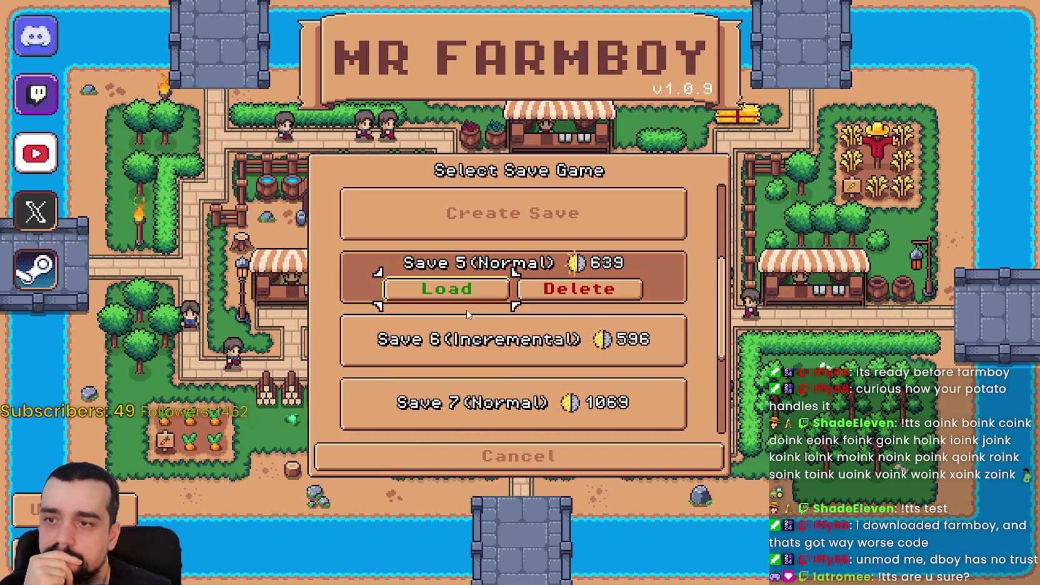
{"action": "left_click", "coordinate": [470, 295]}
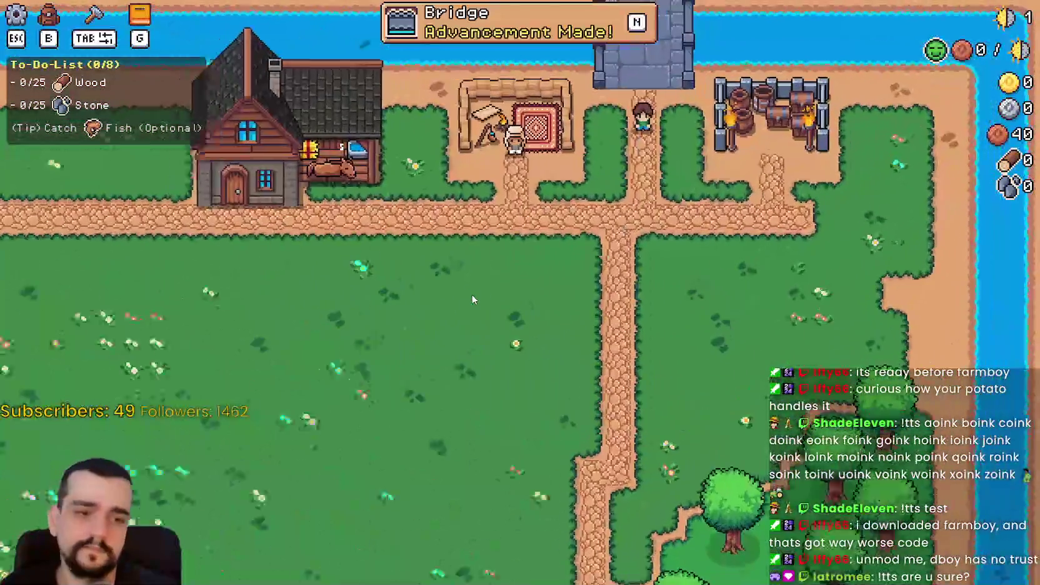
Pause, return to the title screen, and select Save 6 (Incremental) from the save list.
{"action": "key", "text": "Escape"}
{"action": "left_click", "coordinate": [577, 366]}
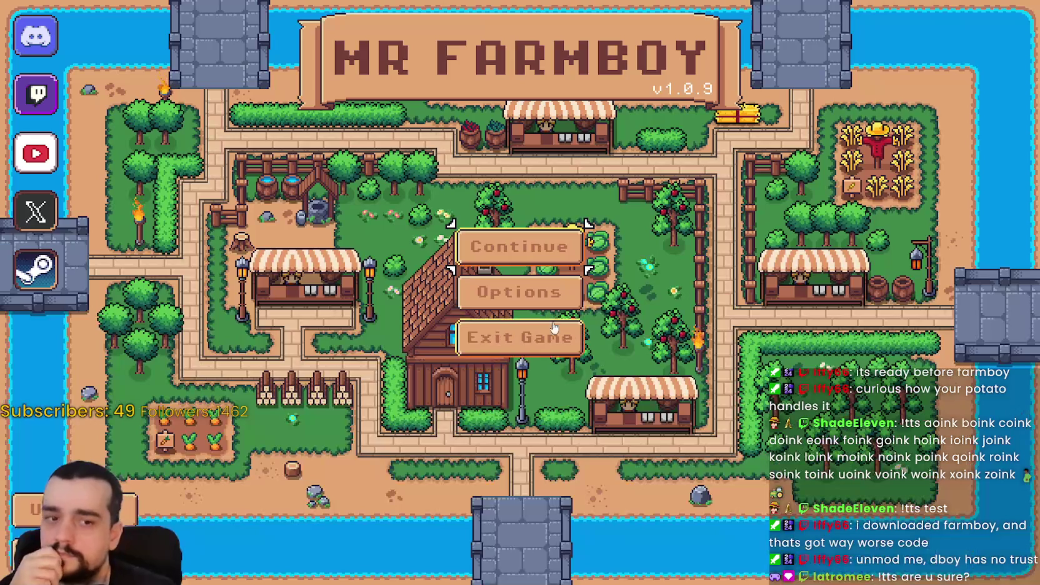
{"action": "left_click", "coordinate": [516, 243]}
{"action": "scroll", "coordinate": [525, 337], "scroll_direction": "down", "scroll_amount": 2}
{"action": "scroll", "coordinate": [528, 330], "scroll_direction": "up", "scroll_amount": 2}
{"action": "scroll", "coordinate": [529, 330], "scroll_direction": "down", "scroll_amount": 4}
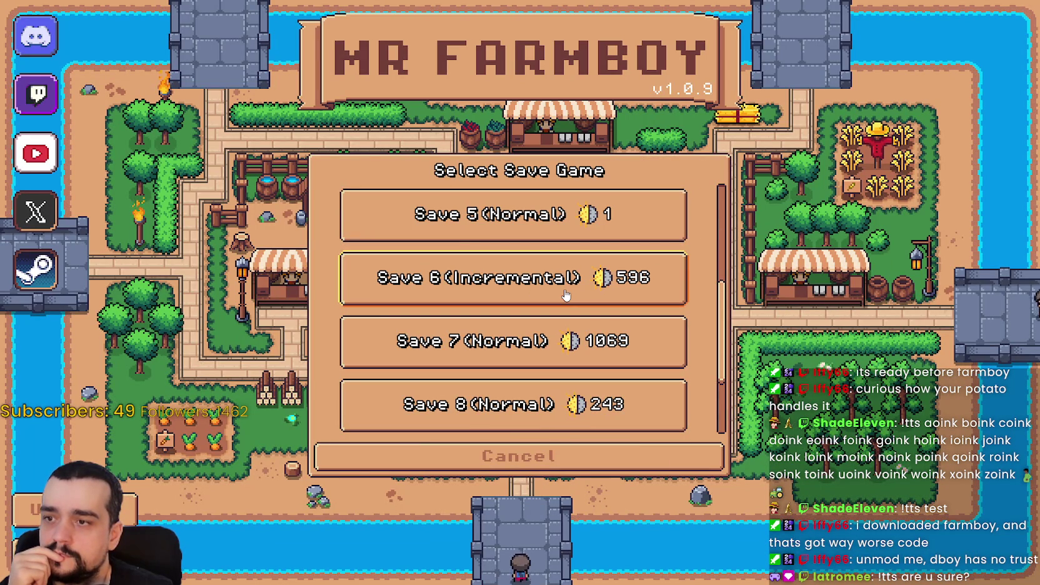
{"action": "left_click", "coordinate": [550, 294]}
{"action": "left_click", "coordinate": [472, 291]}
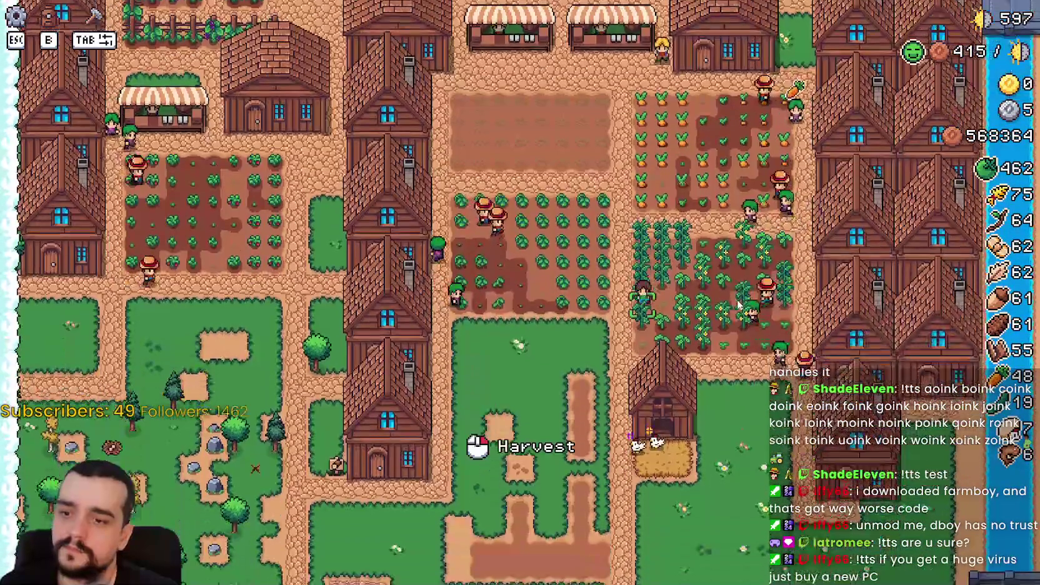
Open the coop's food window and feed a crop, triggering the index '4' error at line 259.
{"action": "key", "text": "e"}
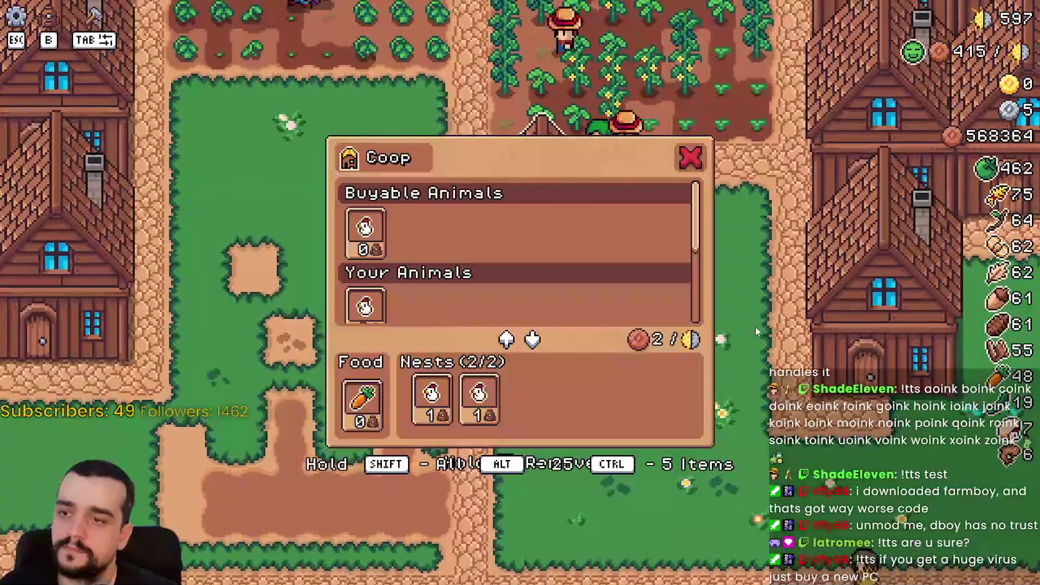
{"action": "scroll", "coordinate": [455, 310], "scroll_direction": "down", "scroll_amount": 3}
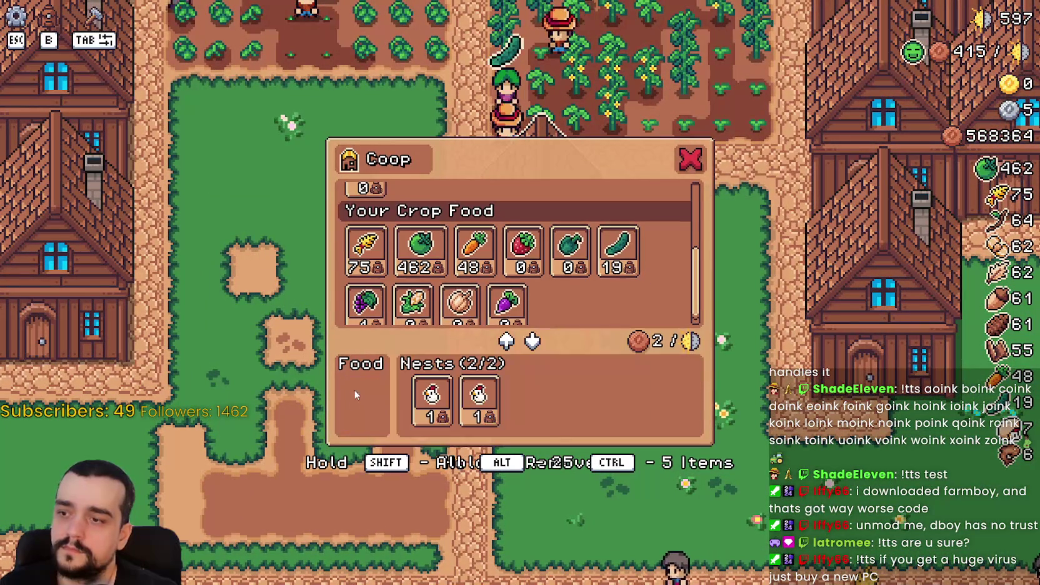
{"action": "left_click", "coordinate": [423, 252]}
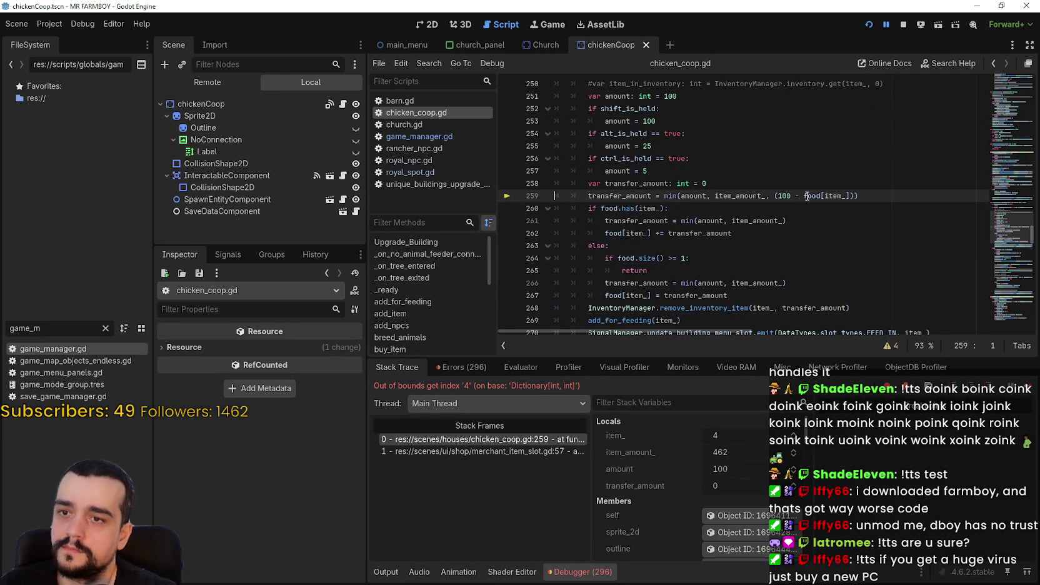
{"action": "mouse_move", "coordinate": [808, 197]}
{"action": "left_click_drag", "start_coordinate": [805, 196], "coordinate": [850, 195]}
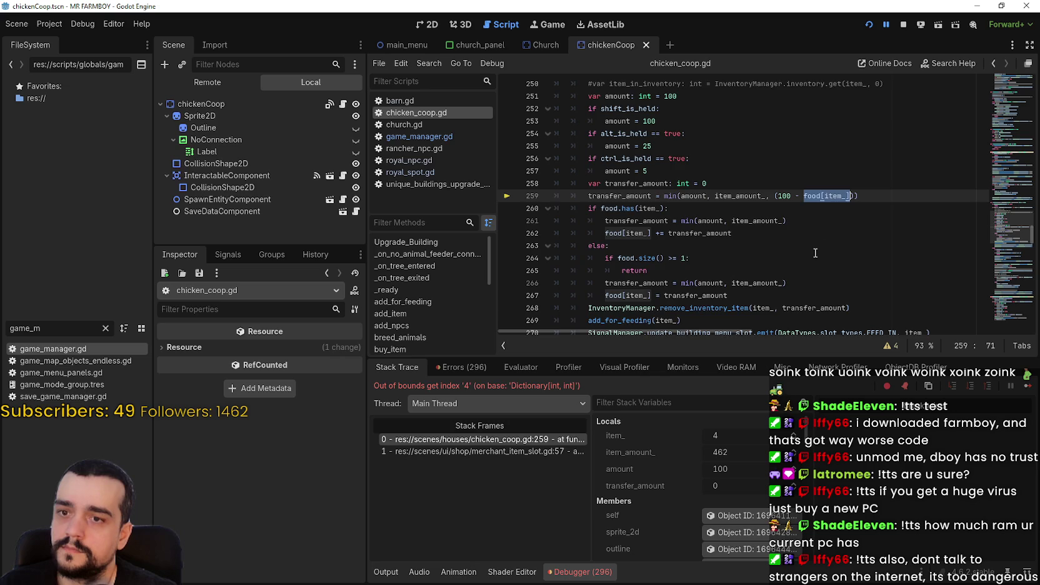
{"action": "scroll", "coordinate": [850, 193], "scroll_direction": "up", "scroll_amount": 1}
{"action": "left_click", "coordinate": [802, 270]}
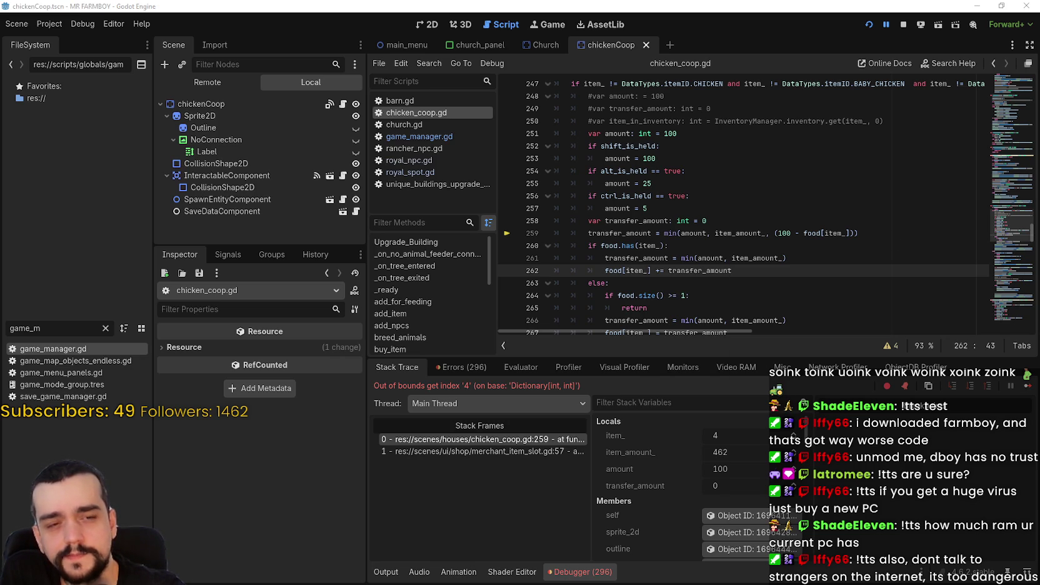
{"action": "key", "text": "ctrl+shift+Escape"}
{"action": "left_click", "coordinate": [455, 71]}
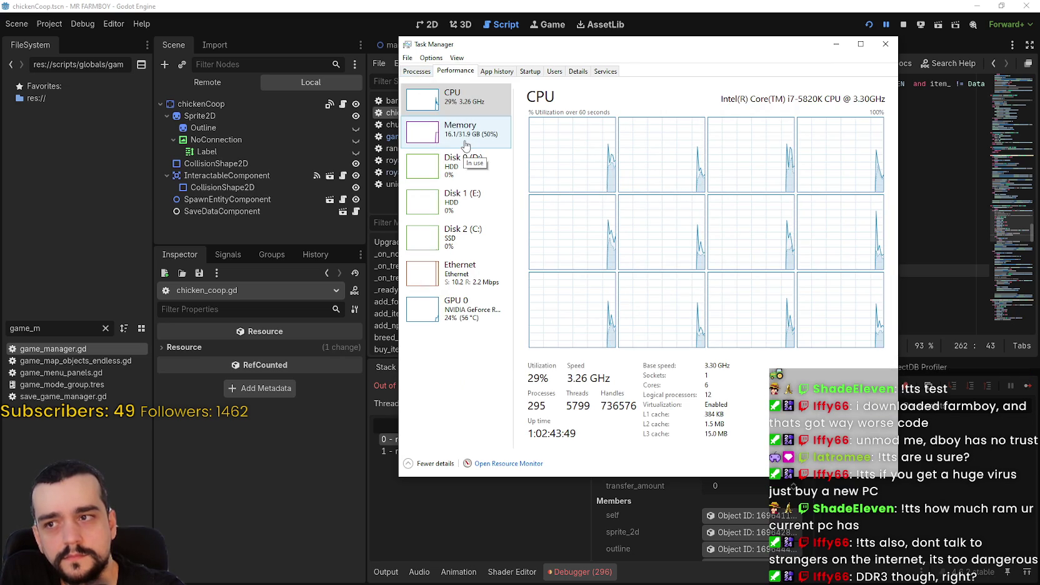
Check the Memory and CPU usage pages, ending on the GPU 0 usage page.
{"action": "left_click", "coordinate": [466, 145]}
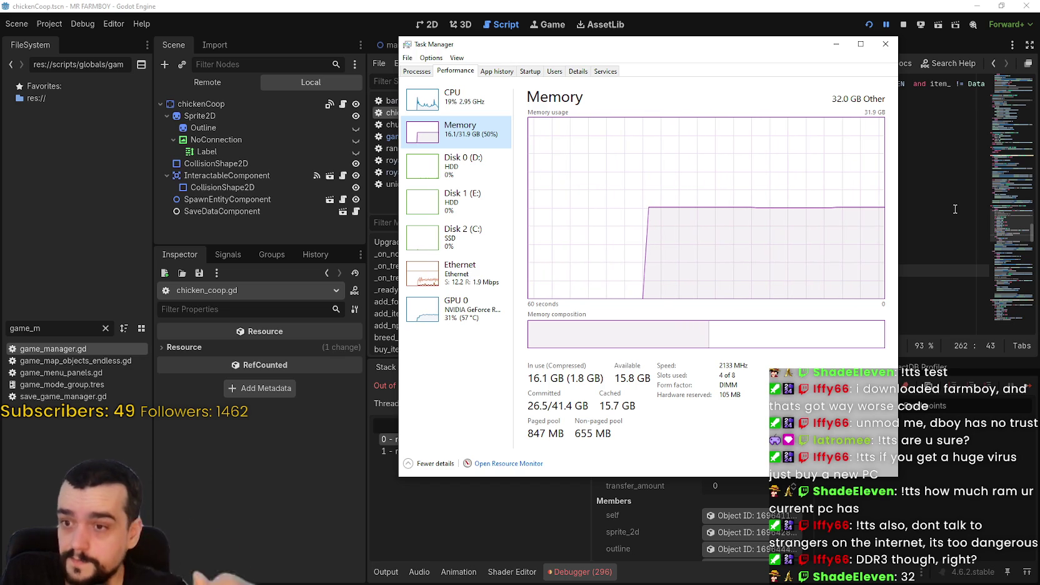
{"action": "left_click", "coordinate": [451, 99]}
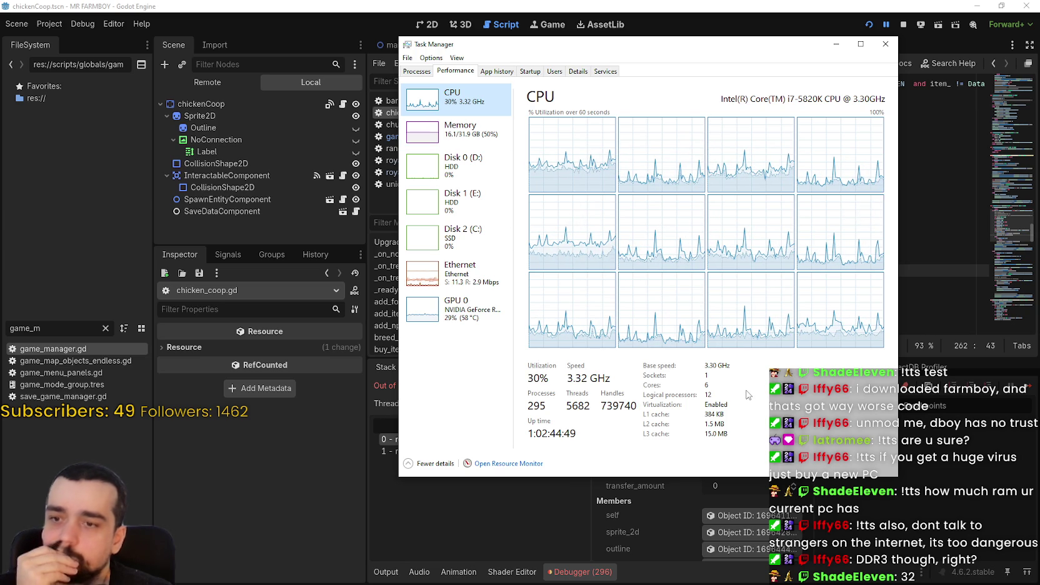
{"action": "left_click", "coordinate": [463, 131]}
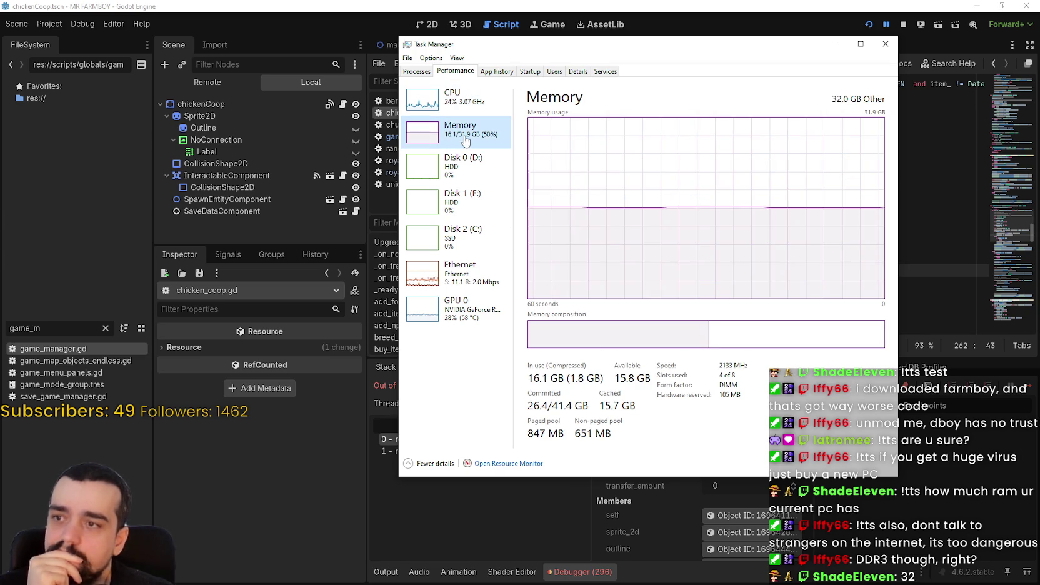
{"action": "left_click", "coordinate": [472, 321]}
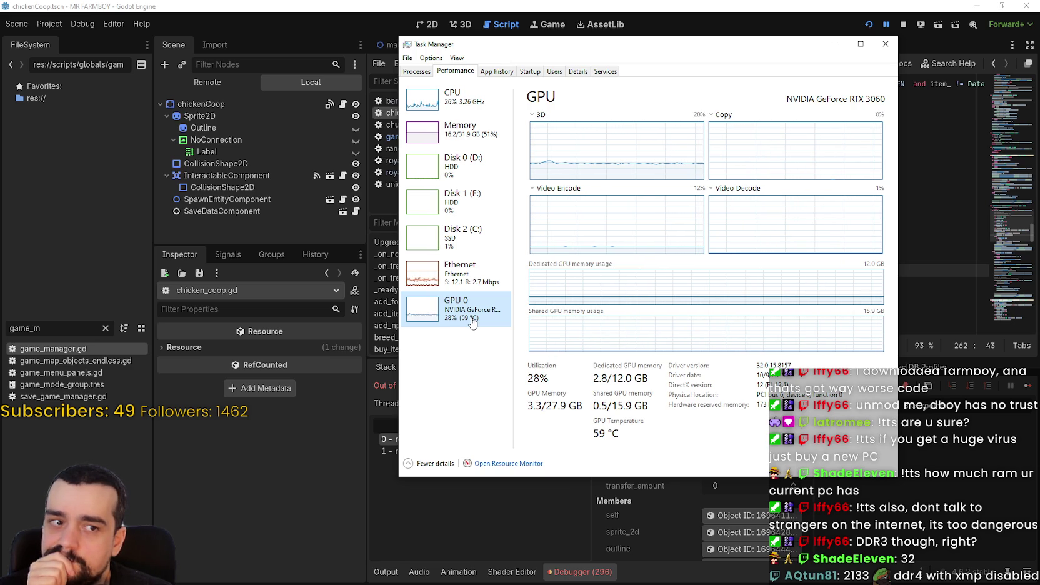
Switch between the Memory and CPU pages, nudge the window down-right, then close Task Manager.
{"action": "left_click", "coordinate": [469, 133]}
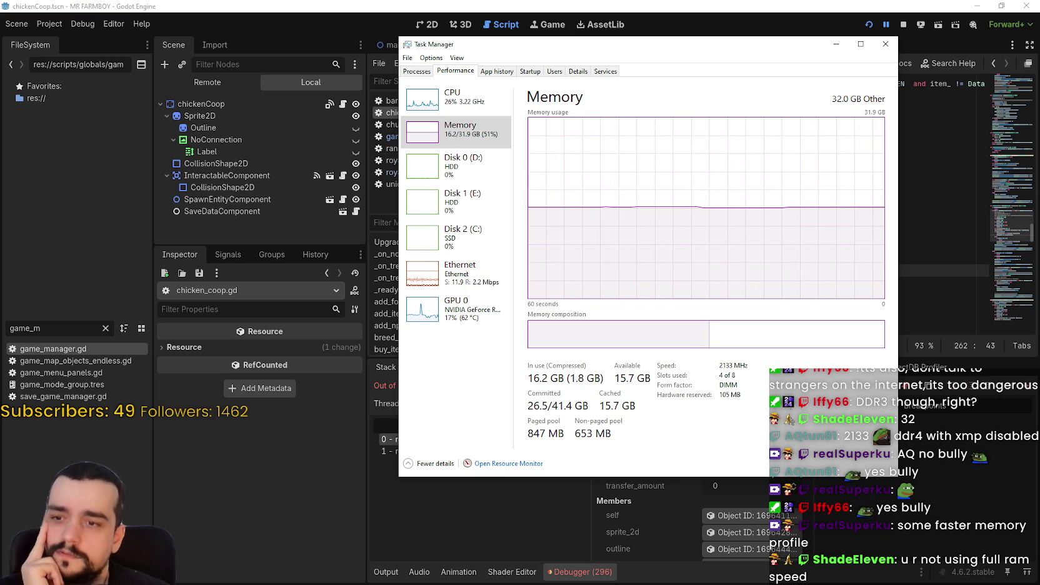
{"action": "left_click", "coordinate": [465, 106]}
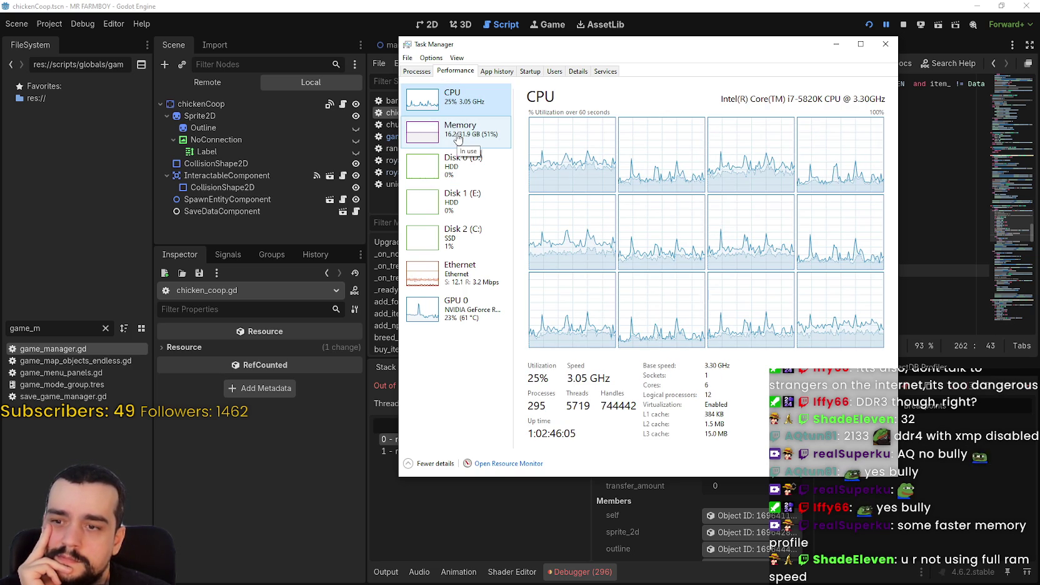
{"action": "left_click", "coordinate": [458, 139]}
{"action": "left_click", "coordinate": [463, 163]}
{"action": "left_click", "coordinate": [470, 129]}
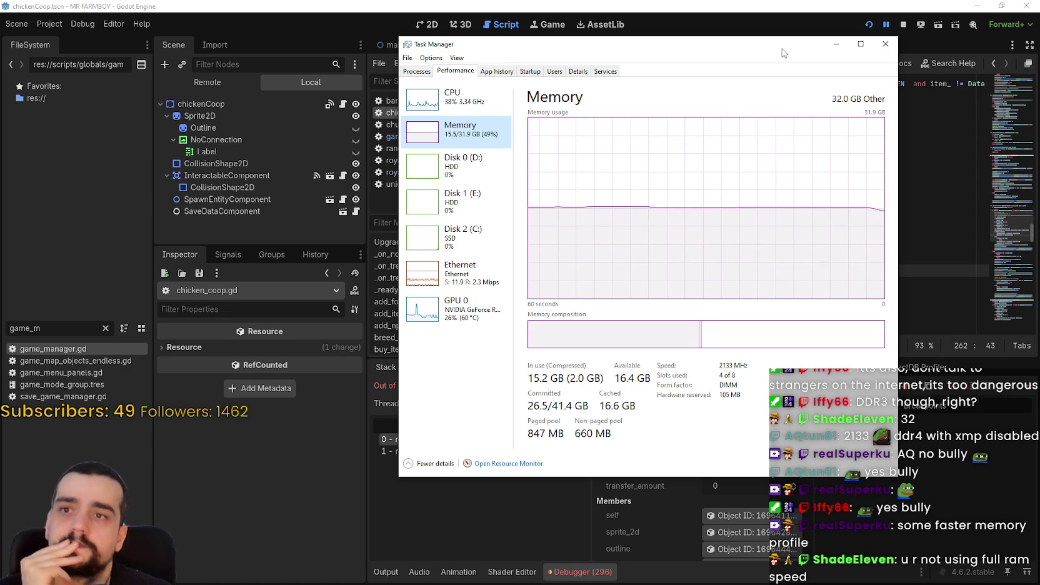
{"action": "left_click_drag", "start_coordinate": [784, 53], "coordinate": [801, 72]}
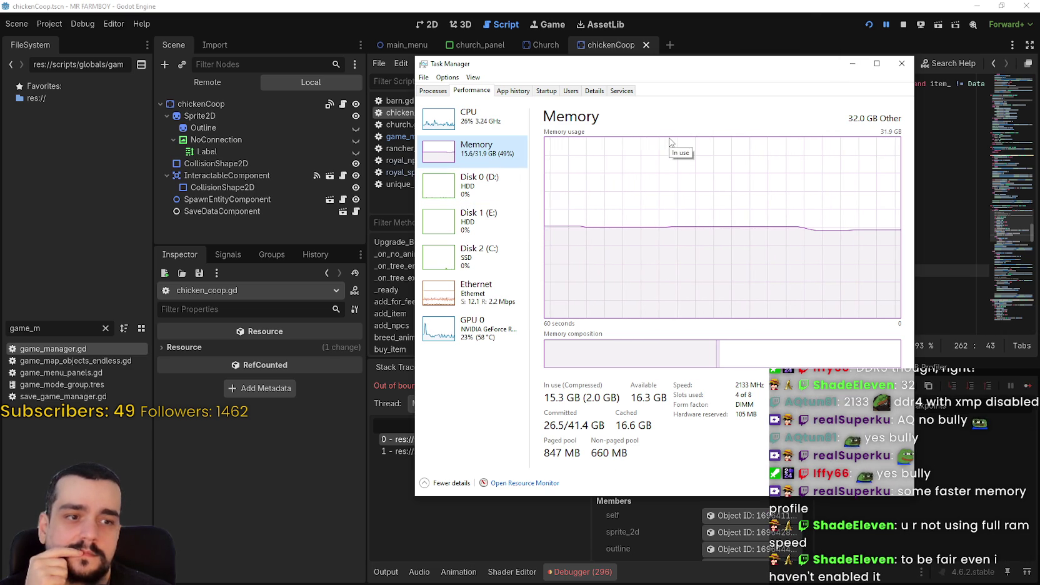
{"action": "left_click", "coordinate": [902, 63]}
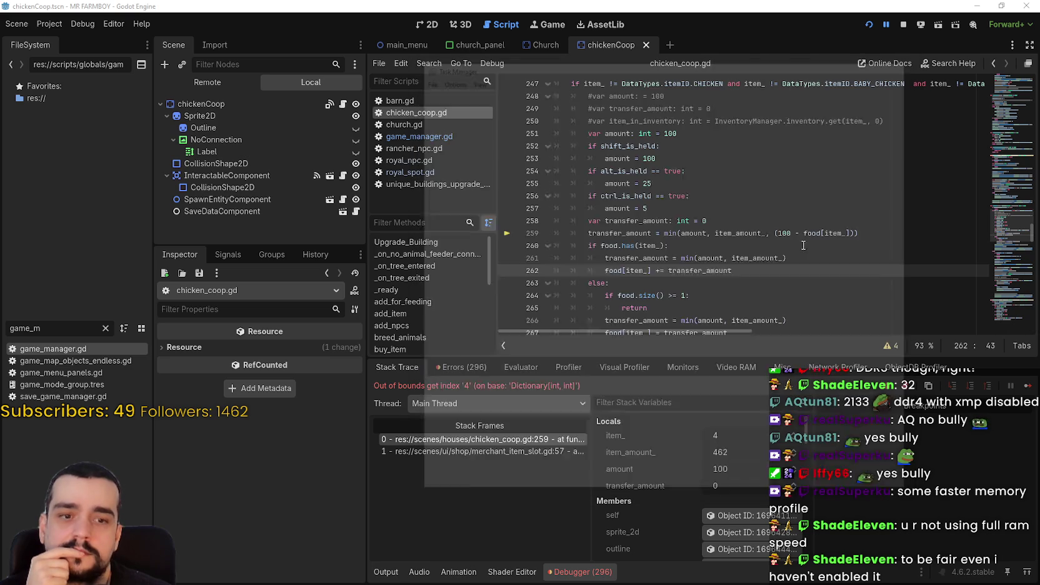
{"action": "left_click", "coordinate": [724, 207]}
{"action": "mouse_move", "coordinate": [567, 234]}
{"action": "left_mouse_down"}
{"action": "mouse_move", "coordinate": [938, 241]}
{"action": "mouse_move", "coordinate": [938, 218]}
{"action": "left_mouse_up"}
{"action": "left_click_drag", "start_coordinate": [725, 208], "coordinate": [729, 227]}
{"action": "key", "text": "Right"}
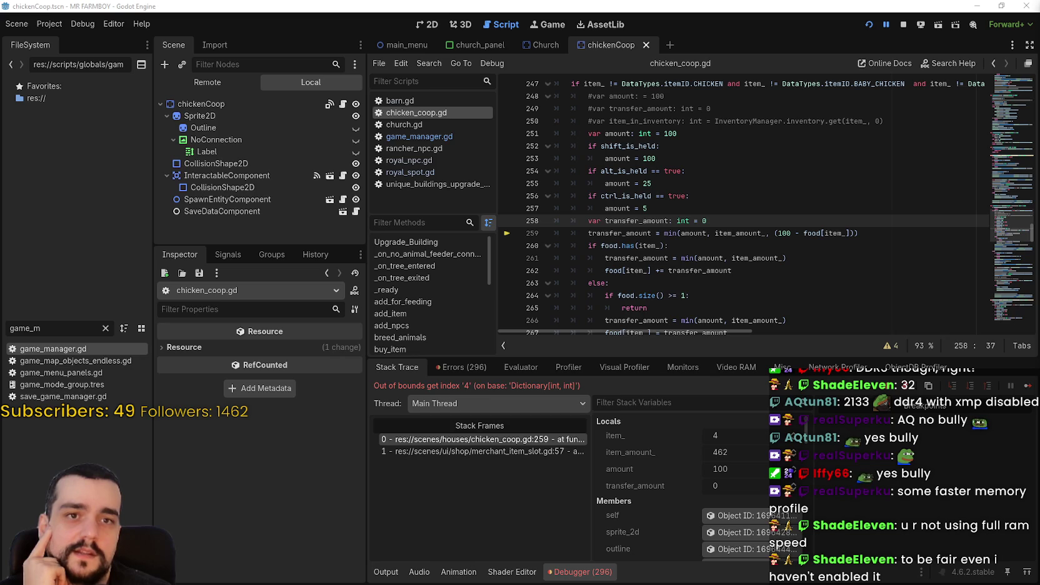
{"action": "left_click_drag", "start_coordinate": [805, 234], "coordinate": [848, 230]}
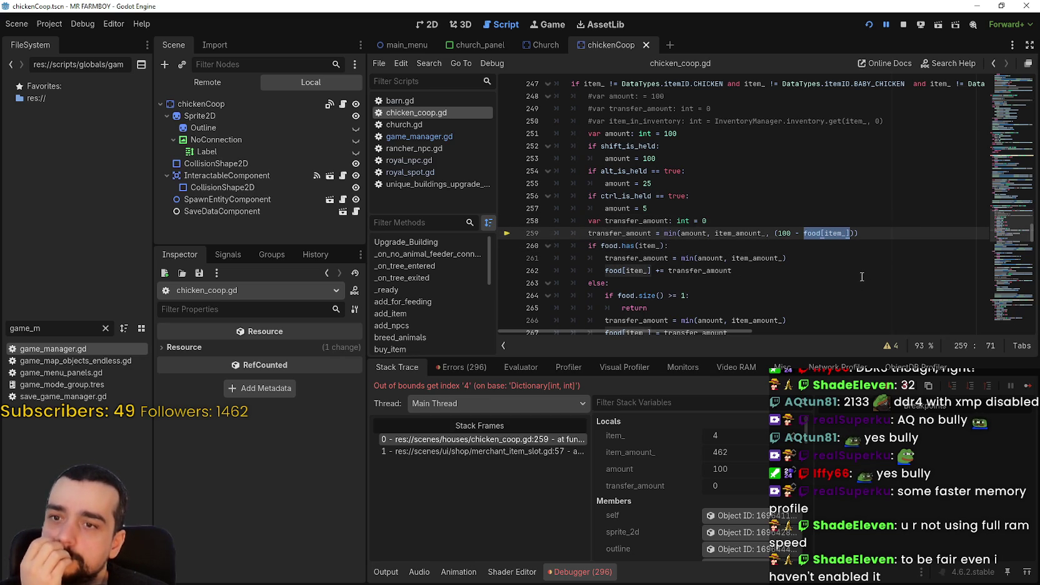
{"action": "left_click", "coordinate": [809, 233]}
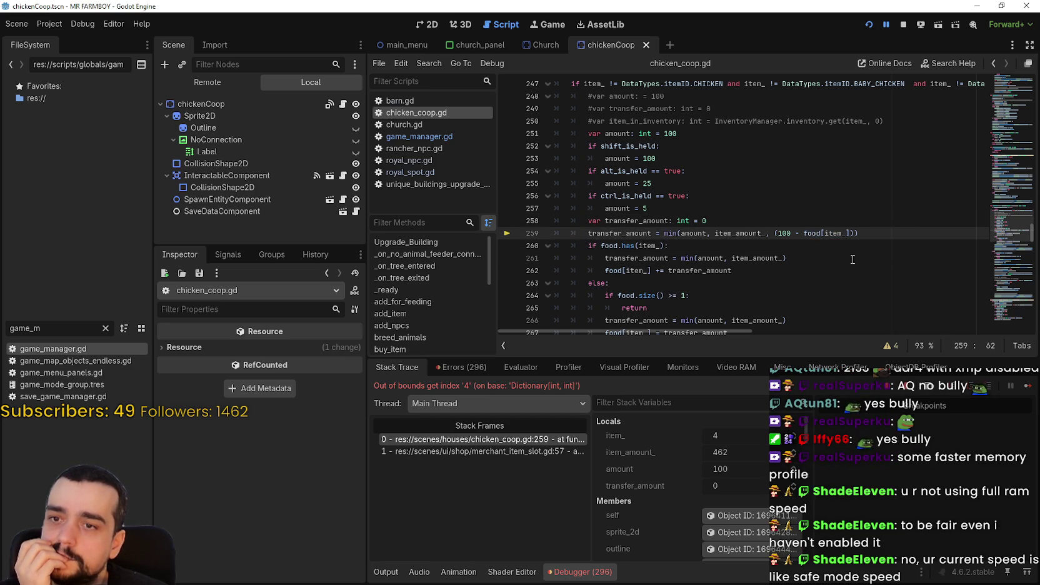
{"action": "left_click", "coordinate": [852, 235]}
{"action": "scroll", "coordinate": [813, 237], "scroll_direction": "down", "scroll_amount": 2}
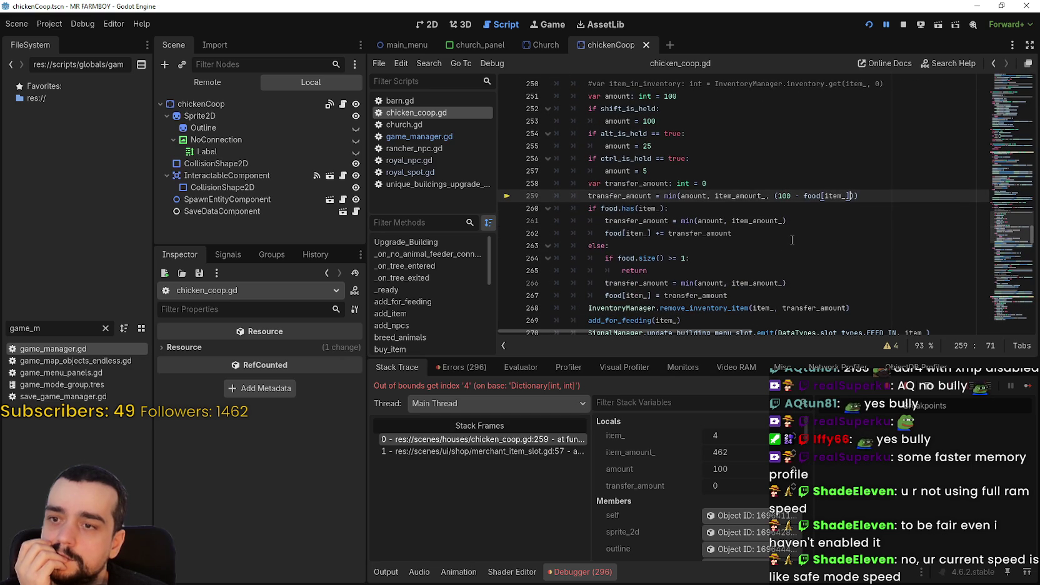
{"action": "scroll", "coordinate": [792, 239], "scroll_direction": "down", "scroll_amount": 1}
{"action": "scroll", "coordinate": [792, 240], "scroll_direction": "down", "scroll_amount": 1}
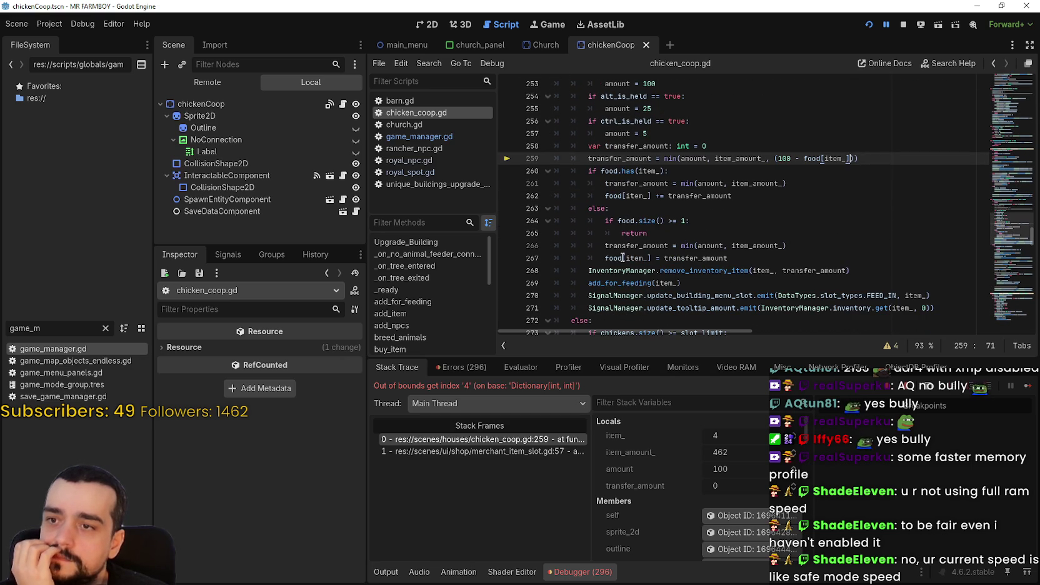
{"action": "left_click_drag", "start_coordinate": [601, 171], "coordinate": [664, 172]}
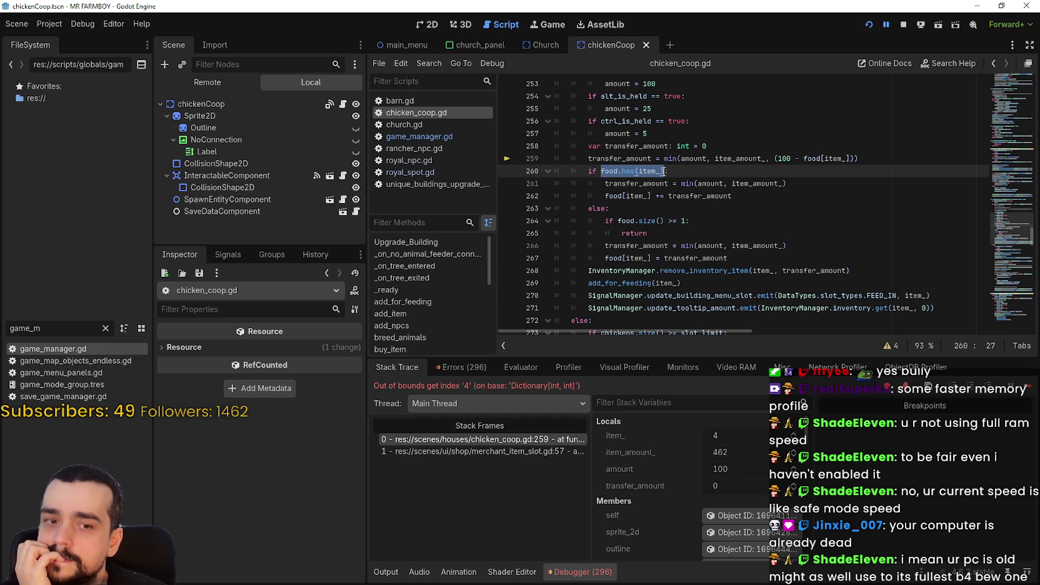
{"action": "left_click", "coordinate": [784, 247]}
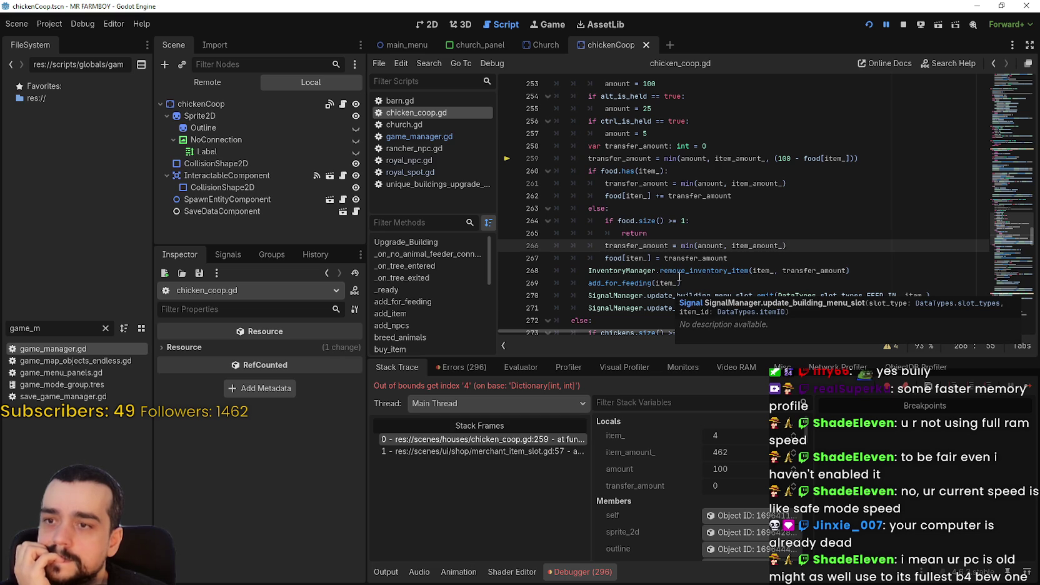
{"action": "double_click", "coordinate": [648, 195]}
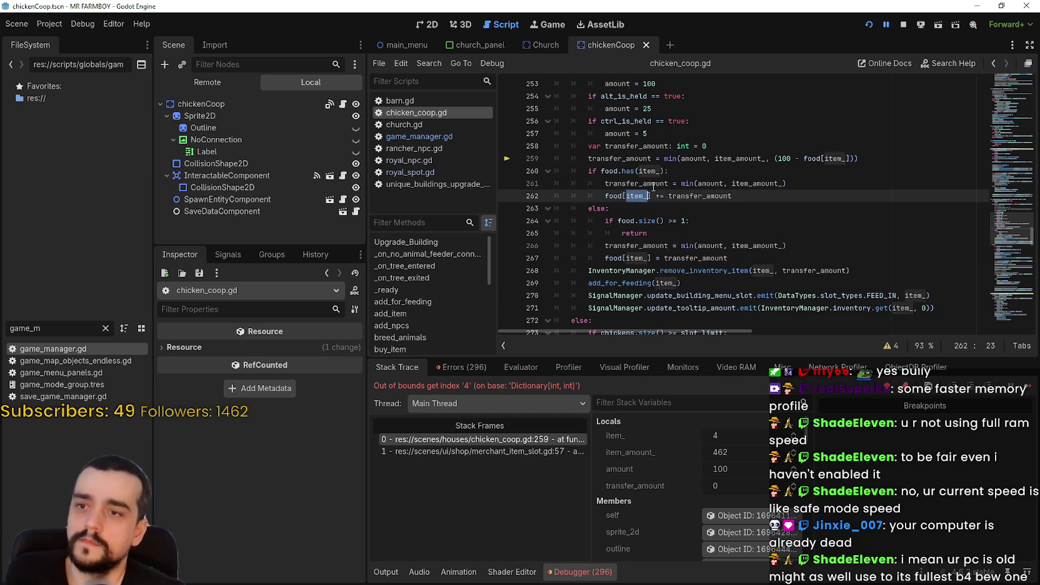
{"action": "left_click_drag", "start_coordinate": [588, 158], "coordinate": [875, 155]}
{"action": "key", "text": "ctrl+c"}
{"action": "left_click", "coordinate": [608, 184]}
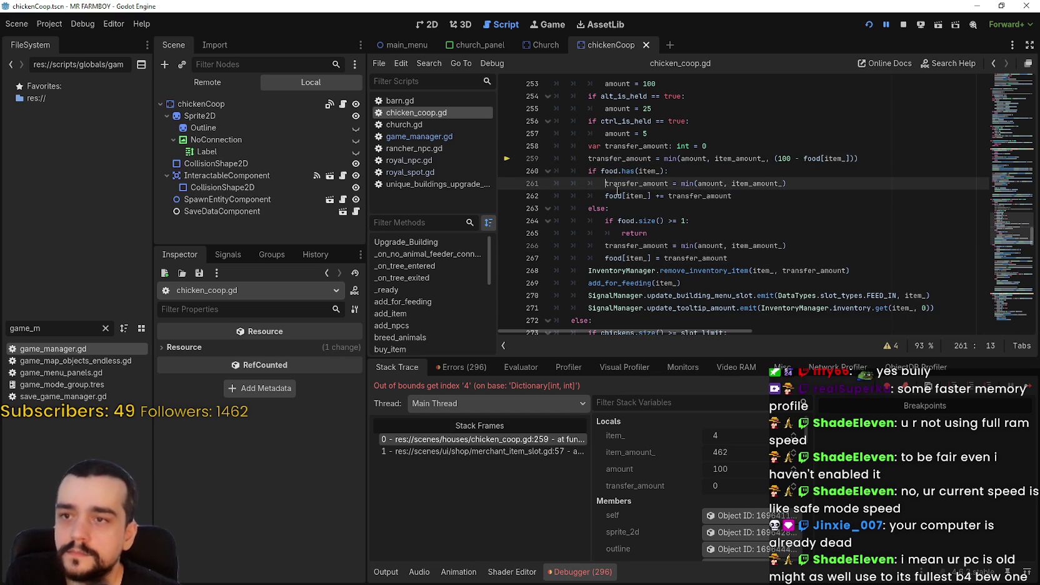
Comment out the old line and paste the capped min(..., 100 - food[item_]) transfer line.
{"action": "type", "text": "#"}
{"action": "left_click", "coordinate": [818, 184]}
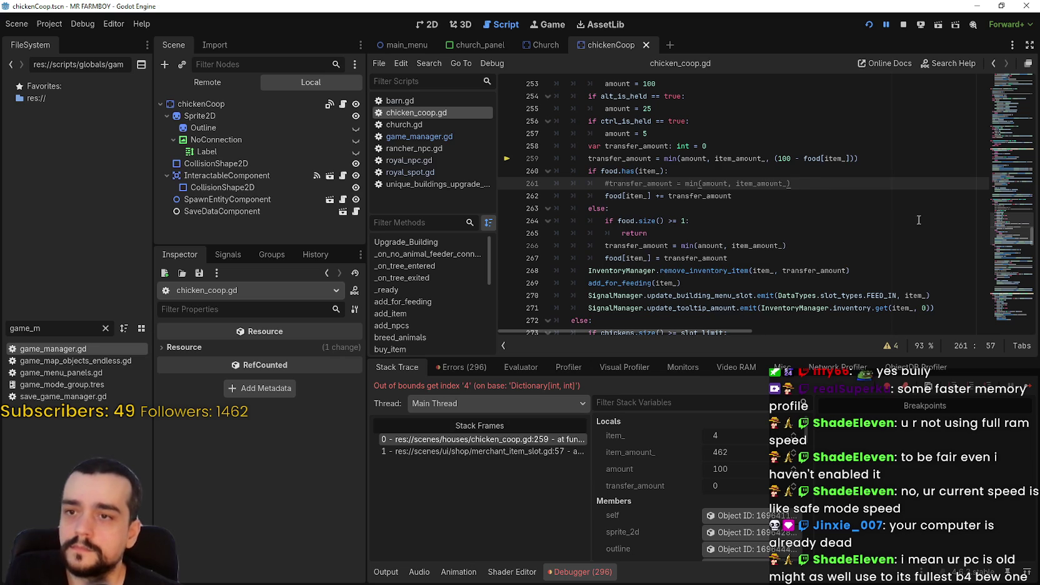
{"action": "key", "text": "Return"}
{"action": "key", "text": "ctrl+v"}
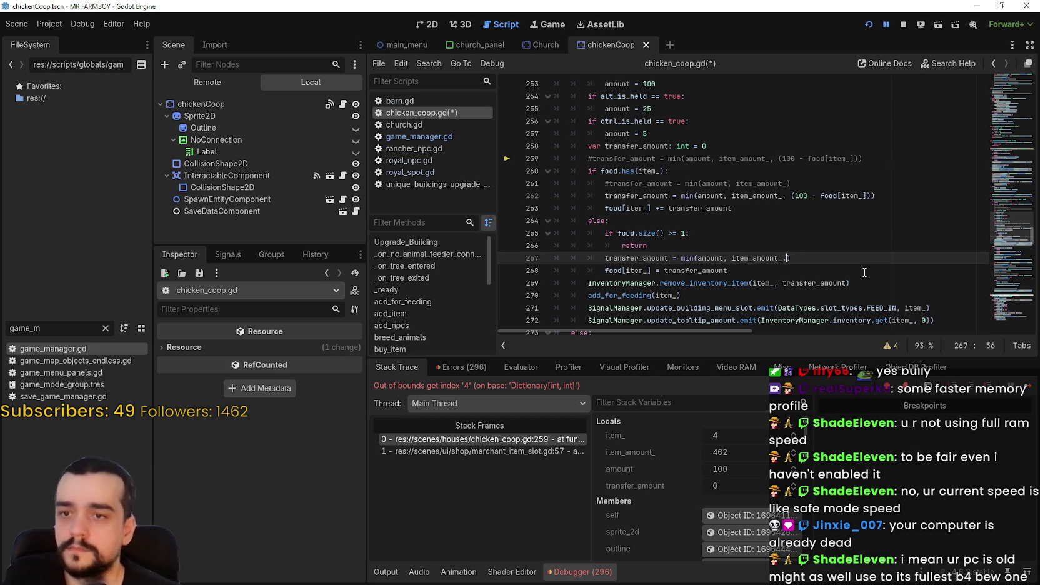
{"action": "type", "text": "100"}
Save chicken_coop.gd, check the food assignment on line 268, and resume the game.
{"action": "key", "text": "ctrl+s"}
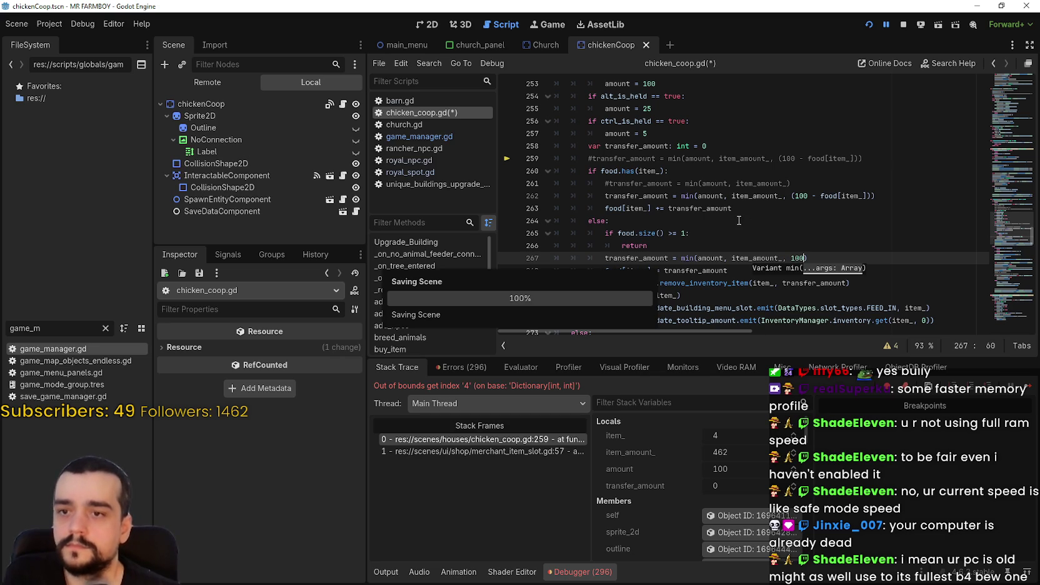
{"action": "left_click", "coordinate": [747, 242]}
{"action": "left_click", "coordinate": [771, 274]}
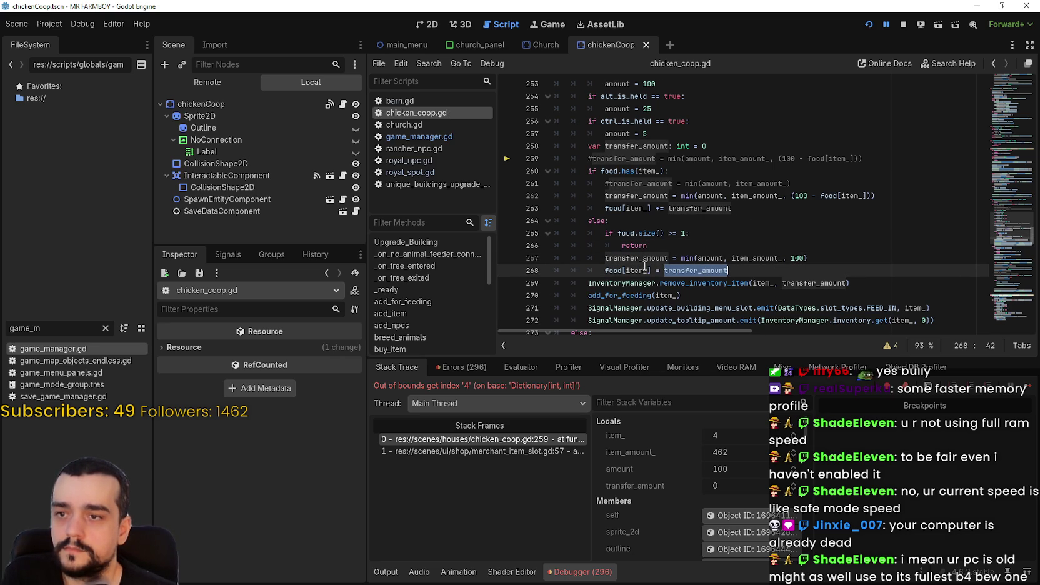
{"action": "left_click", "coordinate": [1026, 388]}
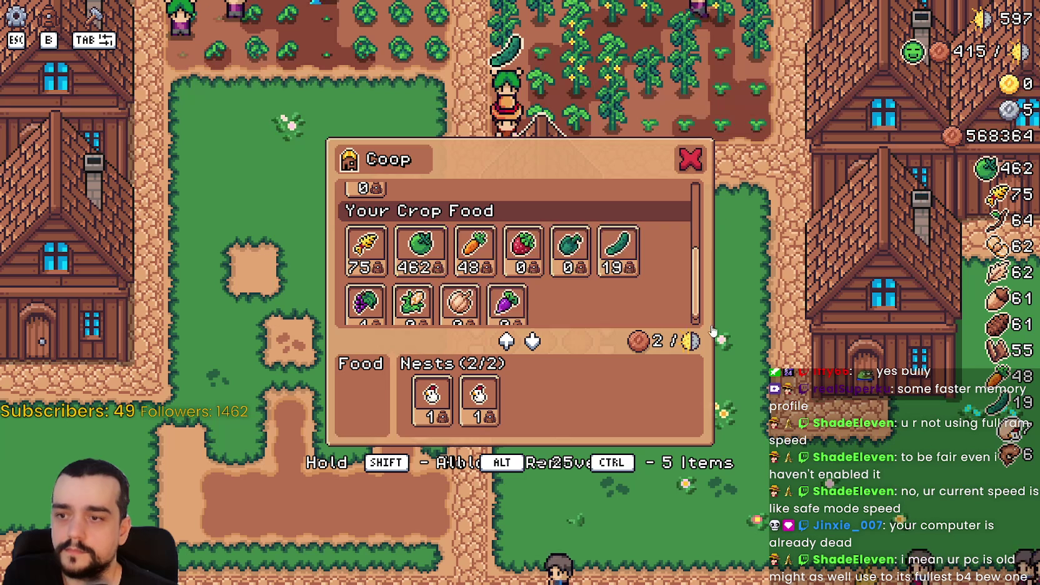
Move green tomatoes, carrots, wheat and cucumbers into the coop food slot and back out.
{"action": "left_click", "coordinate": [428, 269]}
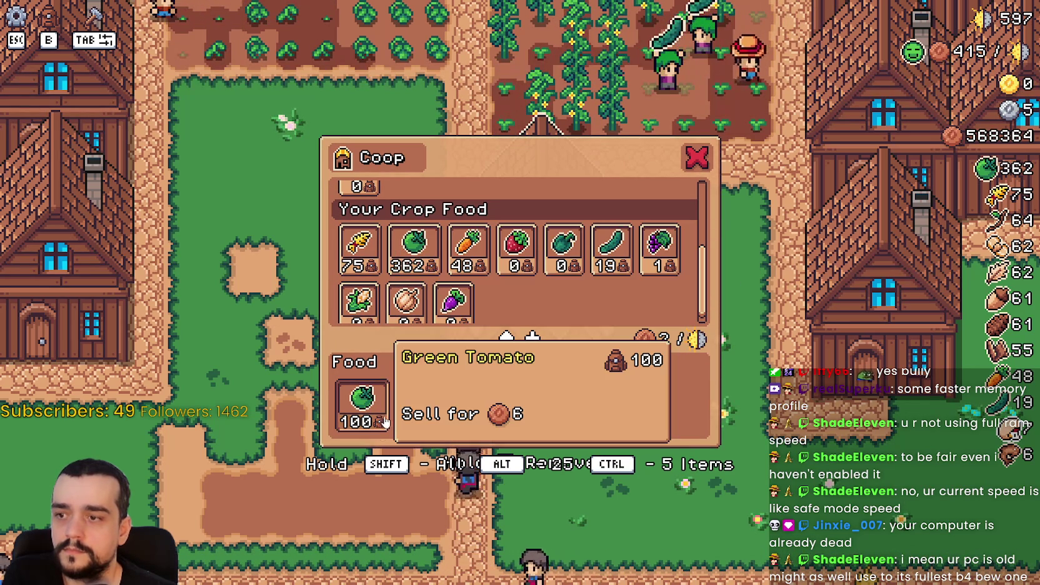
{"action": "left_click", "coordinate": [361, 400]}
{"action": "left_click", "coordinate": [473, 261]}
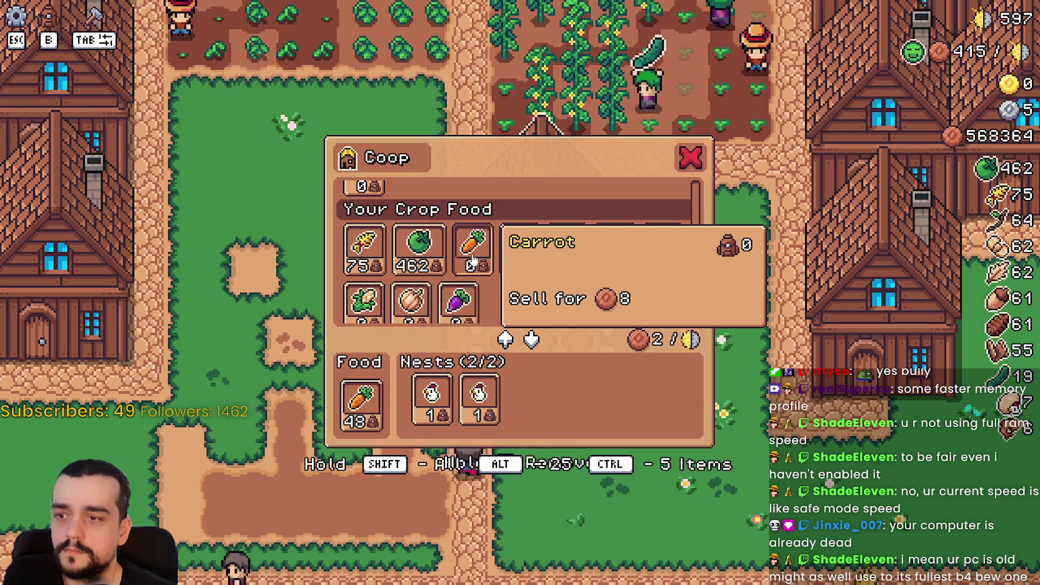
{"action": "left_click", "coordinate": [361, 400]}
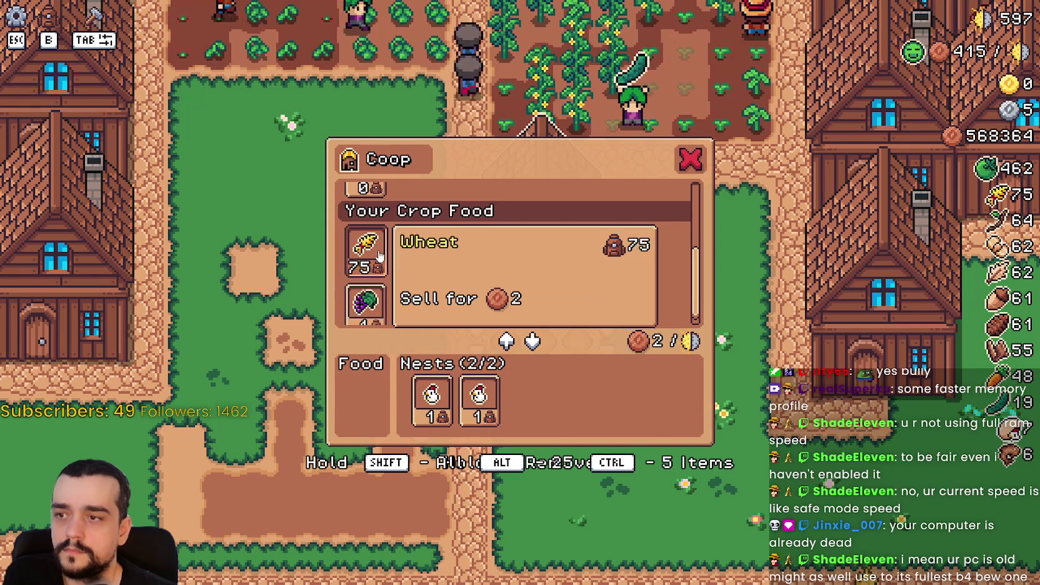
{"action": "left_click", "coordinate": [369, 250]}
{"action": "left_click", "coordinate": [361, 400]}
{"action": "left_click", "coordinate": [473, 261]}
{"action": "left_click", "coordinate": [474, 263]}
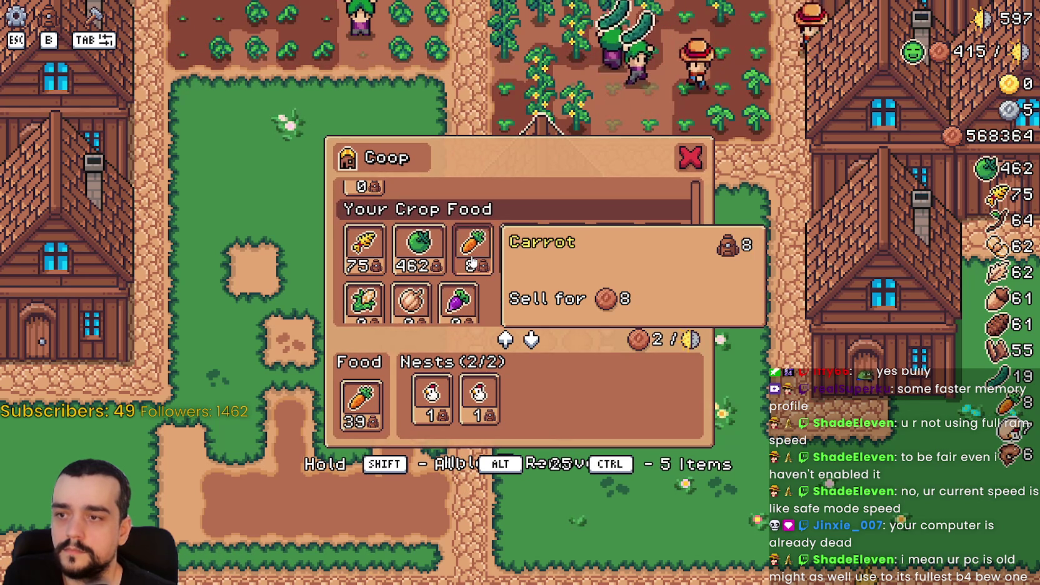
{"action": "left_click", "coordinate": [360, 400]}
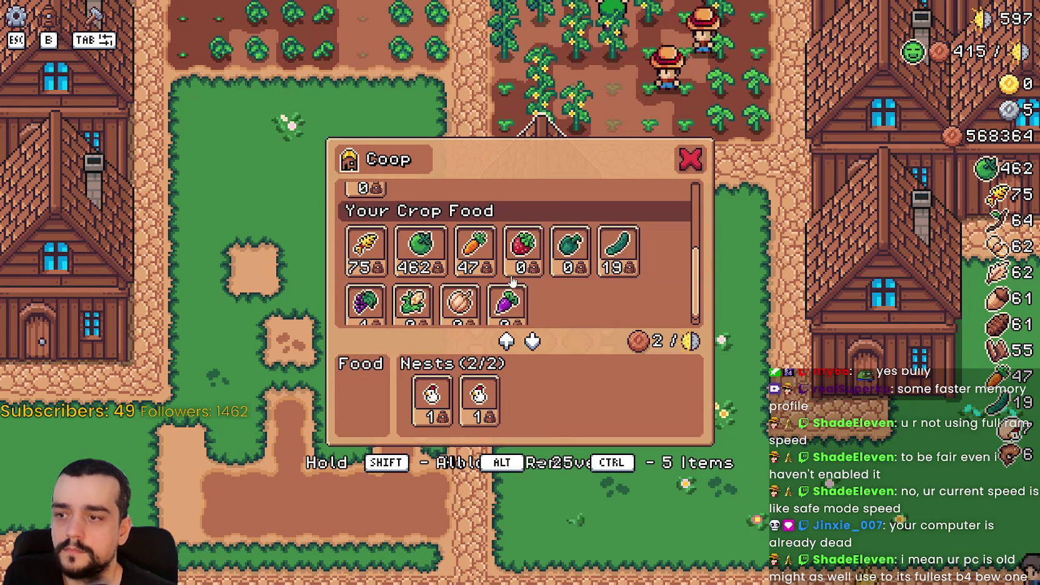
{"action": "scroll", "coordinate": [446, 314], "scroll_direction": "down", "scroll_amount": 1}
{"action": "left_click", "coordinate": [617, 238]}
{"action": "left_click", "coordinate": [363, 400]}
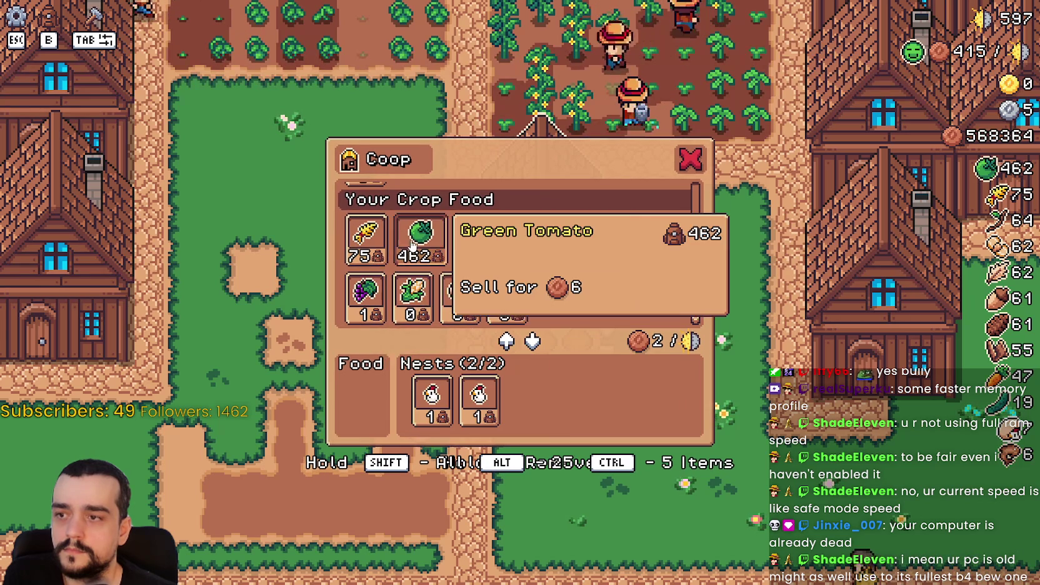
Repeatedly add and remove green tomatoes, confirming each transfer stops at 100.
{"action": "left_click", "coordinate": [412, 246]}
{"action": "left_click", "coordinate": [361, 400]}
{"action": "left_click", "coordinate": [414, 250]}
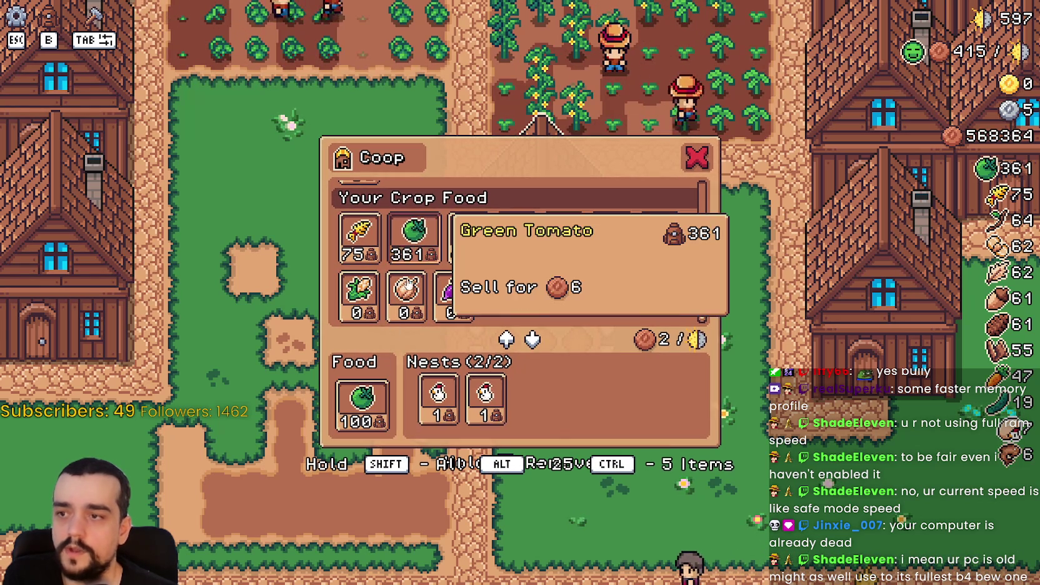
{"action": "left_click", "coordinate": [361, 400]}
{"action": "left_click", "coordinate": [414, 244]}
{"action": "left_click", "coordinate": [361, 400]}
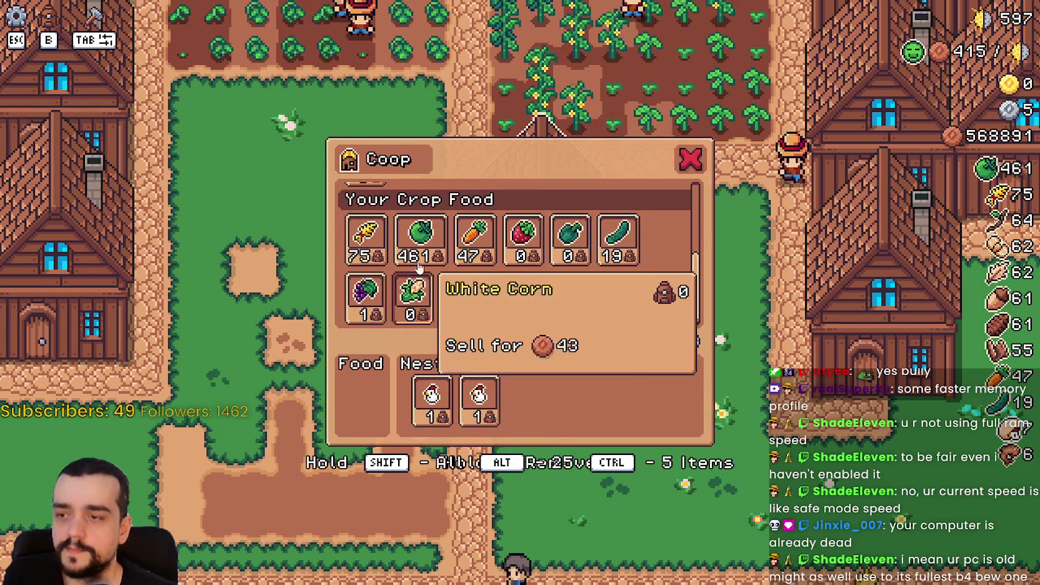
{"action": "left_click", "coordinate": [413, 245]}
{"action": "left_click", "coordinate": [361, 400]}
{"action": "left_click", "coordinate": [414, 246]}
{"action": "left_click", "coordinate": [375, 394]}
{"action": "left_click", "coordinate": [414, 245]}
{"action": "left_click", "coordinate": [378, 389]}
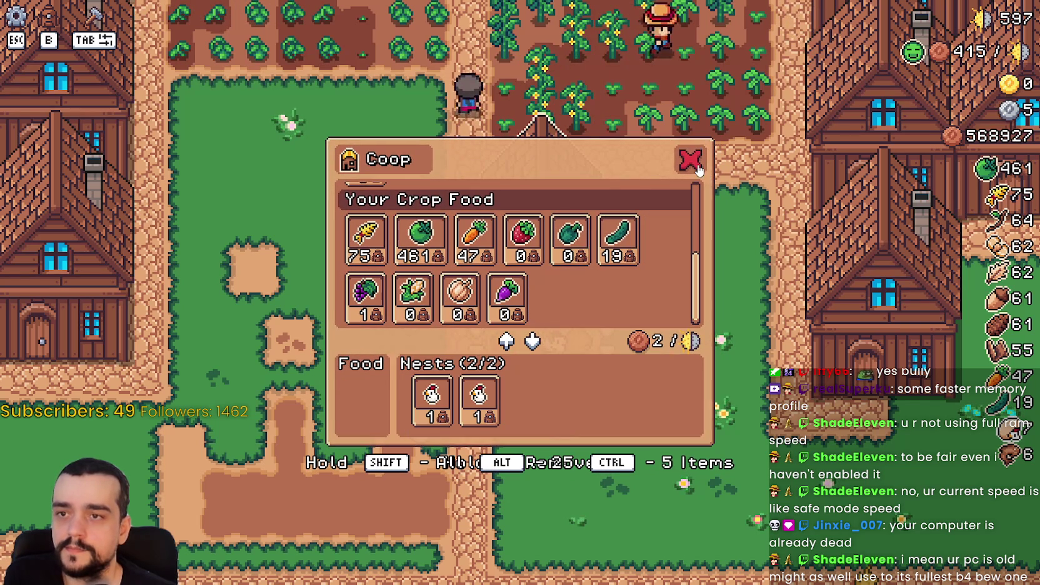
Reopen the coop, fill the food slot with 100 green tomatoes, and close it.
{"action": "left_click", "coordinate": [698, 168]}
{"action": "left_click", "coordinate": [548, 249]}
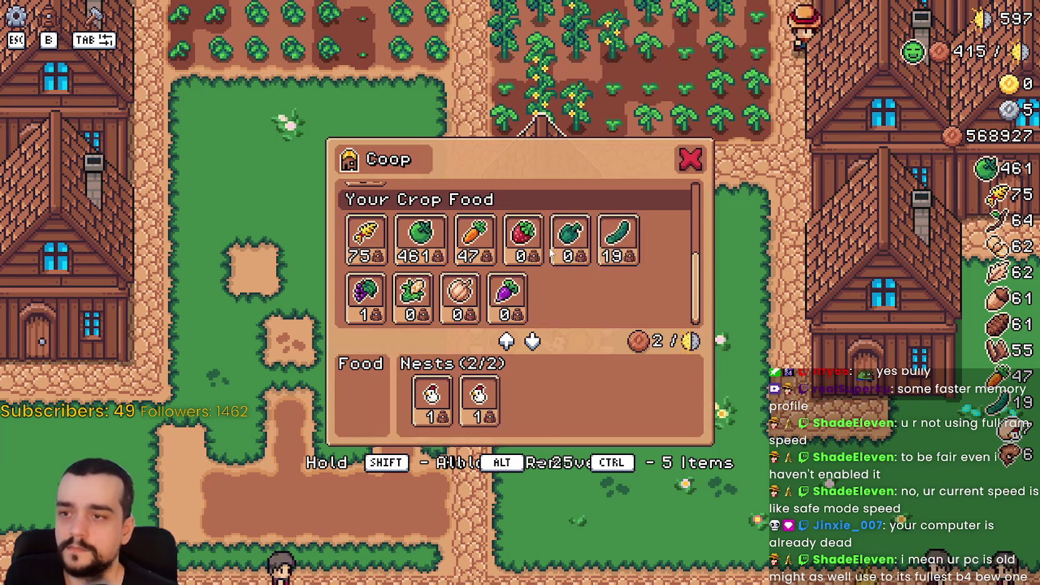
{"action": "left_click", "coordinate": [420, 240]}
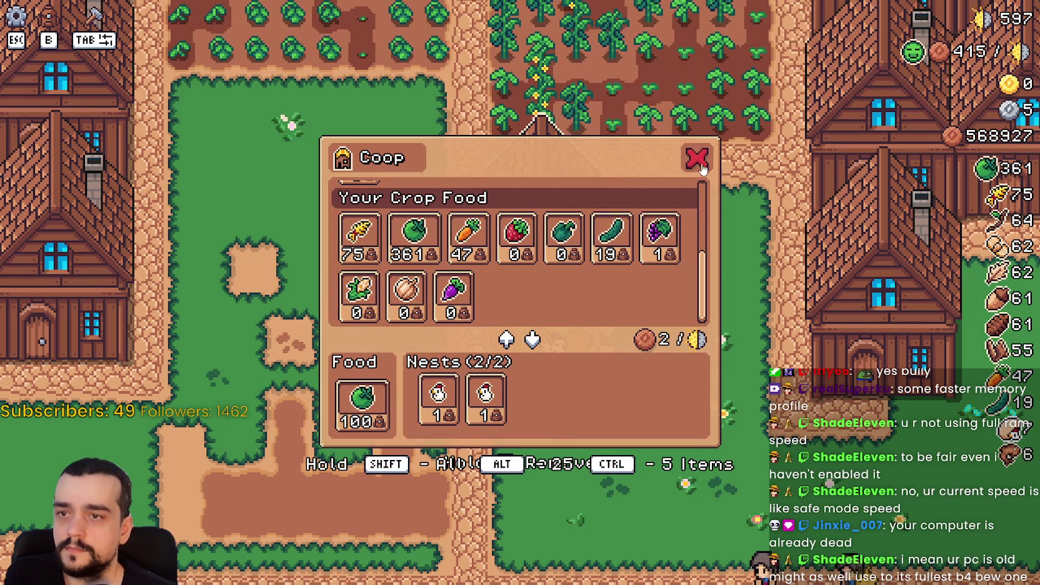
{"action": "left_click", "coordinate": [698, 163]}
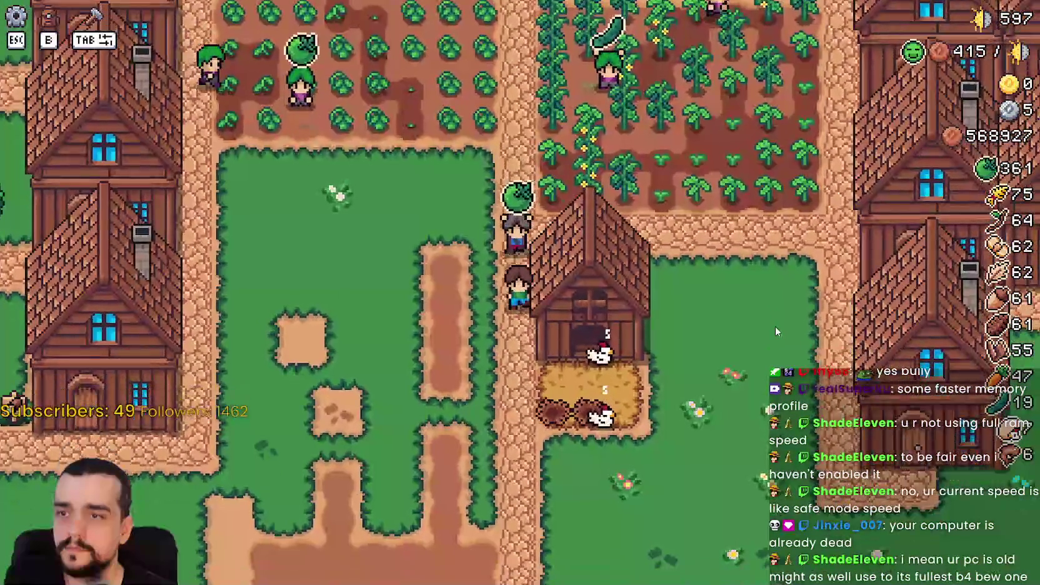
Open and close the coop panel, then check the Stats view in the inventory panel.
{"action": "key", "text": "e"}
{"action": "key", "text": "Escape"}
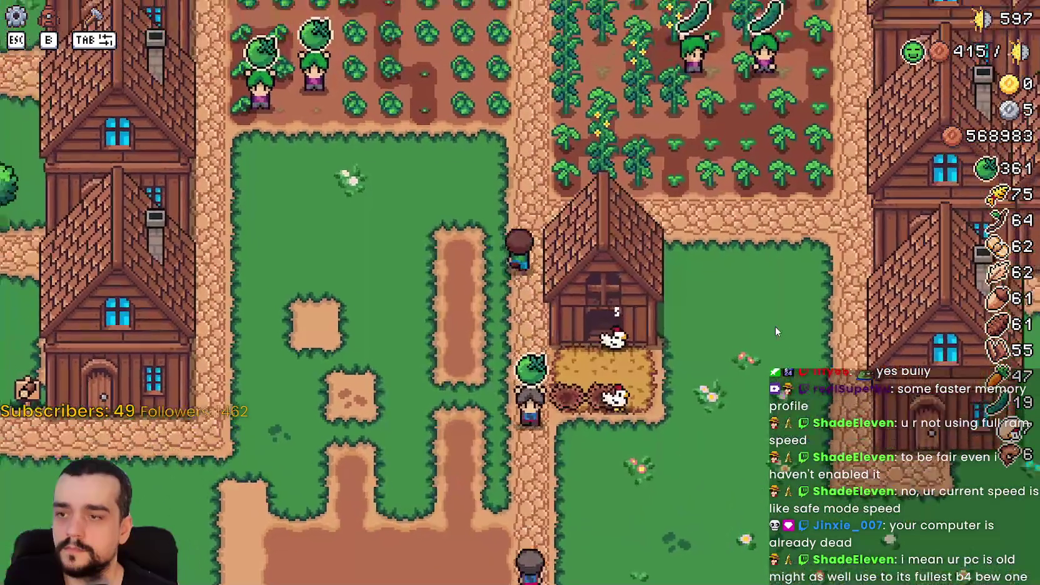
{"action": "key", "text": "e"}
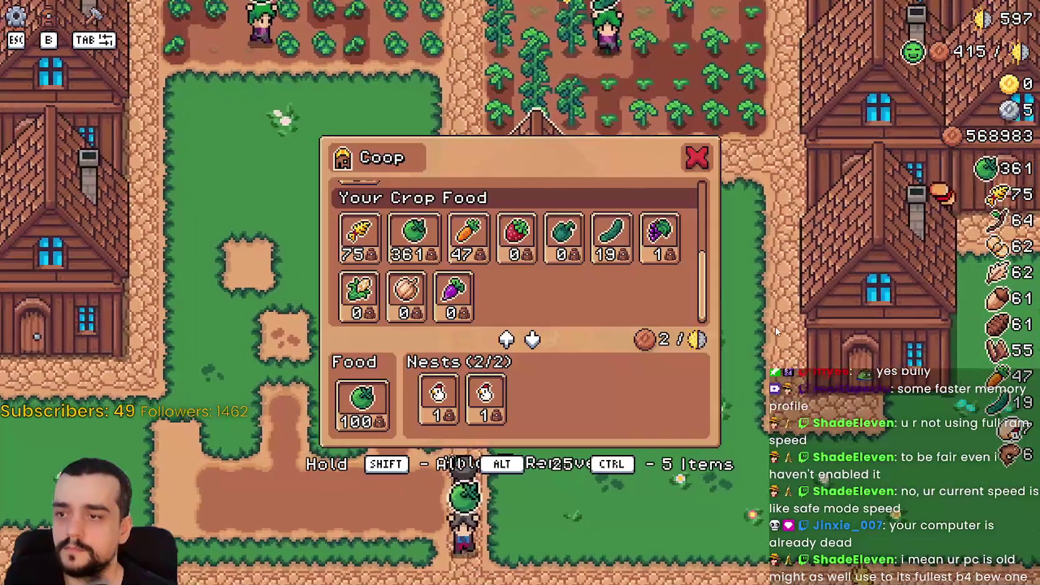
{"action": "key", "text": "Escape"}
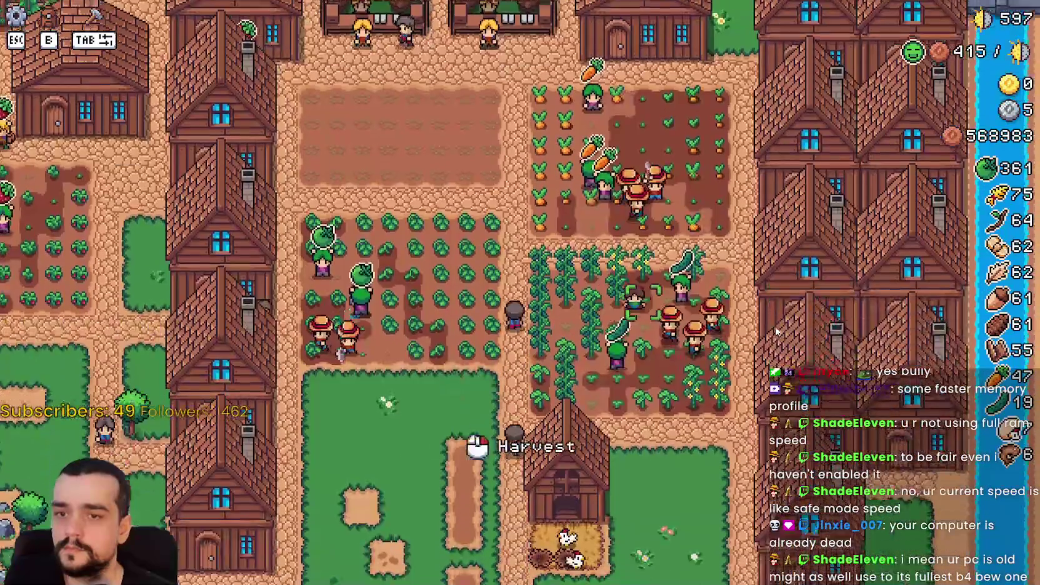
{"action": "key", "text": "Escape"}
{"action": "key", "text": "Escape"}
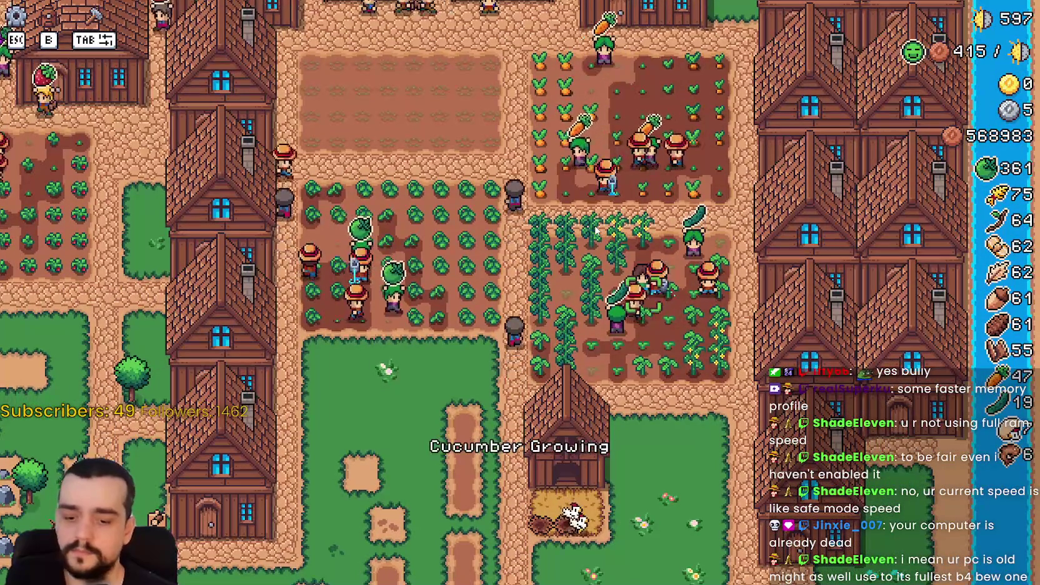
{"action": "key", "text": "Tab"}
{"action": "left_click", "coordinate": [447, 168]}
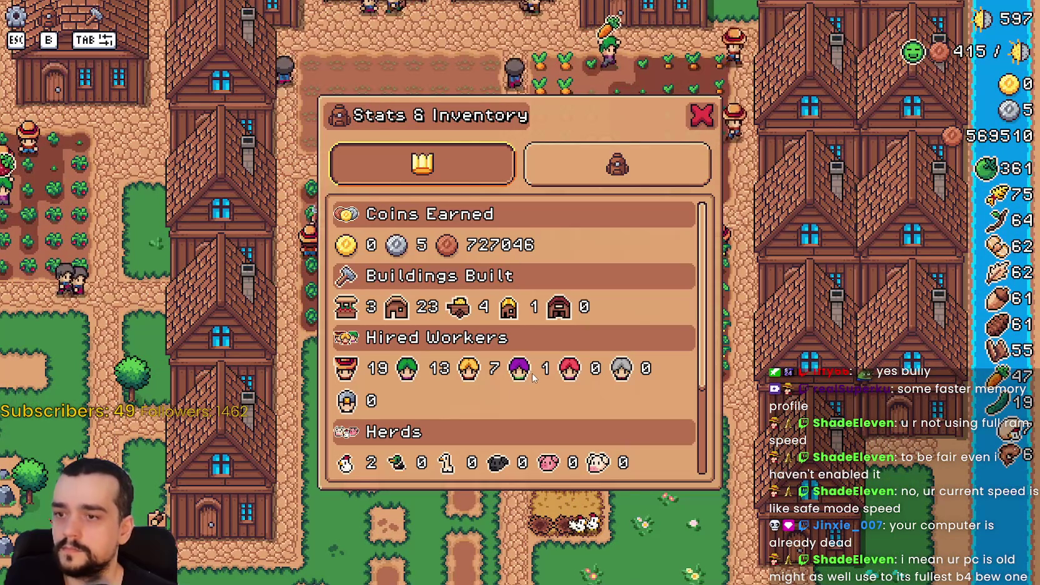
{"action": "key", "text": "Tab"}
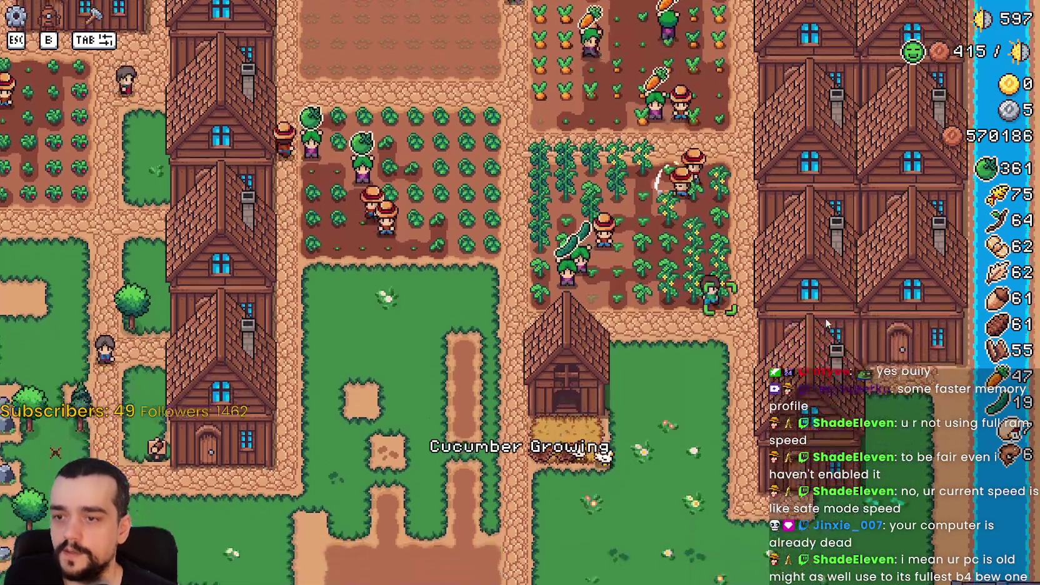
Open a house's details, then the chicken coop panel twice to recheck its food count.
{"action": "scroll", "coordinate": [827, 318], "scroll_direction": "up", "scroll_amount": 3}
{"action": "scroll", "coordinate": [829, 322], "scroll_direction": "down", "scroll_amount": 3}
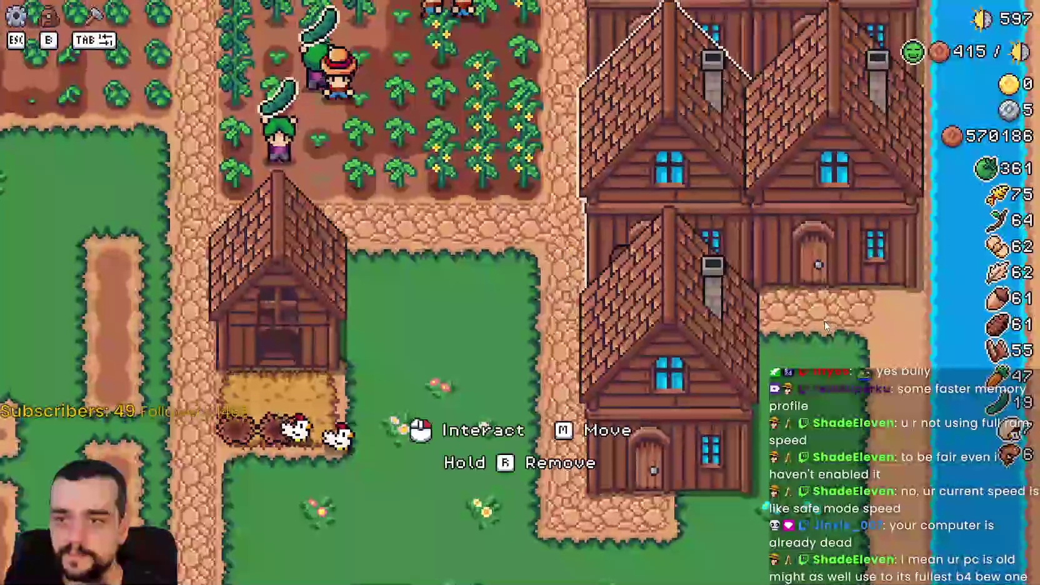
{"action": "left_click", "coordinate": [828, 322]}
{"action": "key", "text": "Escape"}
{"action": "scroll", "coordinate": [665, 314], "scroll_direction": "down", "scroll_amount": 2}
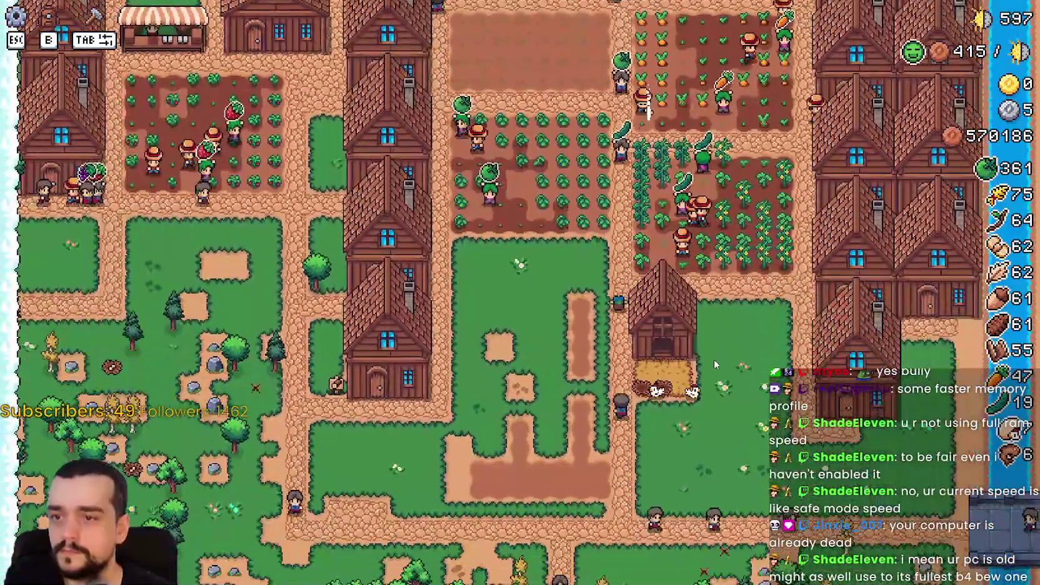
{"action": "scroll", "coordinate": [715, 360], "scroll_direction": "up", "scroll_amount": 2}
{"action": "left_click", "coordinate": [587, 312]}
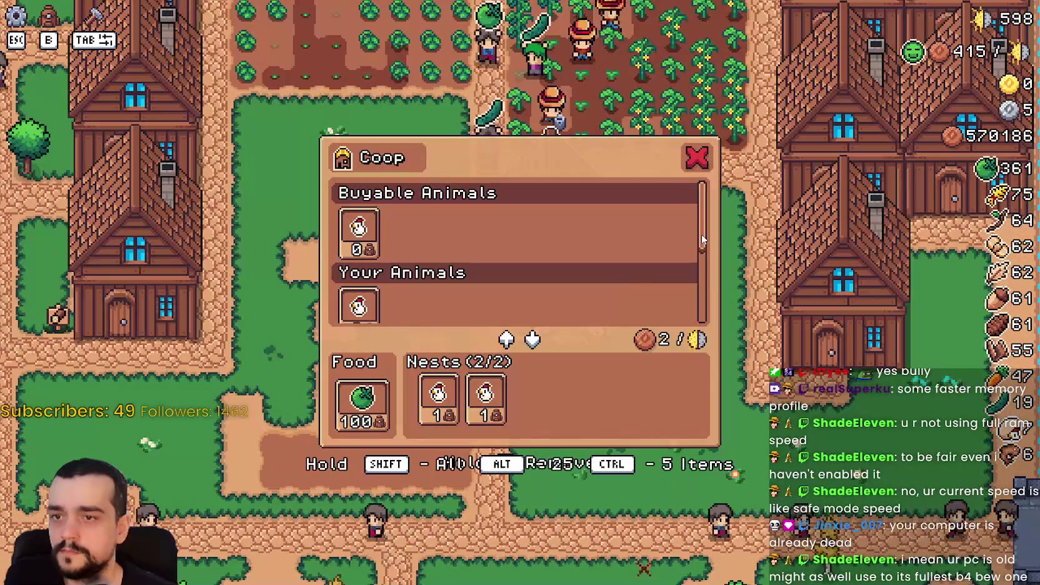
{"action": "left_click_drag", "start_coordinate": [703, 278], "coordinate": [703, 338]}
{"action": "scroll", "coordinate": [718, 234], "scroll_direction": "up", "scroll_amount": 5}
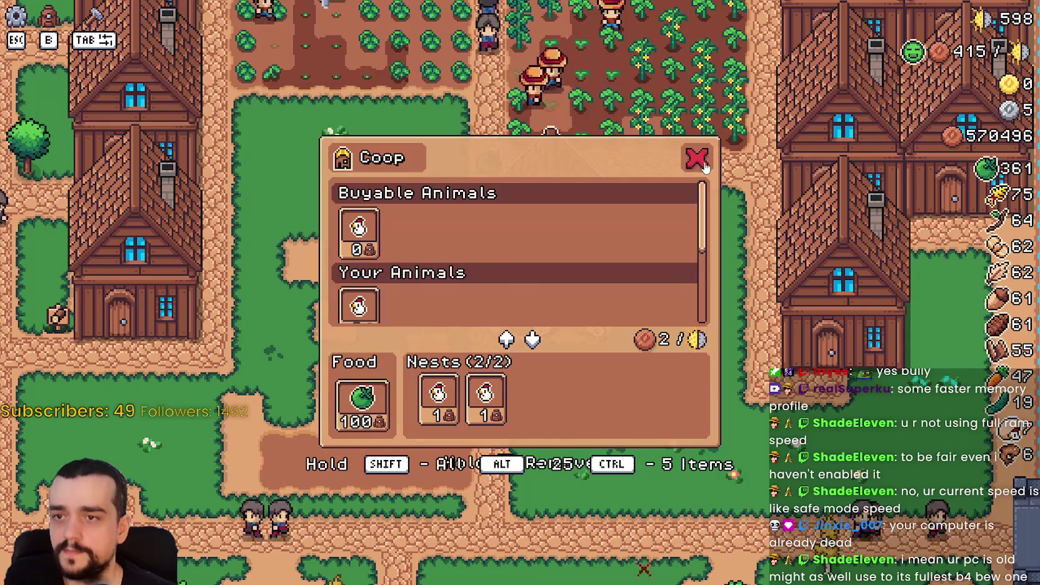
{"action": "left_click", "coordinate": [698, 160]}
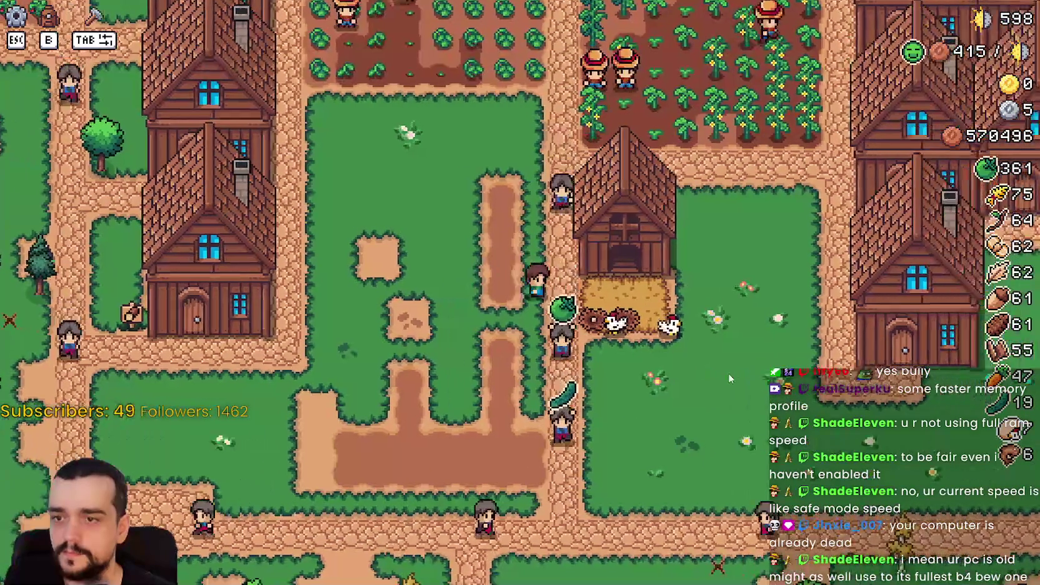
{"action": "key", "text": "e"}
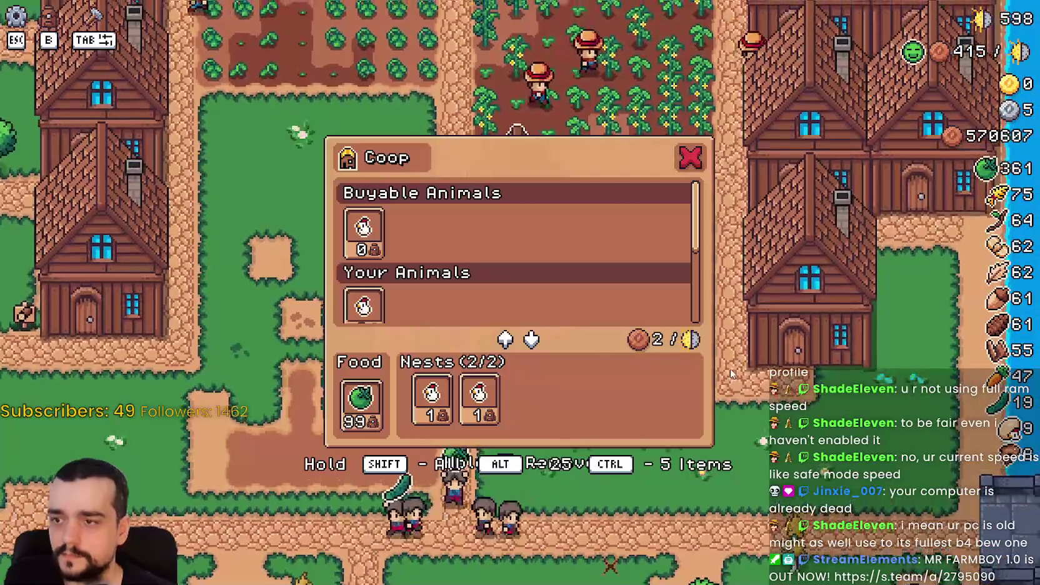
{"action": "key", "text": "Escape"}
Walk the farmer around, look over the stats and fields, then pause and Alt-Tab to Godot.
{"action": "scroll", "coordinate": [473, 284], "scroll_direction": "down", "scroll_amount": 3}
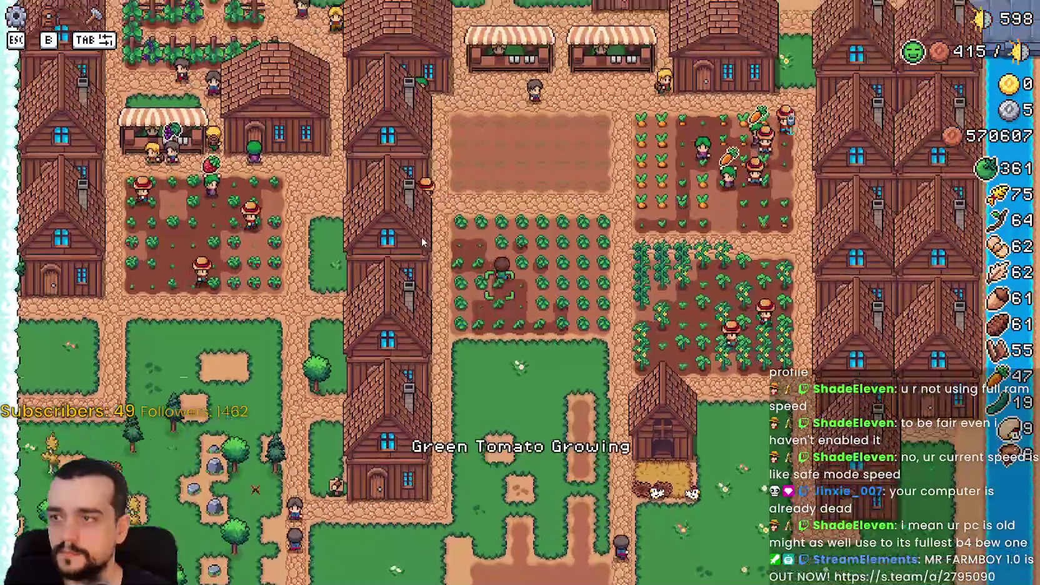
{"action": "key", "text": "s"}
{"action": "key", "text": "d"}
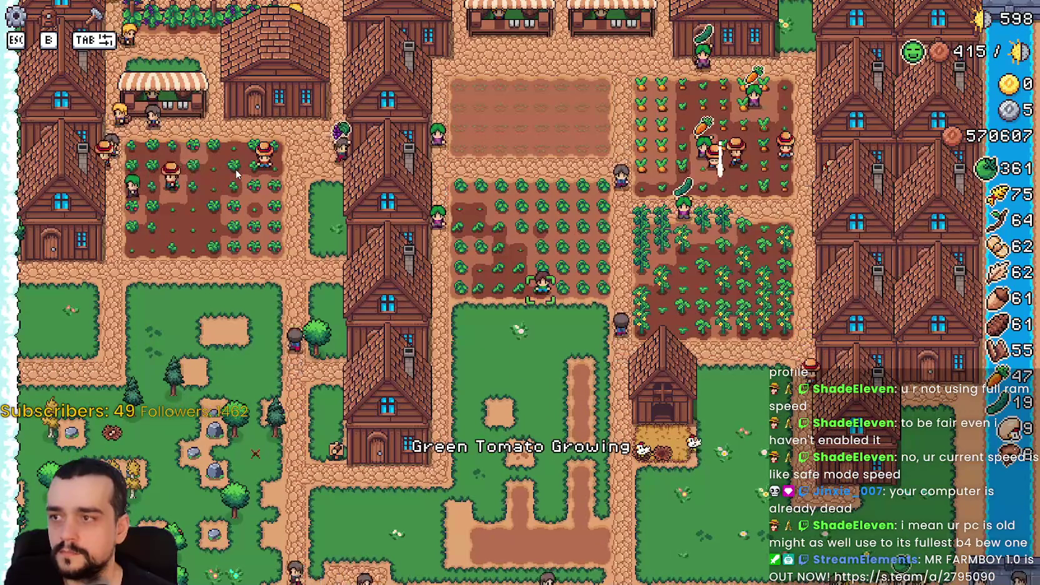
{"action": "key", "text": "w"}
{"action": "key", "text": "s"}
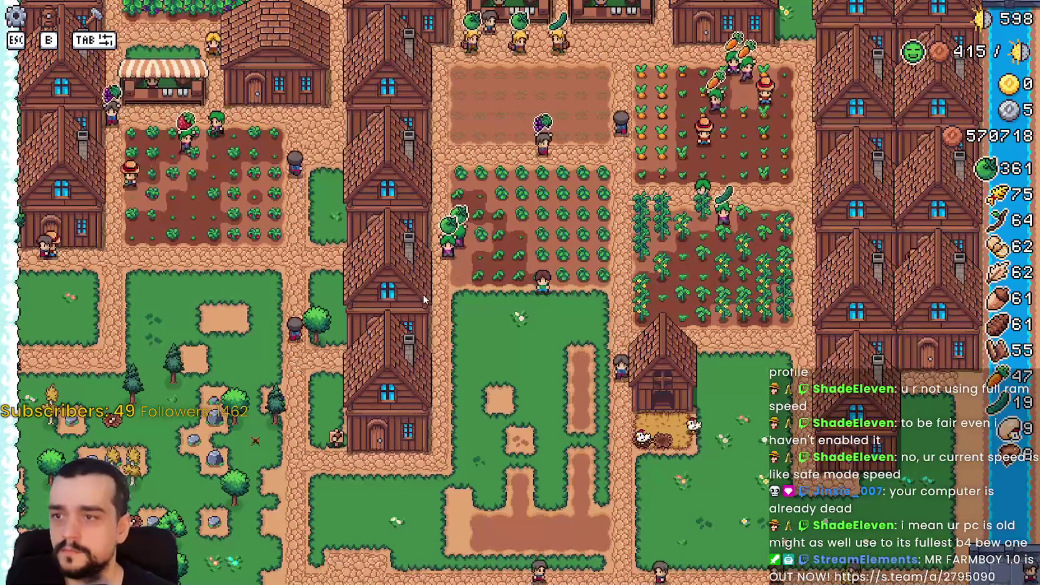
{"action": "key", "text": "Escape"}
{"action": "key", "text": "Escape"}
{"action": "key", "text": "Tab"}
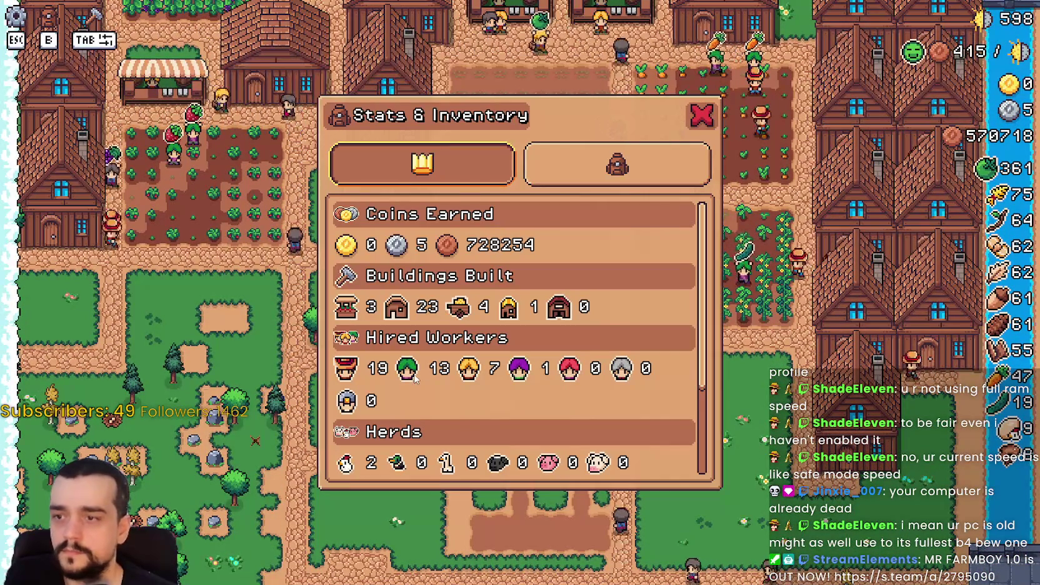
{"action": "key", "text": "Tab"}
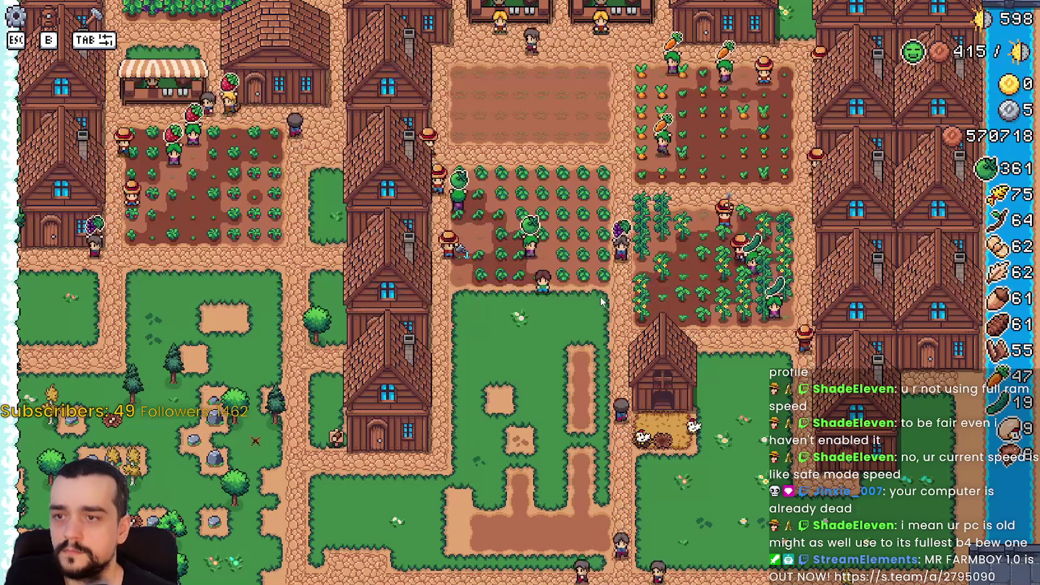
{"action": "key", "text": "w"}
{"action": "key", "text": "w"}
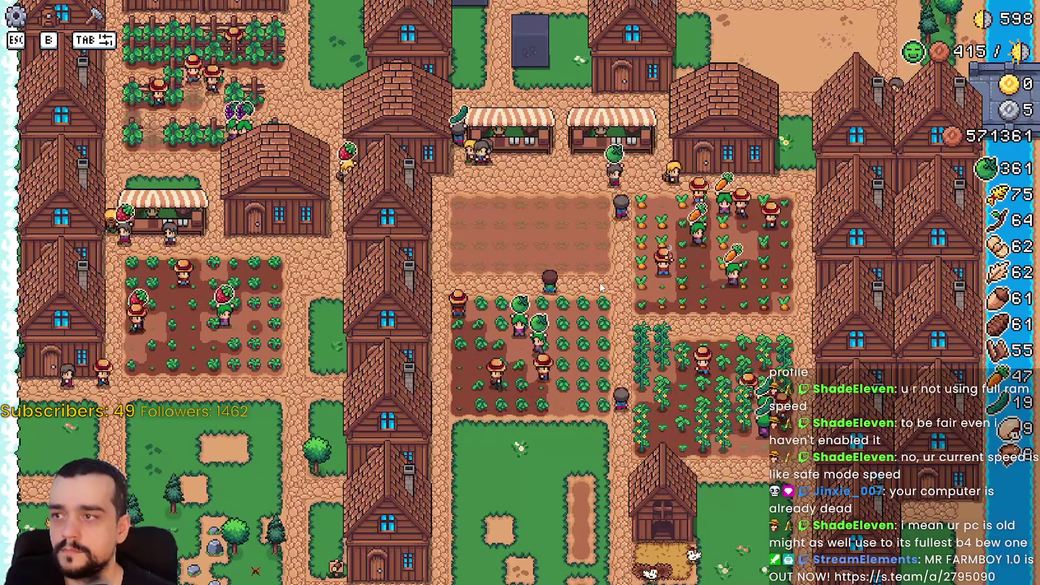
{"action": "key", "text": "s"}
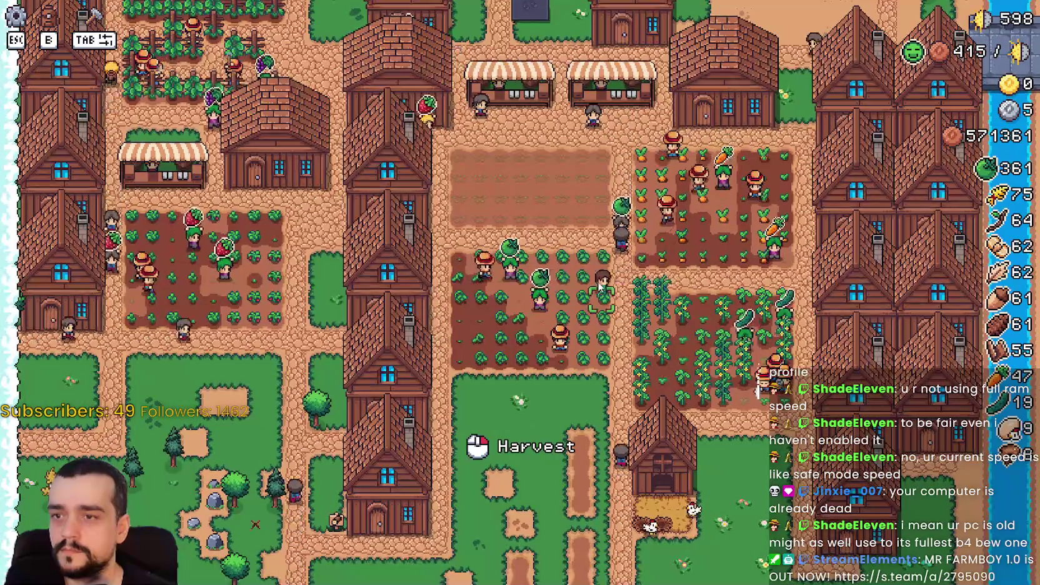
{"action": "key", "text": "Escape"}
{"action": "key", "text": "alt+Tab"}
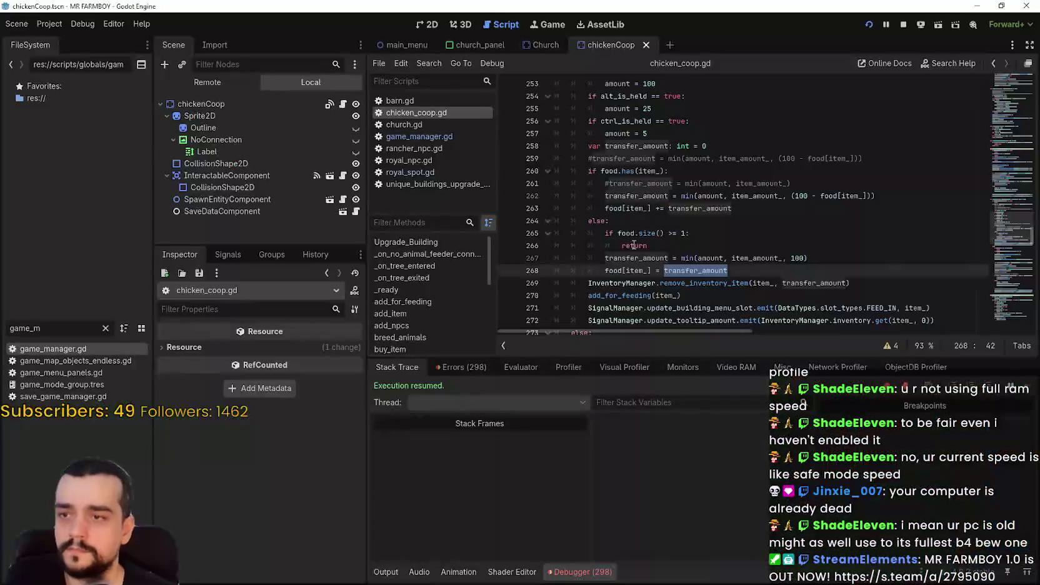
Scroll through the transfer and feed_animals functions in chicken_coop.gd.
{"action": "scroll", "coordinate": [664, 236], "scroll_direction": "up", "scroll_amount": 2}
{"action": "scroll", "coordinate": [664, 236], "scroll_direction": "down", "scroll_amount": 6}
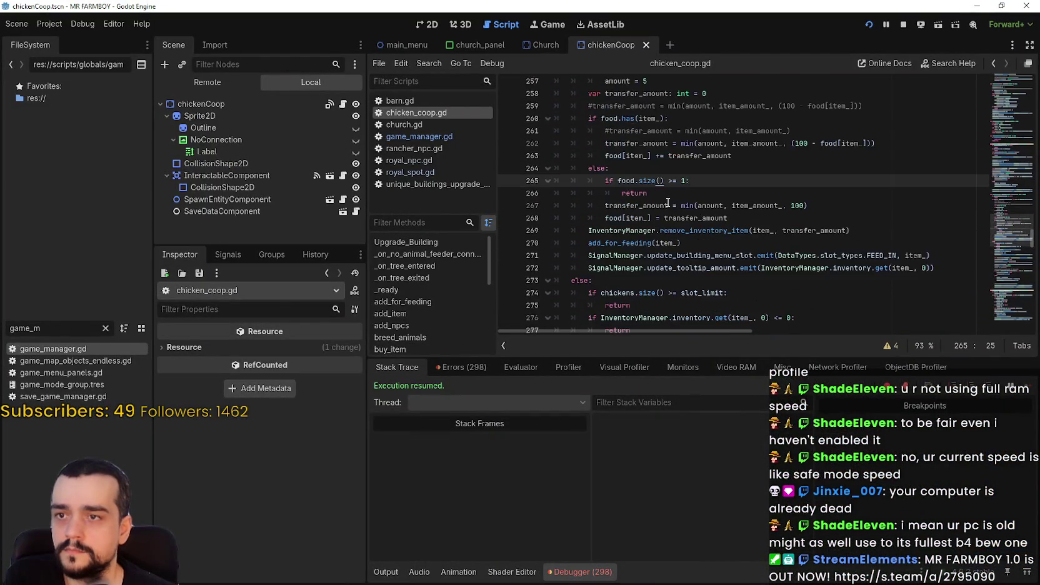
{"action": "scroll", "coordinate": [1007, 217], "scroll_direction": "down", "scroll_amount": 3}
{"action": "left_click_drag", "start_coordinate": [1006, 238], "coordinate": [1013, 275]}
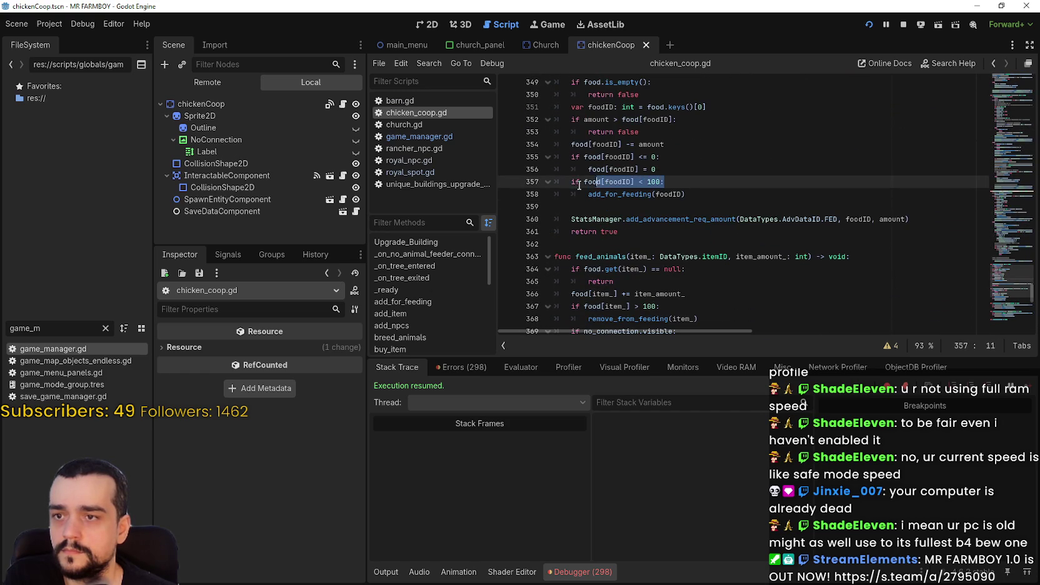
{"action": "scroll", "coordinate": [701, 243], "scroll_direction": "down", "scroll_amount": 3}
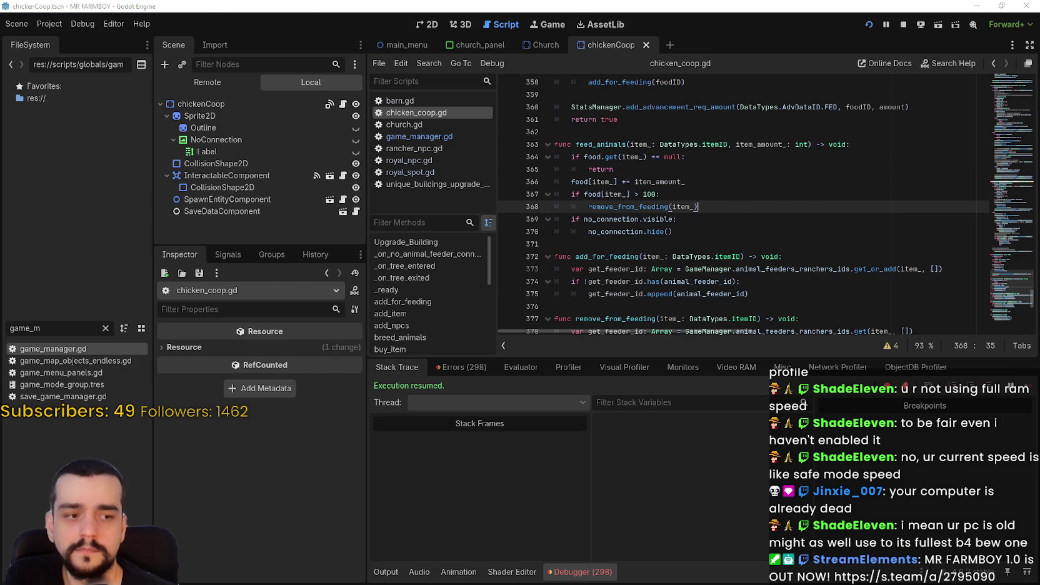
Return to the running game, unpause it, and pan the camera up over the farm.
{"action": "key", "text": "alt+Tab"}
{"action": "key", "text": "Escape"}
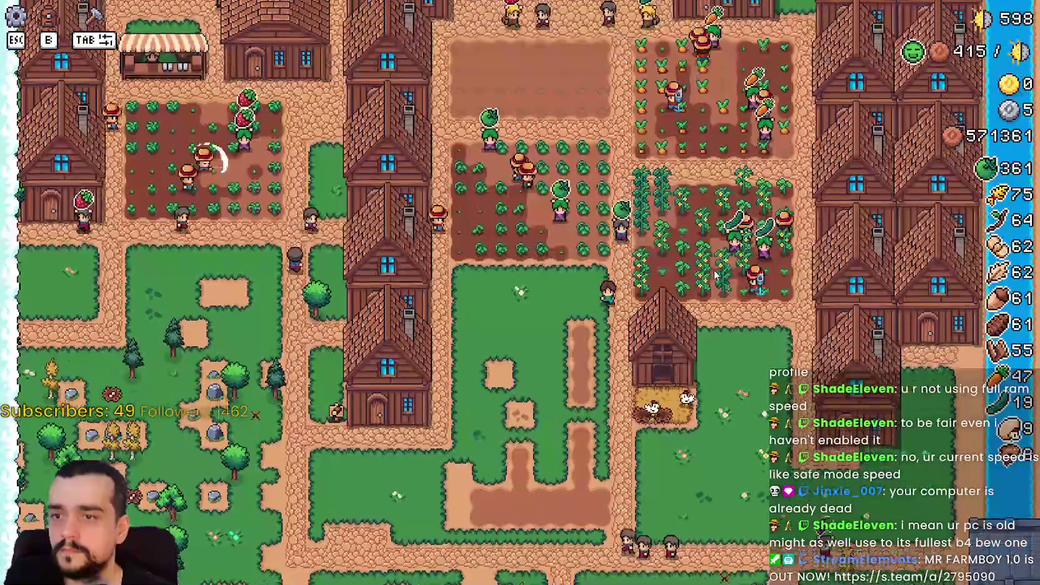
{"action": "key", "text": "w"}
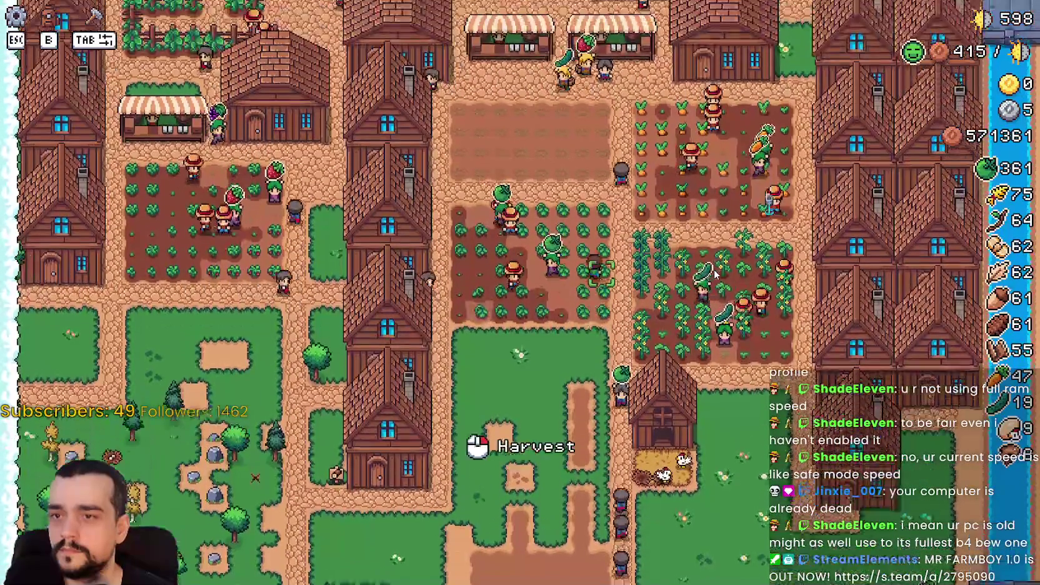
{"action": "key", "text": "w"}
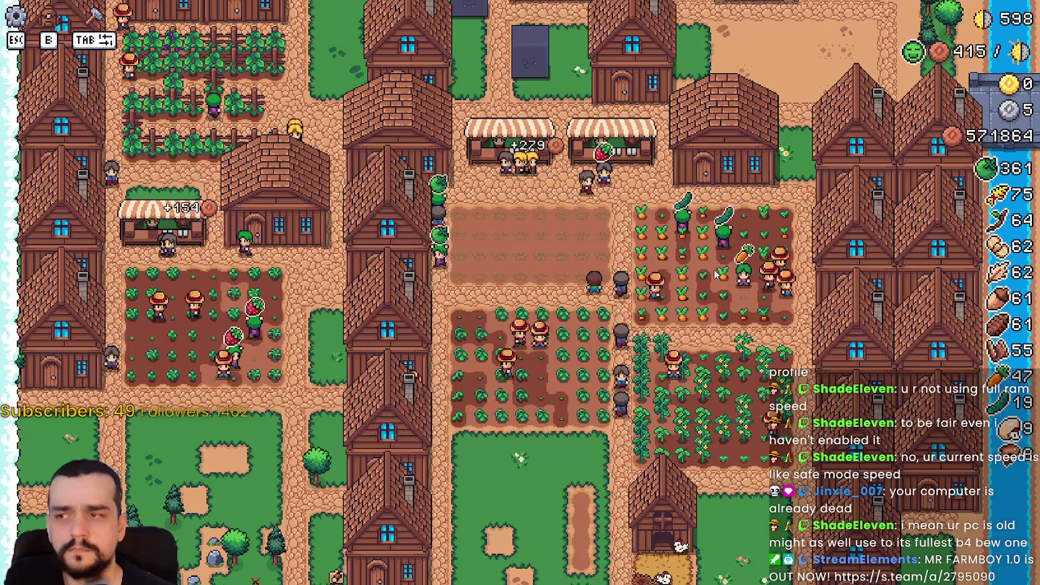
{"action": "key", "text": "s"}
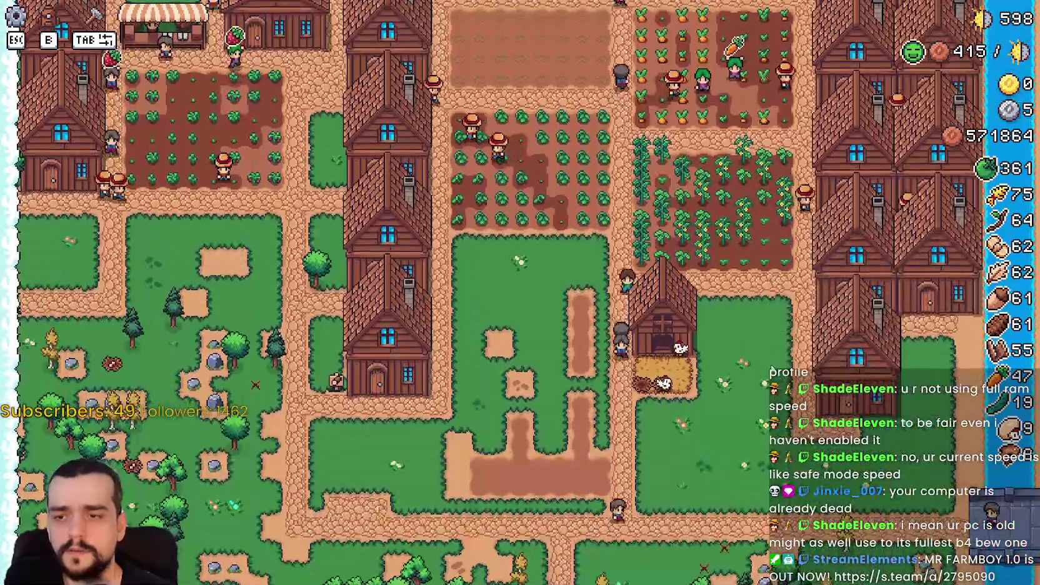
{"action": "left_click", "coordinate": [773, 369]}
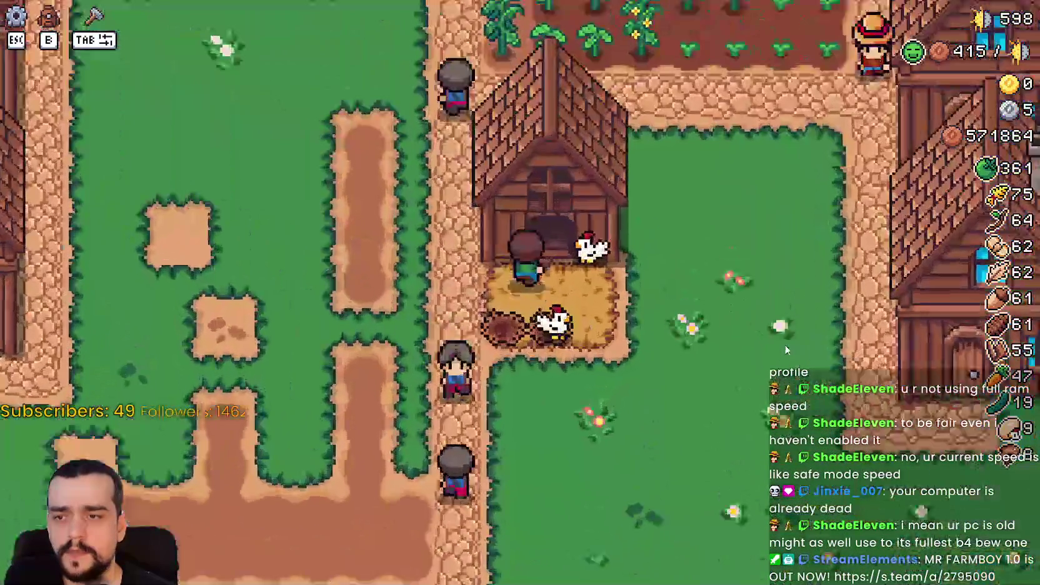
{"action": "key", "text": "Escape"}
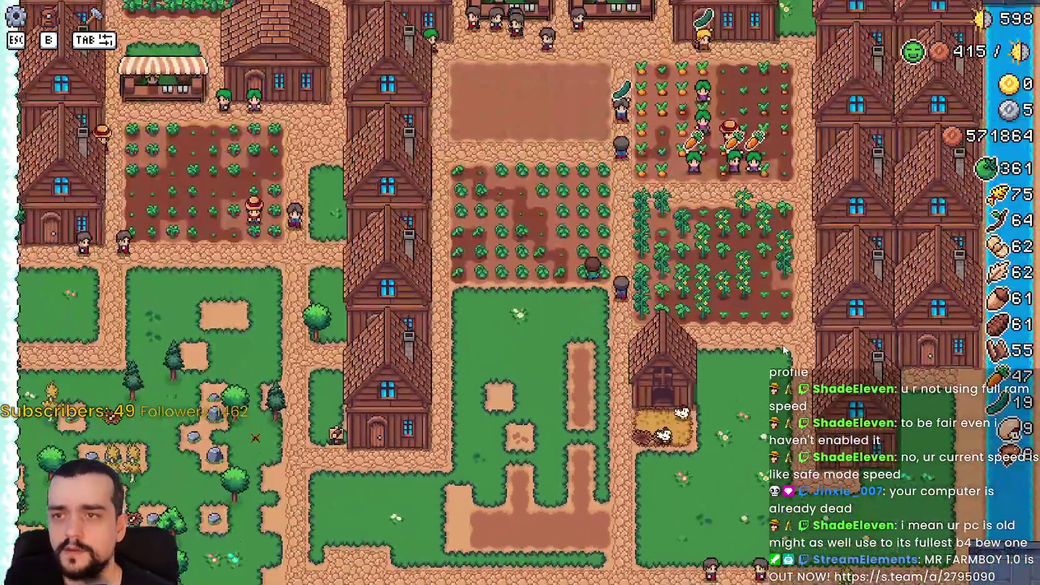
{"action": "key", "text": "w"}
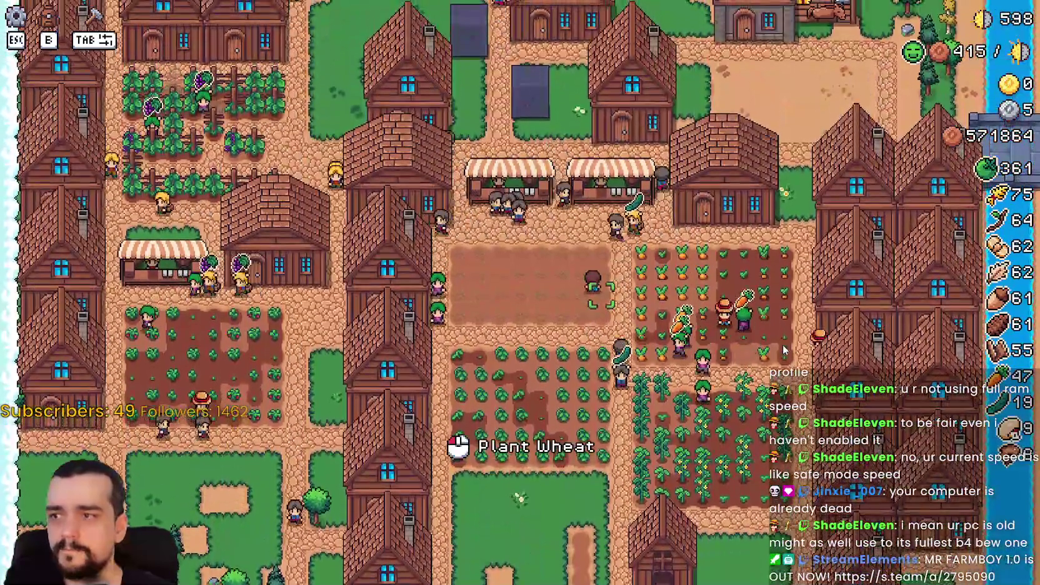
{"action": "key", "text": "w"}
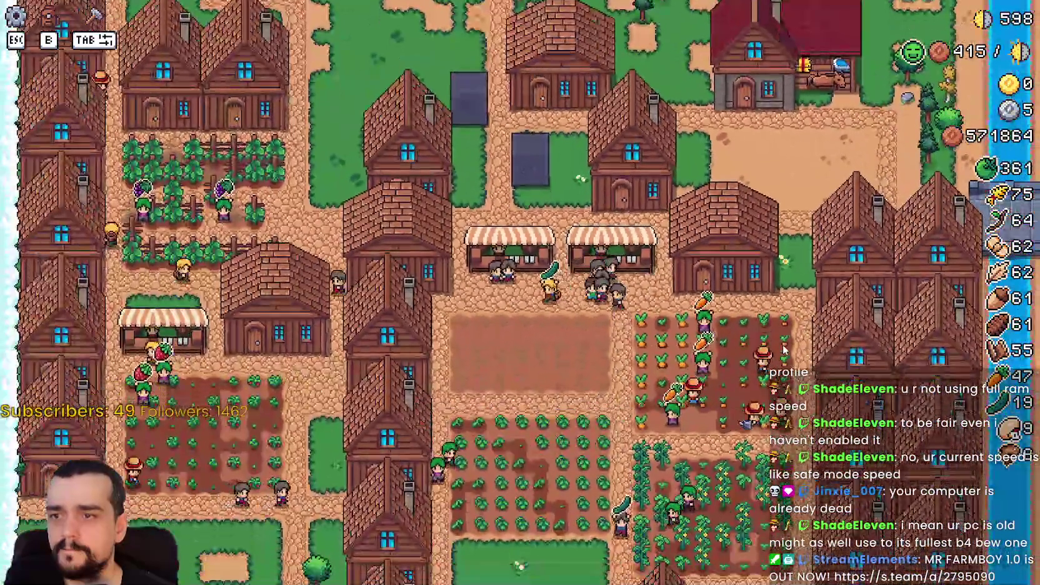
{"action": "key", "text": "s"}
{"action": "key", "text": "a"}
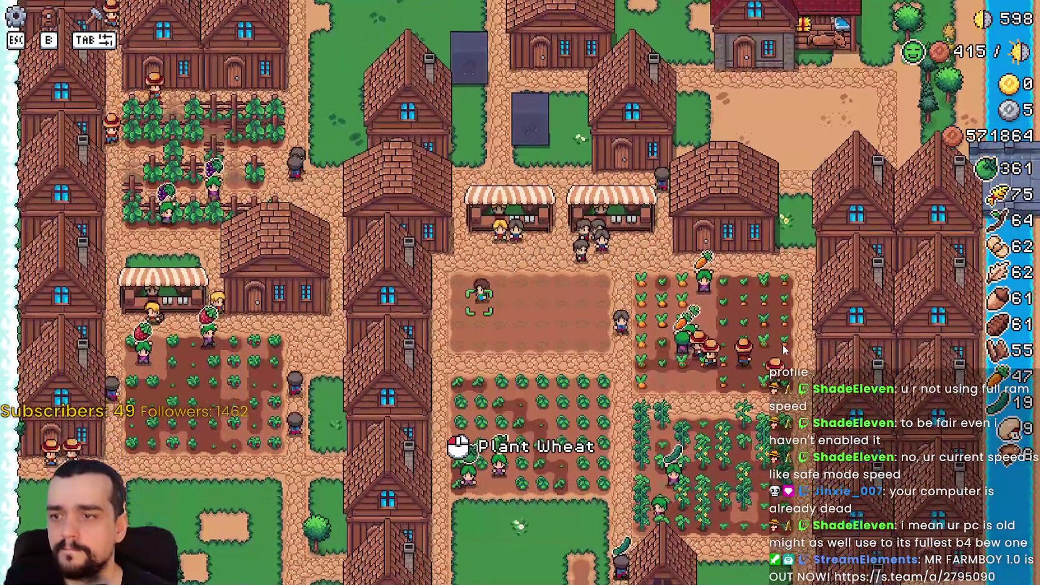
{"action": "key", "text": "s"}
{"action": "key", "text": "a"}
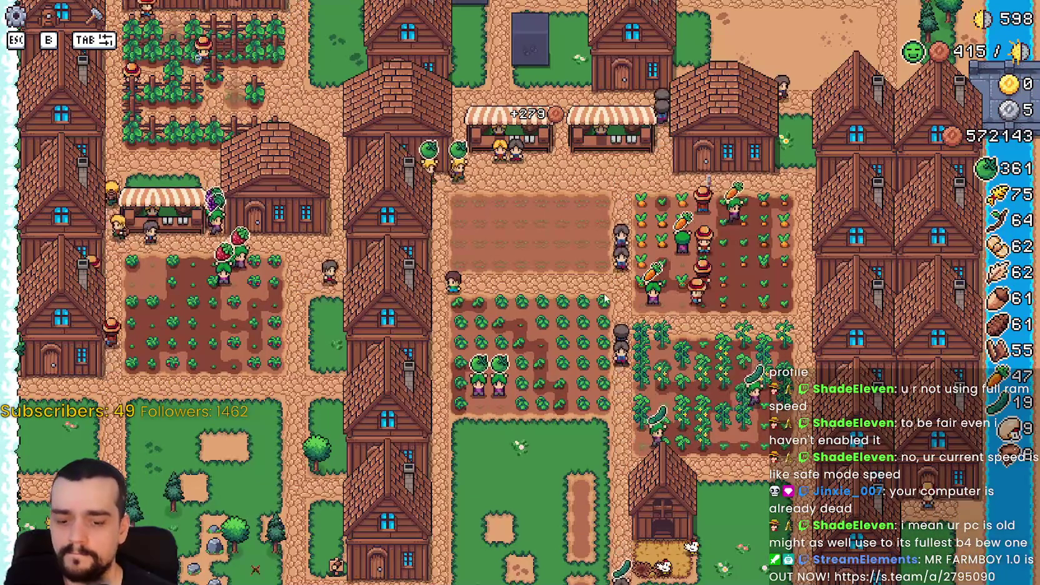
{"action": "key", "text": "e"}
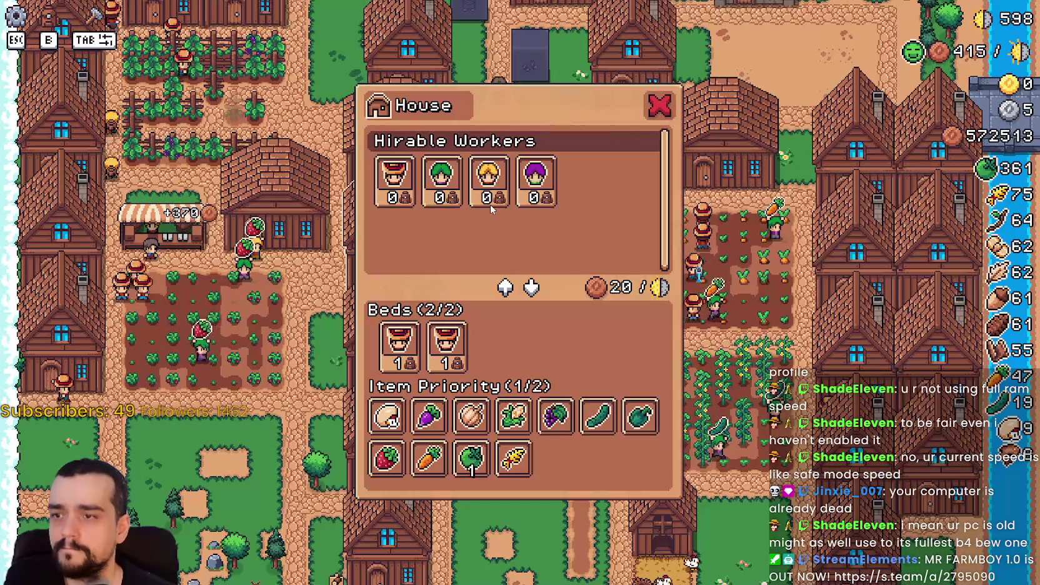
Walk between the village houses, opening and closing each house panel.
{"action": "mouse_move", "coordinate": [536, 187]}
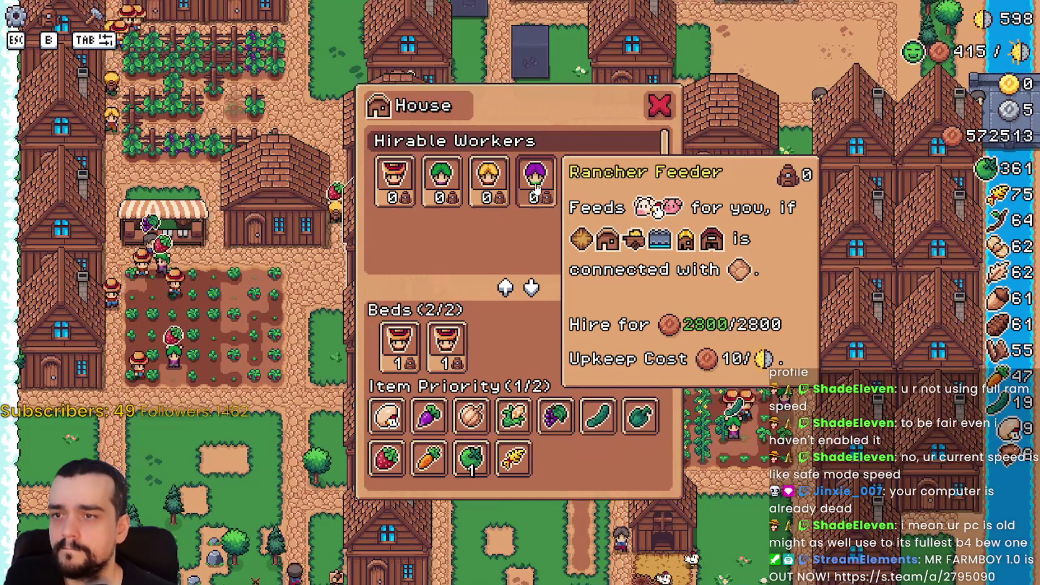
{"action": "key", "text": "Escape"}
{"action": "key", "text": "s"}
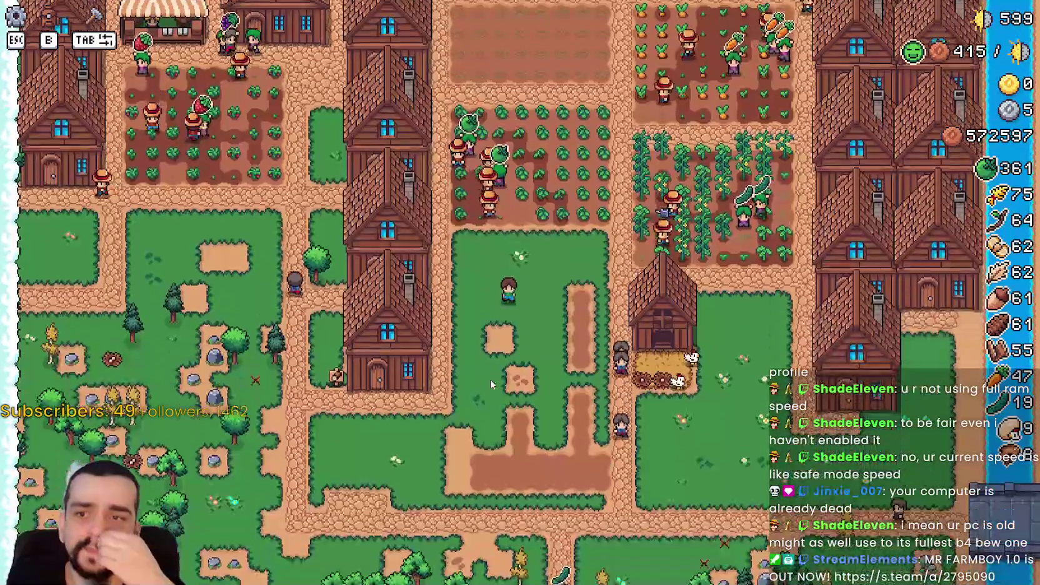
{"action": "key", "text": "w"}
{"action": "key", "text": "e"}
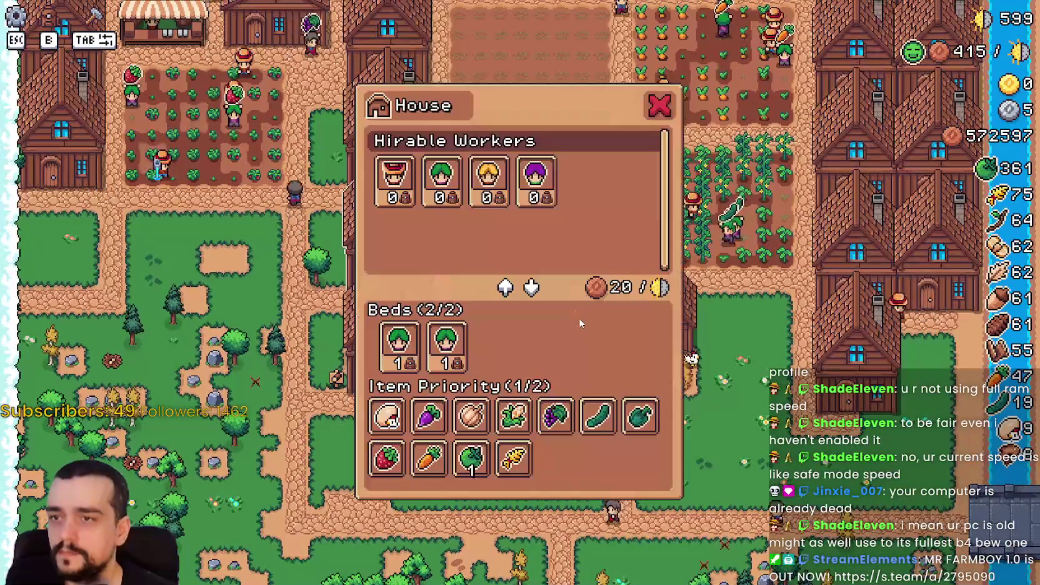
{"action": "key", "text": "Escape"}
{"action": "key", "text": "s"}
{"action": "key", "text": "e"}
{"action": "key", "text": "Escape"}
{"action": "key", "text": "d"}
{"action": "key", "text": "d"}
{"action": "key", "text": "d"}
{"action": "key", "text": "e"}
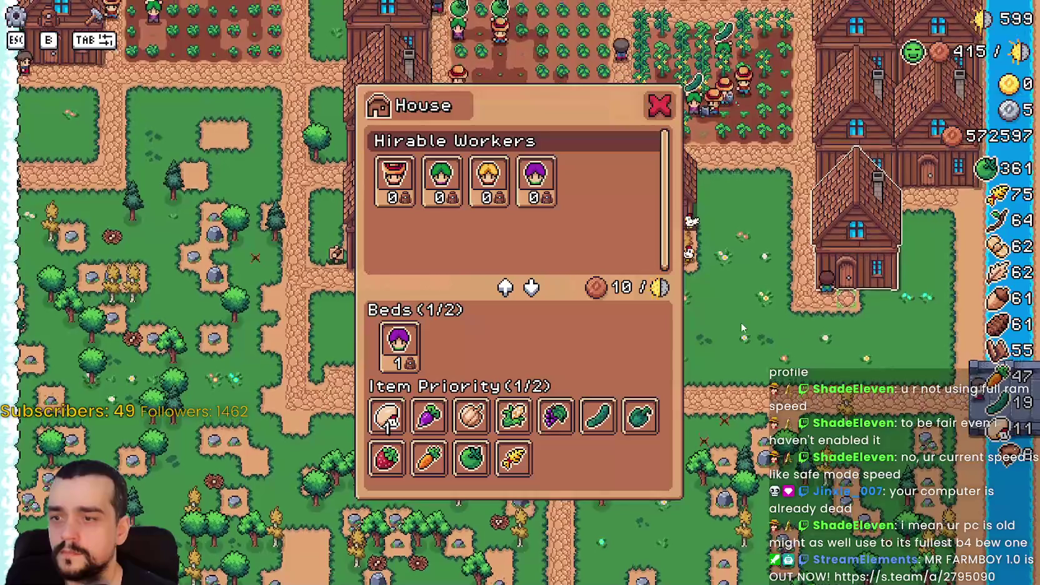
{"action": "mouse_move", "coordinate": [407, 332]}
{"action": "key", "text": "Escape"}
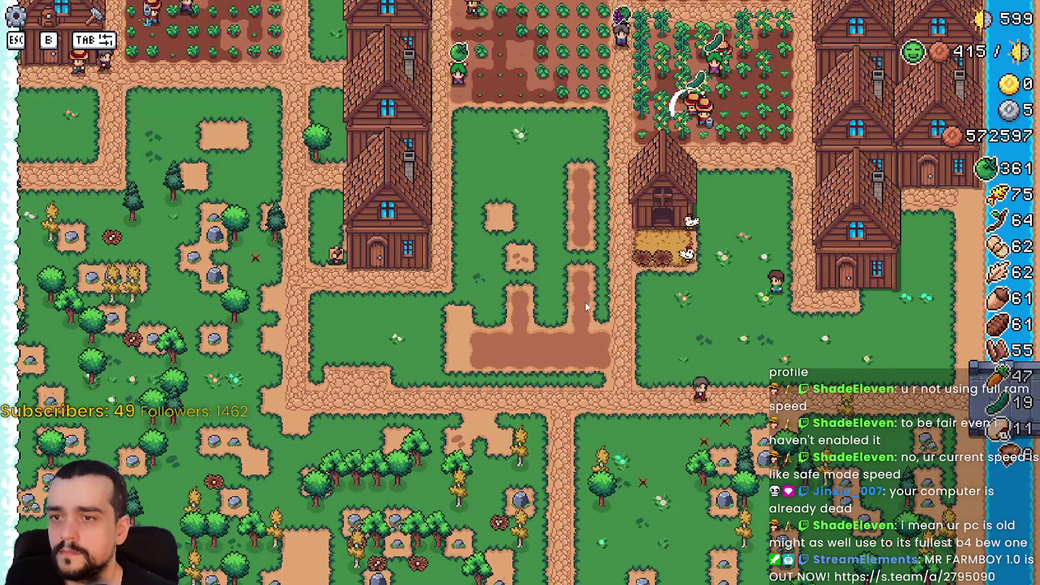
Pick and cancel road tile placement, pan over the town, then pause and Alt-Tab to the editor.
{"action": "left_click", "coordinate": [40, 203]}
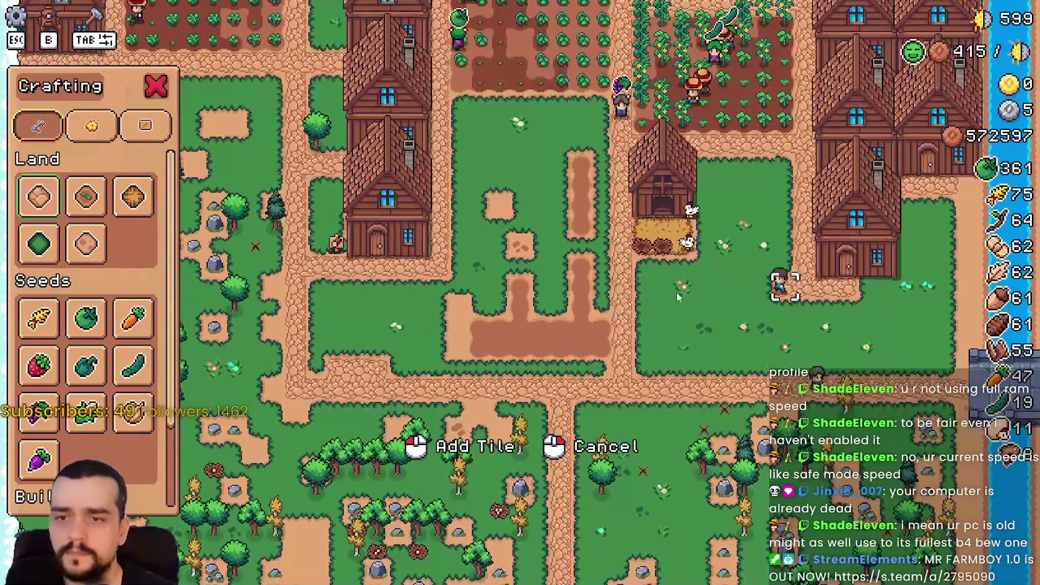
{"action": "right_click", "coordinate": [739, 312]}
{"action": "key", "text": "w"}
{"action": "key", "text": "w"}
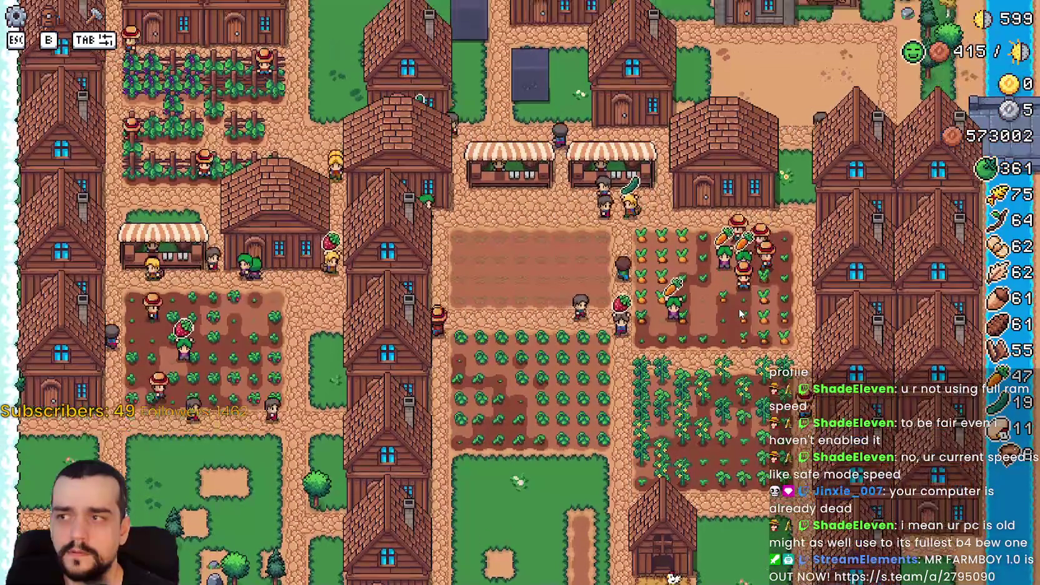
{"action": "key", "text": "s"}
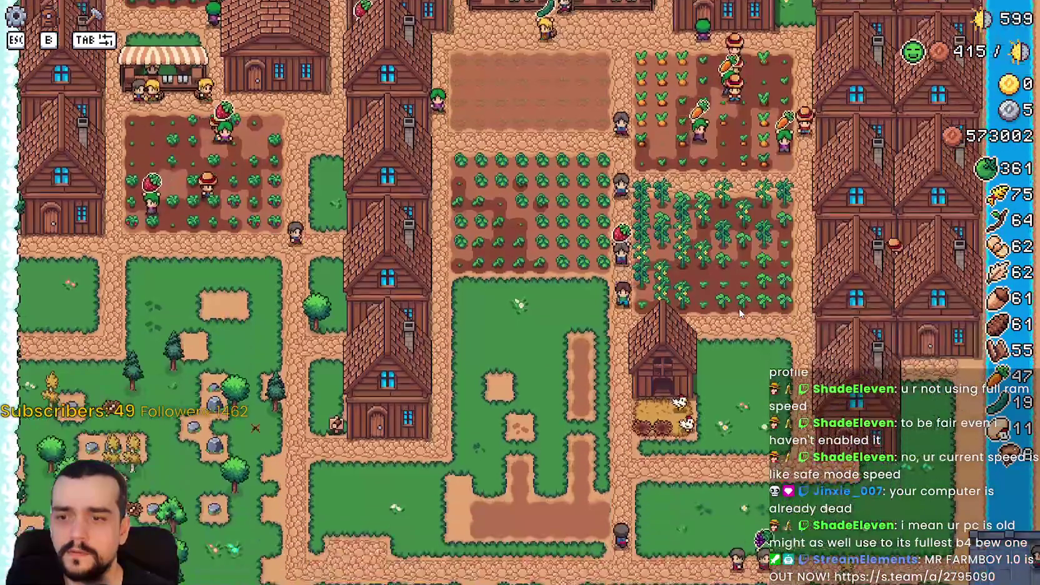
{"action": "key", "text": "Escape"}
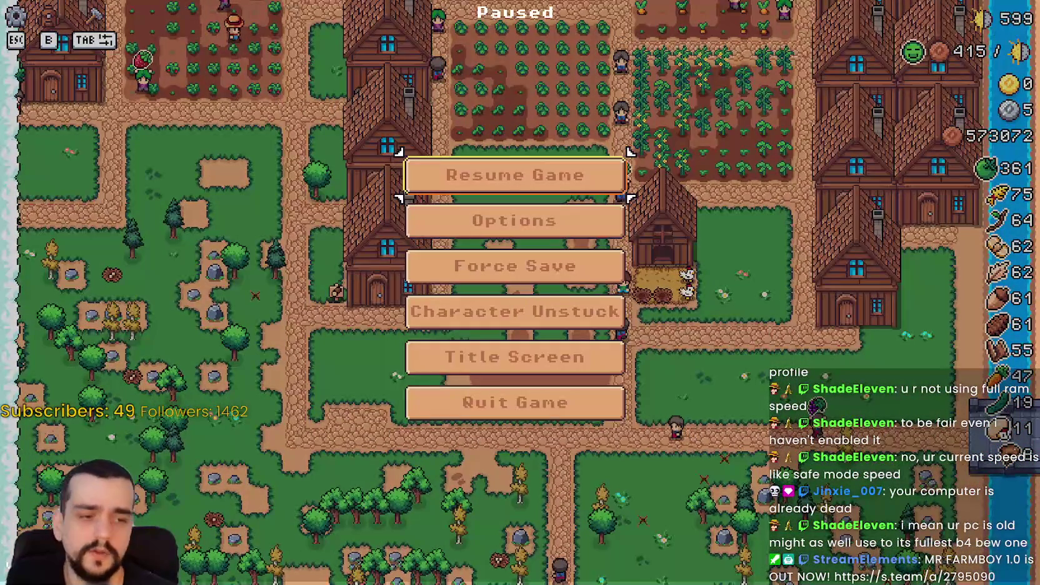
{"action": "key", "text": "alt+Tab"}
Show the running game's remote scene tree, select GameManager and widen the docks.
{"action": "left_click", "coordinate": [233, 79]}
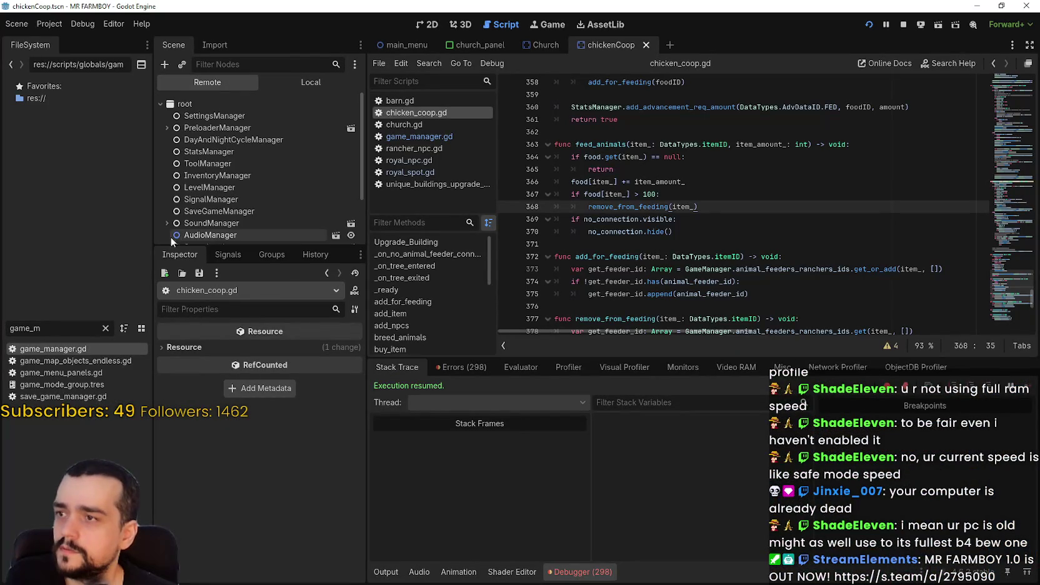
{"action": "scroll", "coordinate": [200, 196], "scroll_direction": "down", "scroll_amount": 3}
{"action": "left_click", "coordinate": [241, 207]}
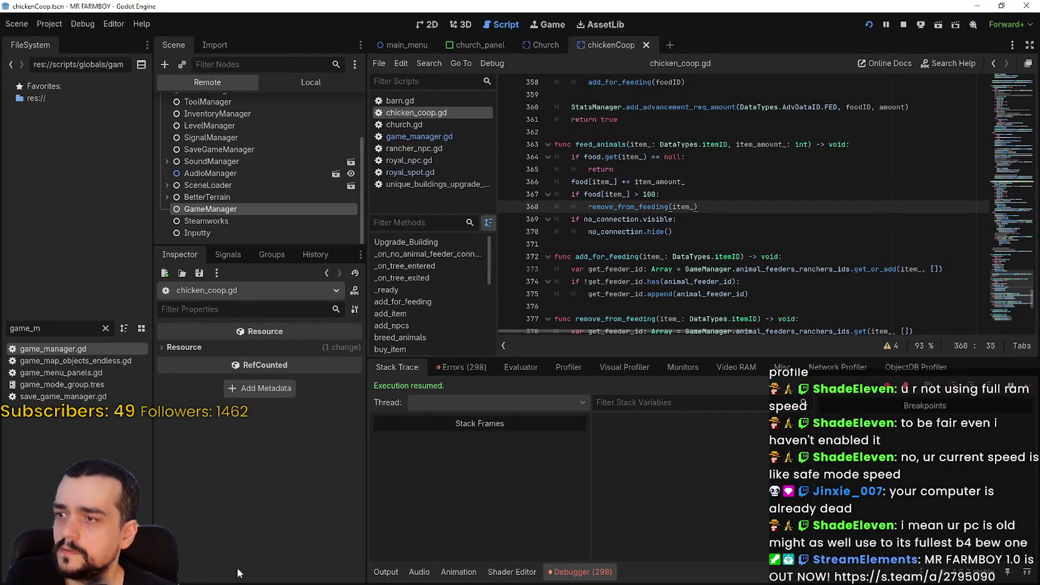
{"action": "scroll", "coordinate": [238, 543], "scroll_direction": "down", "scroll_amount": 5}
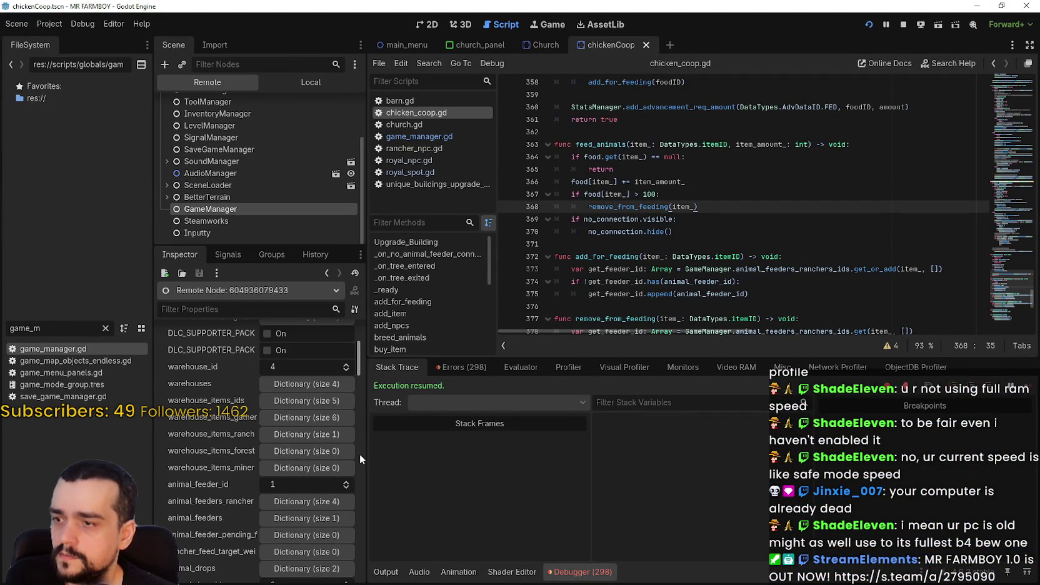
{"action": "left_click_drag", "start_coordinate": [367, 453], "coordinate": [527, 459]}
{"action": "scroll", "coordinate": [278, 491], "scroll_direction": "down", "scroll_amount": 2}
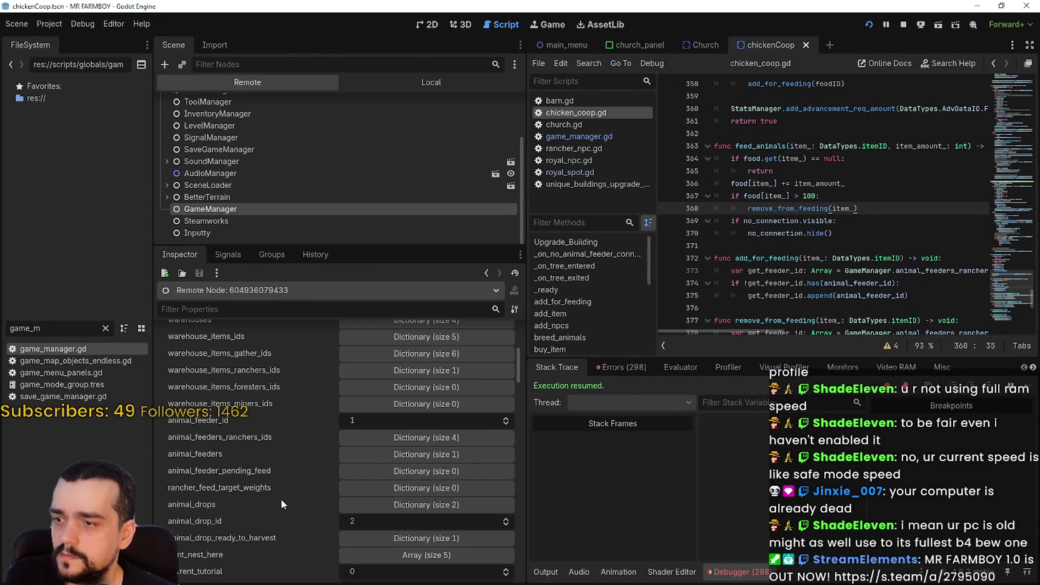
Expand animal_feeders_ranchers_ids and check the feeder arrays under keys 4, 5, 3 and 14.
{"action": "left_click", "coordinate": [416, 437]}
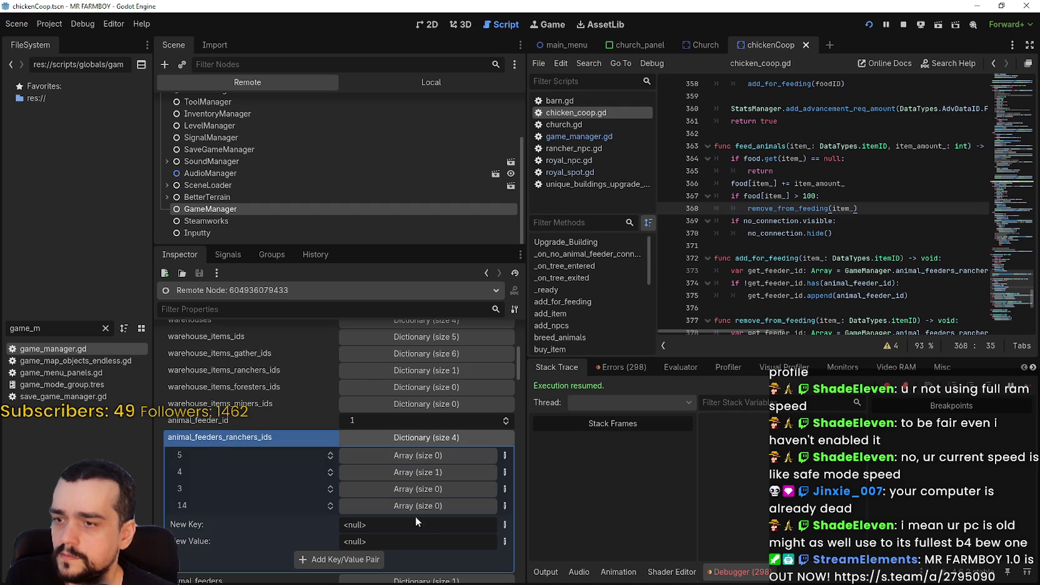
{"action": "left_click", "coordinate": [417, 472]}
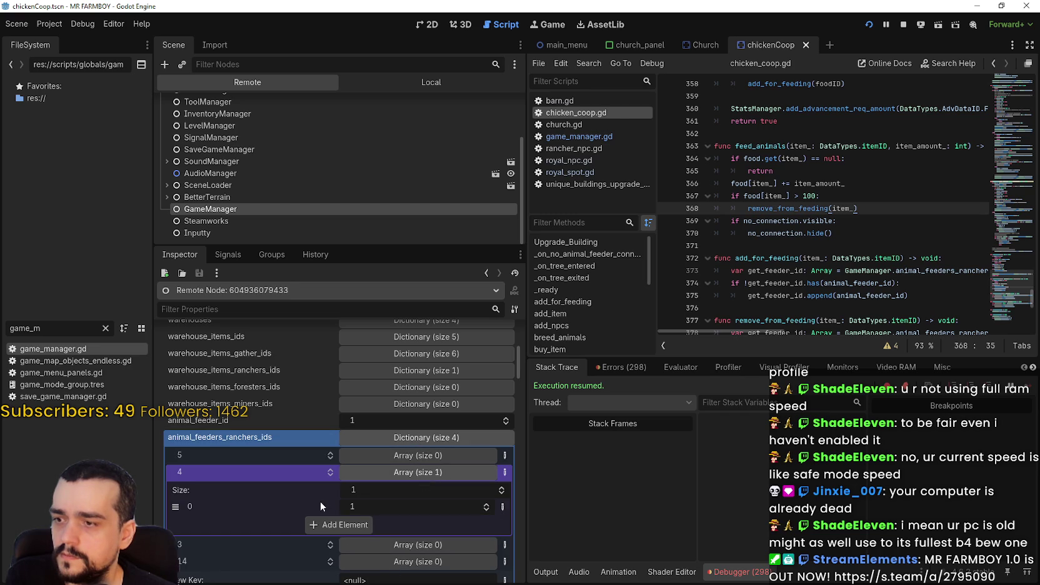
{"action": "left_click", "coordinate": [396, 474]}
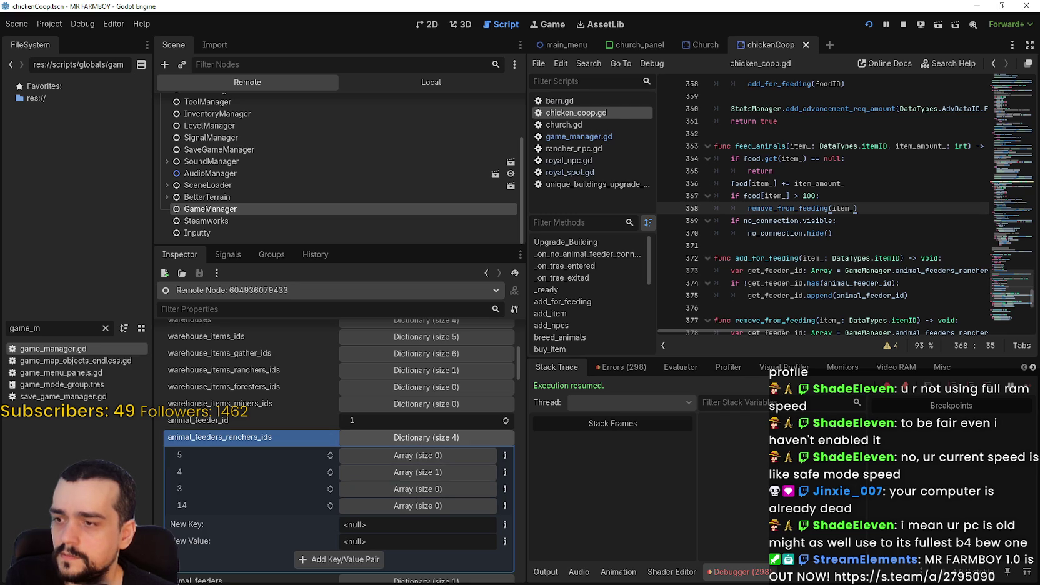
{"action": "left_click", "coordinate": [415, 456]}
{"action": "left_click", "coordinate": [415, 456]}
{"action": "left_click", "coordinate": [418, 488]}
{"action": "left_click", "coordinate": [418, 488]}
{"action": "left_click", "coordinate": [419, 504]}
{"action": "left_click", "coordinate": [418, 503]}
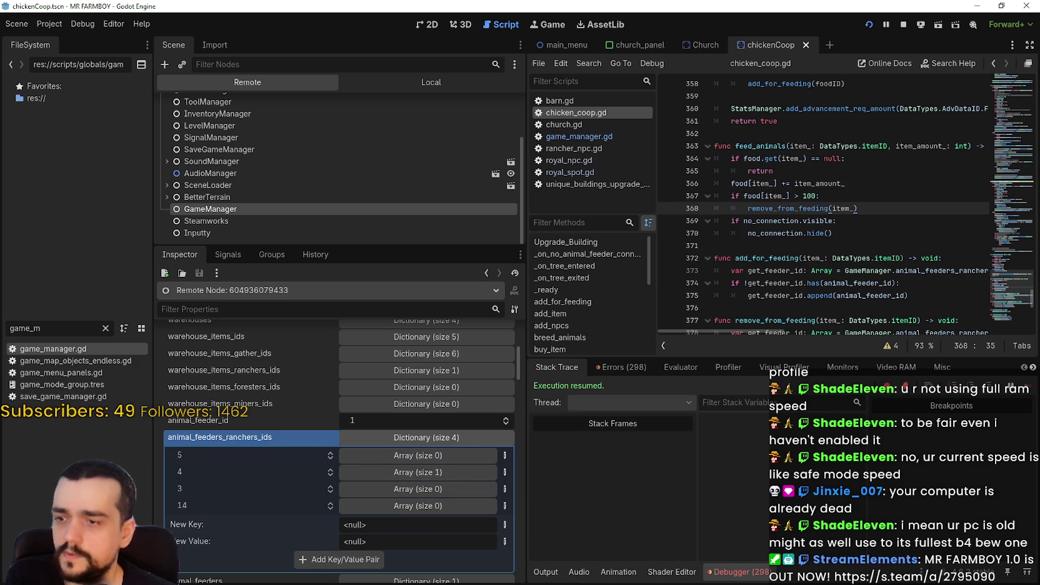
{"action": "key", "text": "alt+Tab"}
Resume the game and harvest a ripe green tomato in the northern crop field.
{"action": "left_click", "coordinate": [570, 169]}
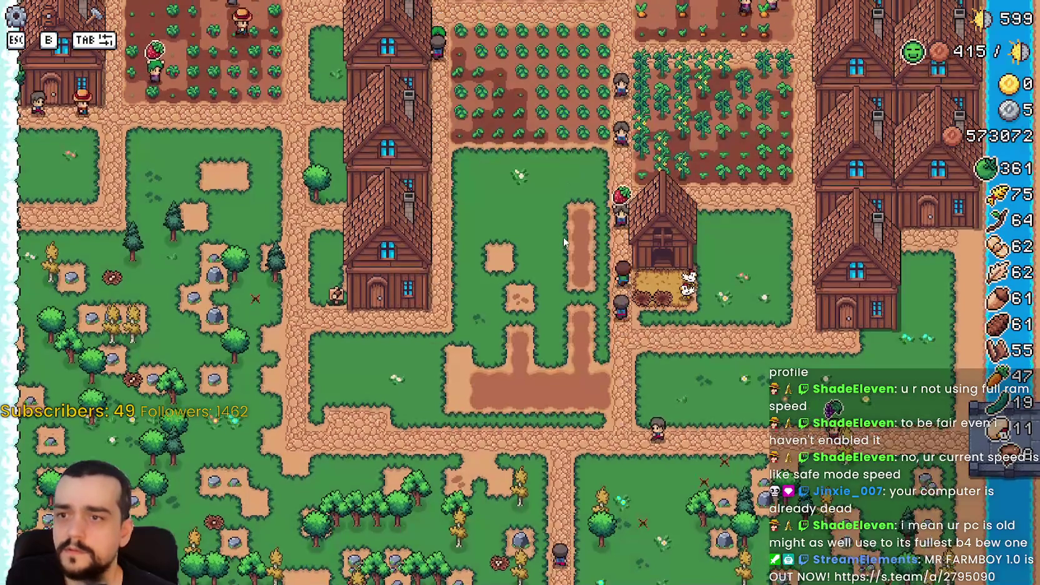
{"action": "key", "text": "w"}
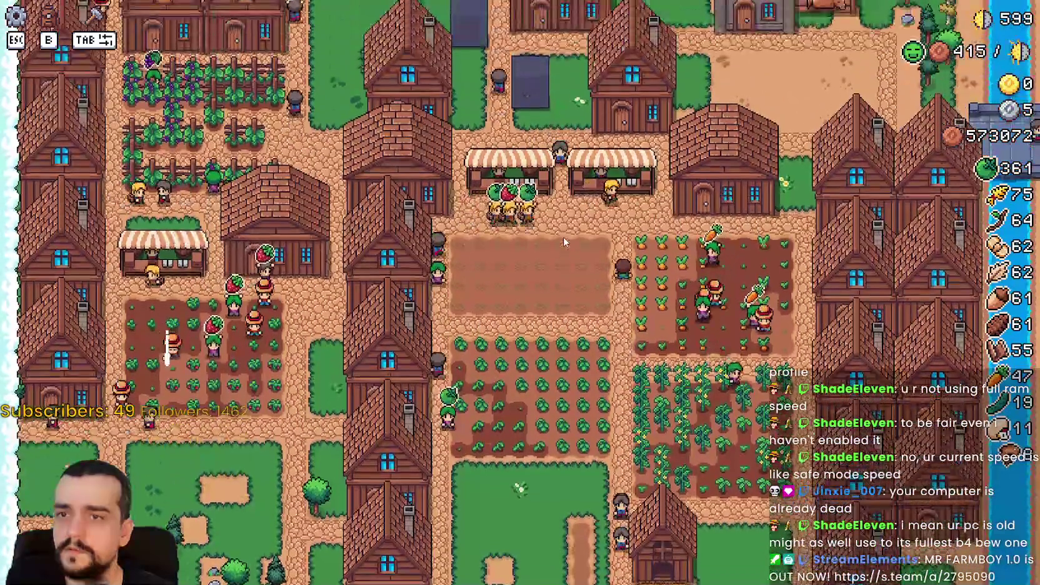
{"action": "key", "text": "w"}
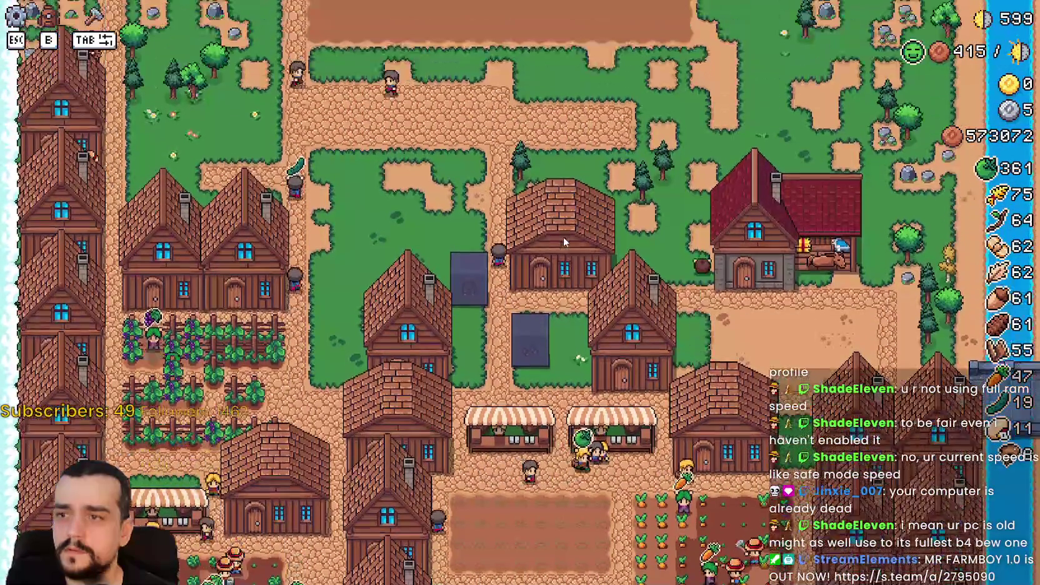
{"action": "key", "text": "w"}
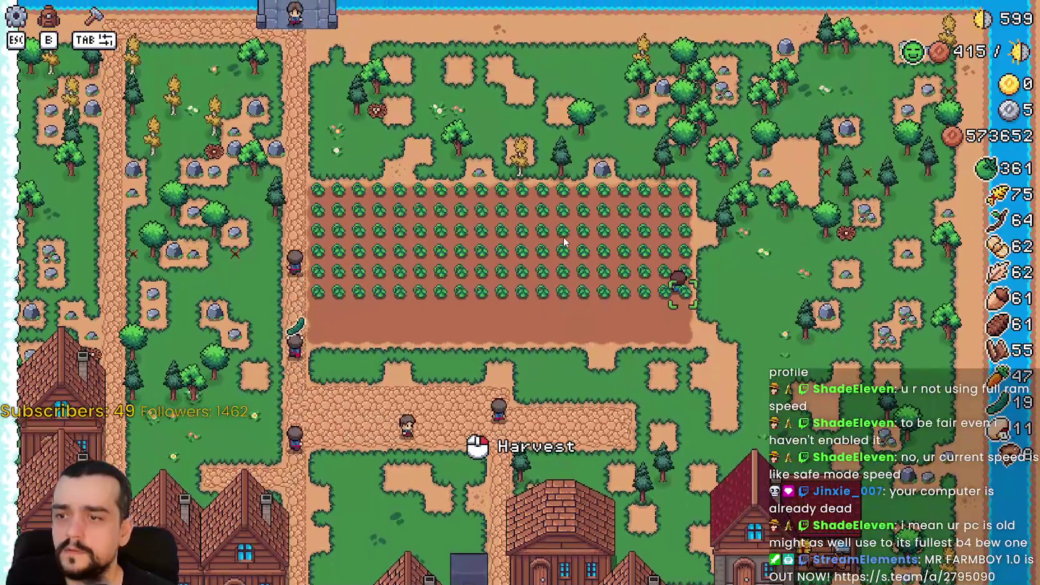
{"action": "left_click", "coordinate": [564, 242]}
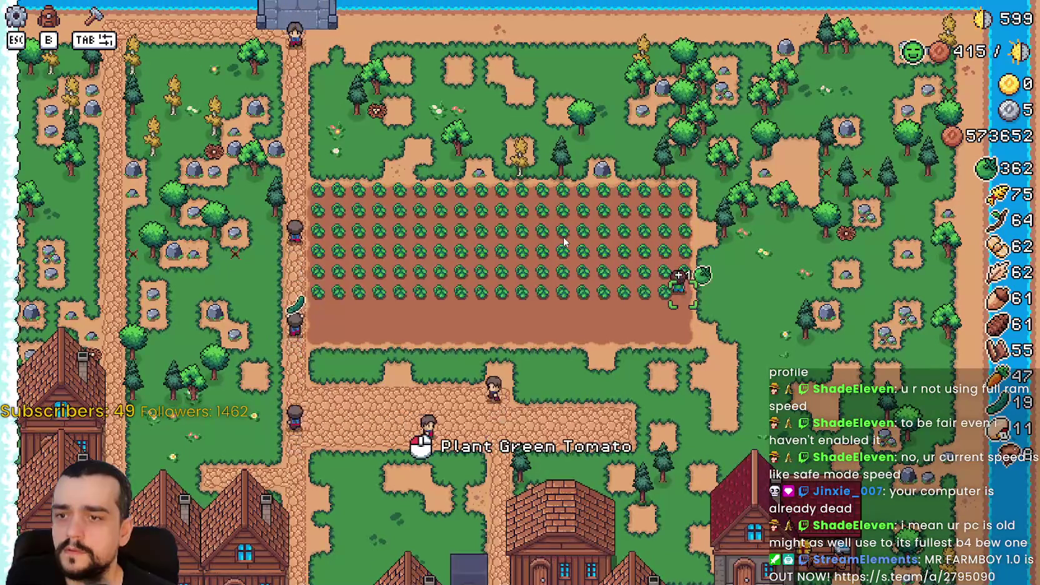
Pan back to the village and glance at the warehouse stock.
{"action": "key", "text": "s"}
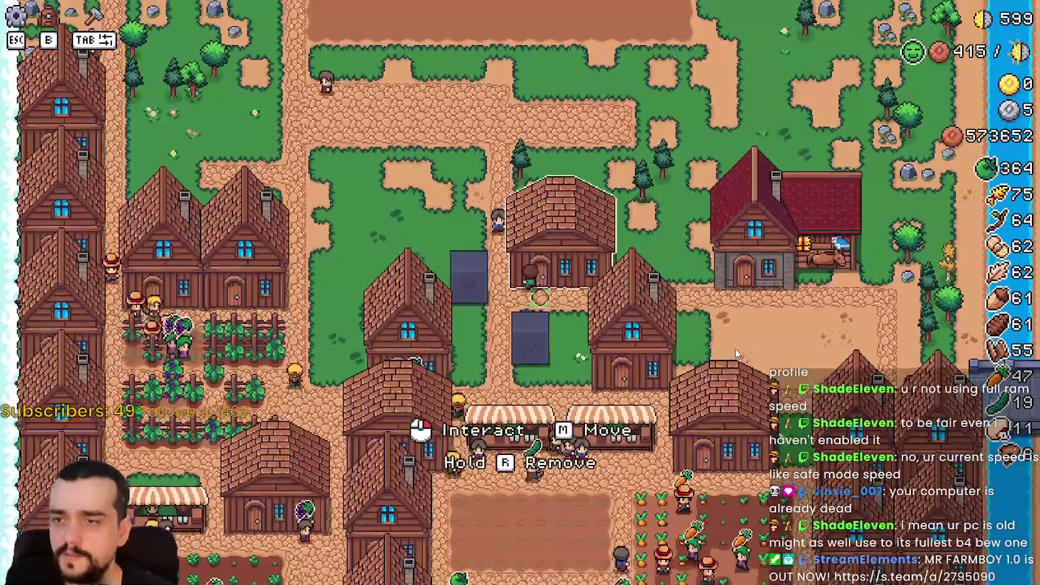
{"action": "left_click", "coordinate": [595, 366]}
{"action": "key", "text": "Escape"}
Pan around the village, checking a couple of warehouses along the way.
{"action": "key", "text": "s"}
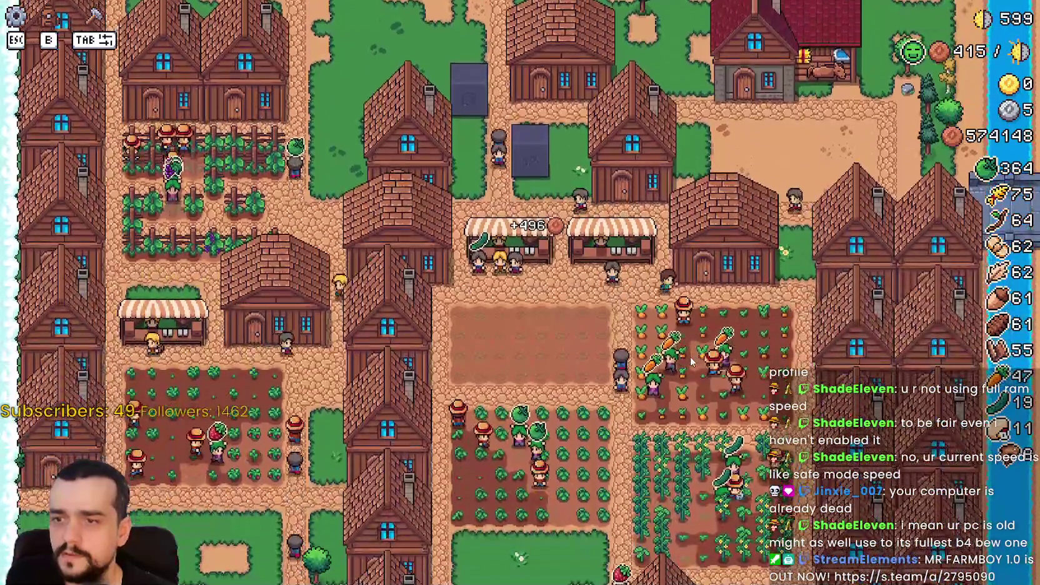
{"action": "left_click", "coordinate": [690, 356]}
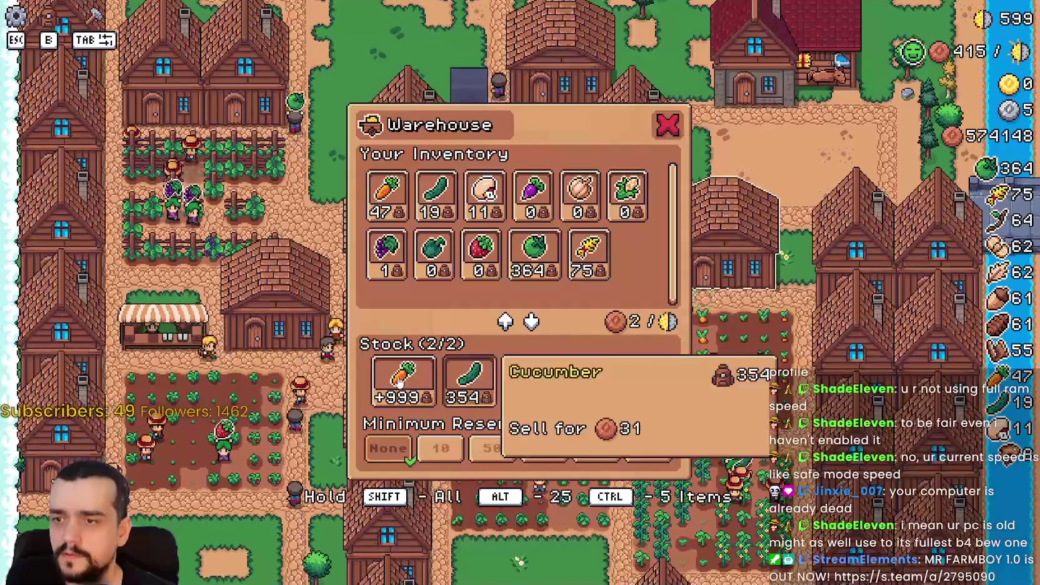
{"action": "key", "text": "Escape"}
{"action": "key", "text": "s"}
{"action": "key", "text": "w"}
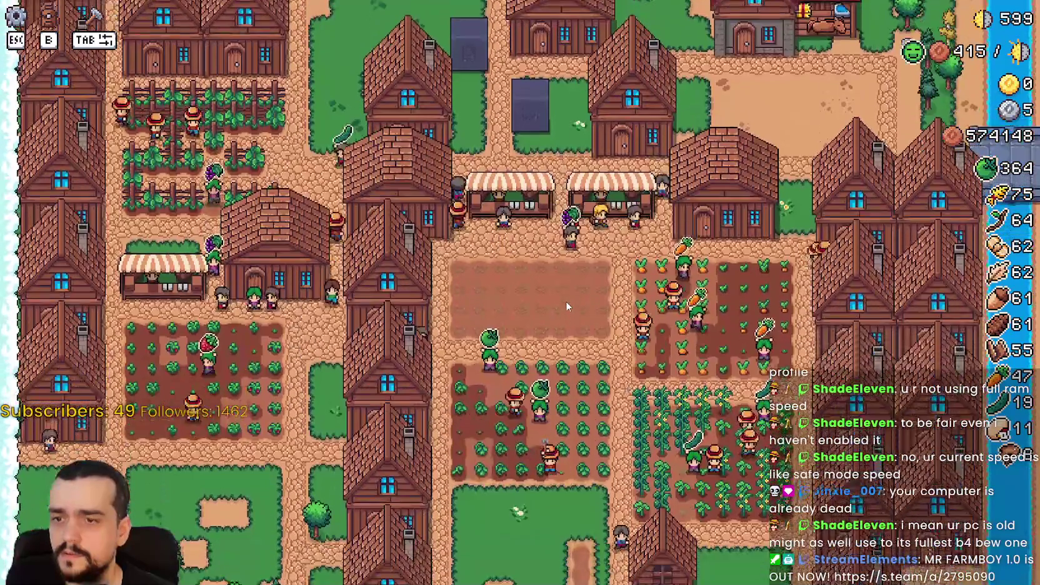
{"action": "key", "text": "s"}
{"action": "left_click", "coordinate": [566, 306]}
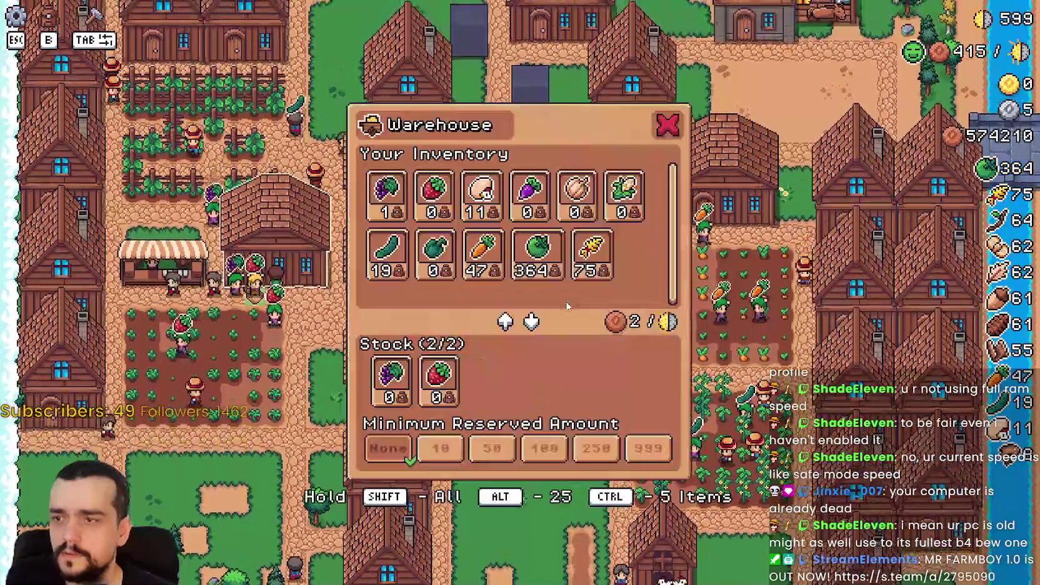
{"action": "key", "text": "Escape"}
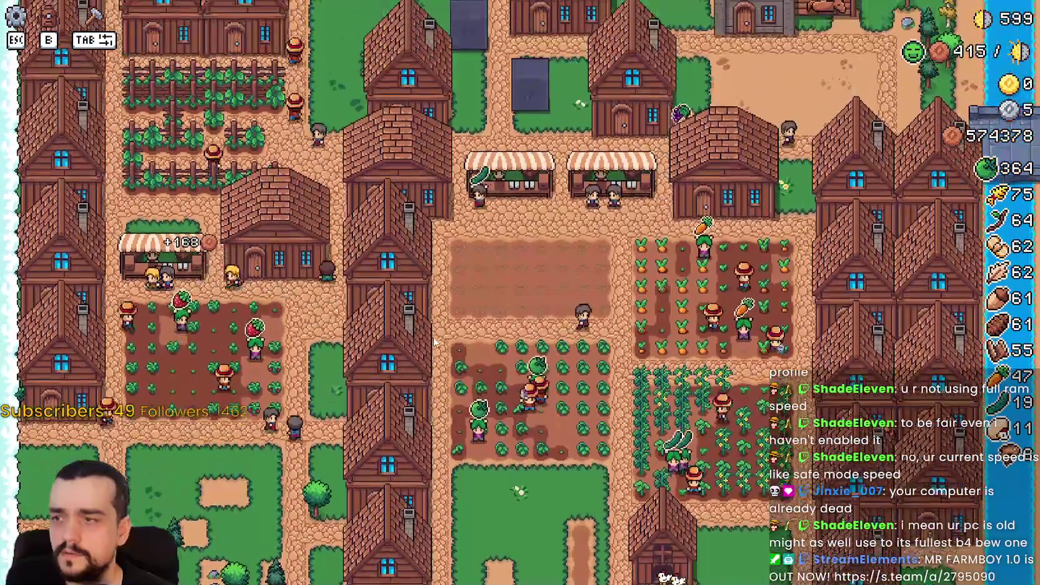
Stock 100 Green Tomato into the storage-plot warehouse.
{"action": "key", "text": "w"}
{"action": "left_click", "coordinate": [440, 340]}
{"action": "key", "text": "Escape"}
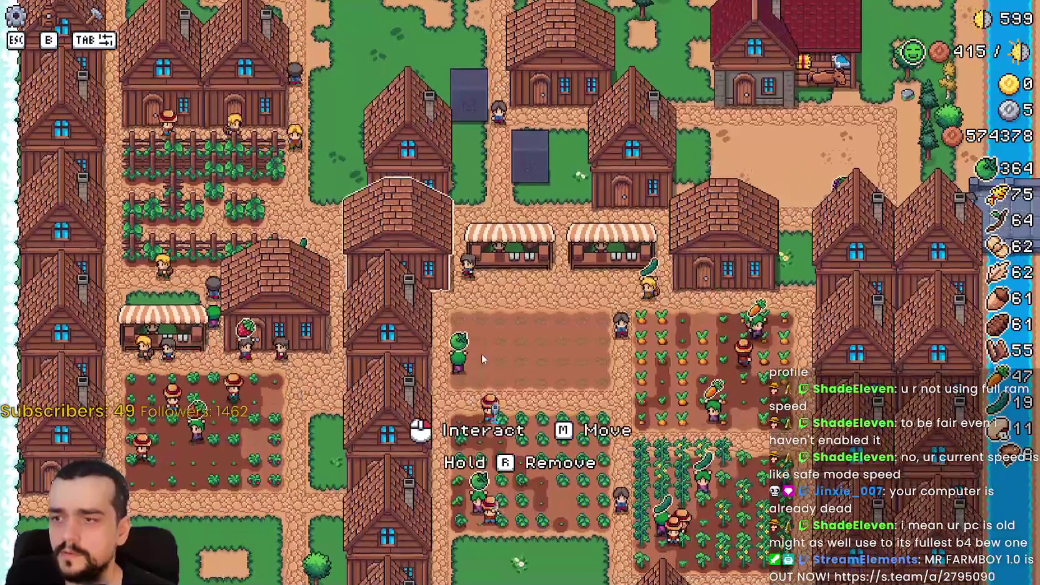
{"action": "left_click", "coordinate": [482, 353]}
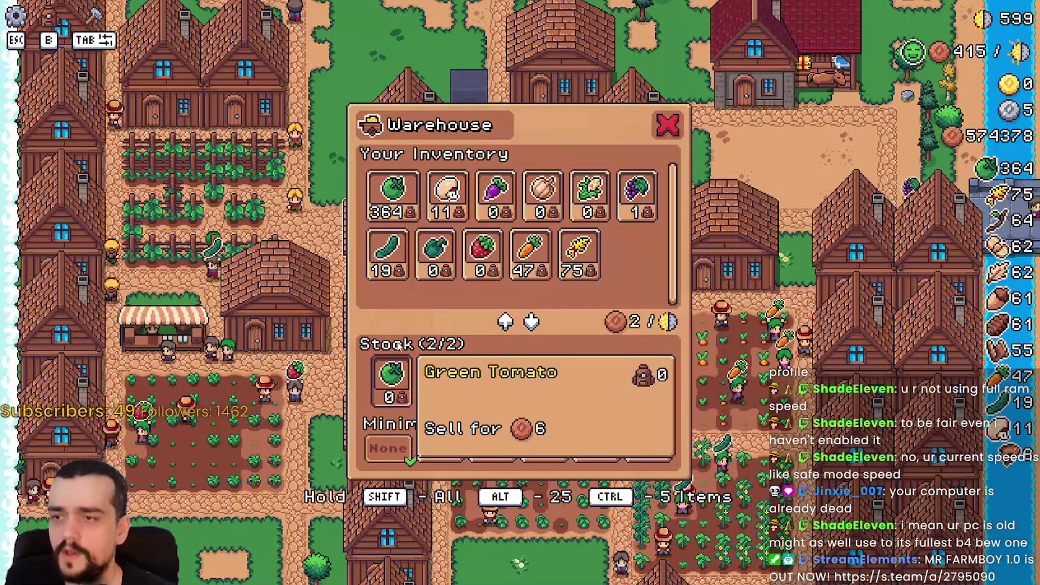
{"action": "left_click", "coordinate": [400, 201]}
{"action": "key", "text": "Escape"}
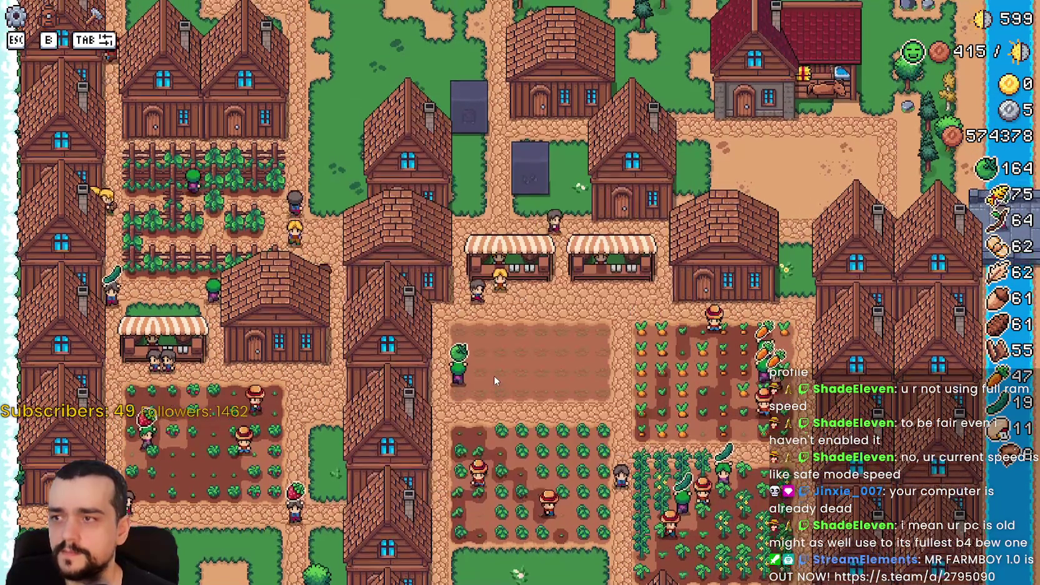
Pan back and forth over the chicken coop to watch it.
{"action": "key", "text": "s"}
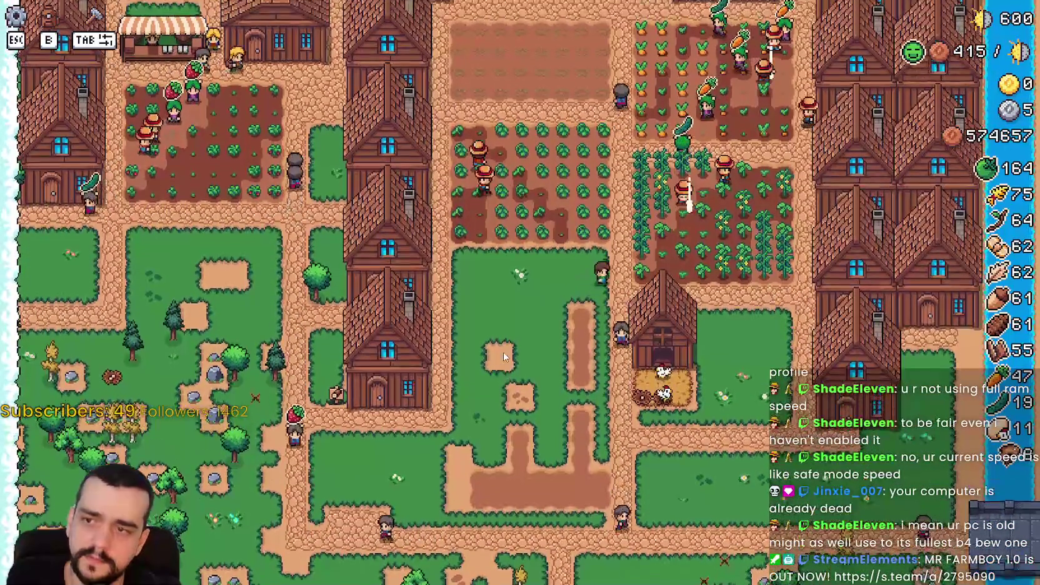
{"action": "key", "text": "w"}
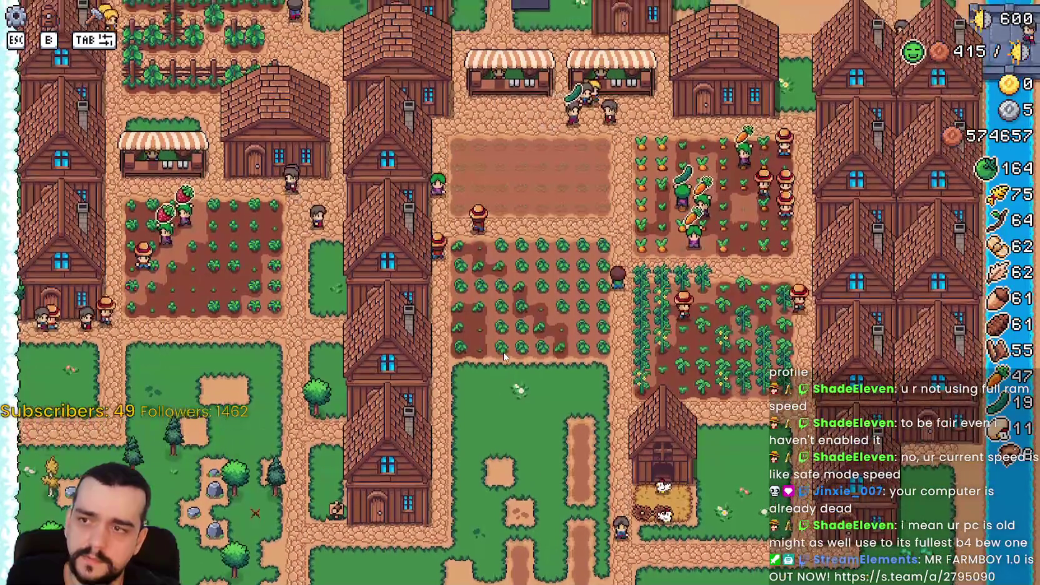
{"action": "key", "text": "s"}
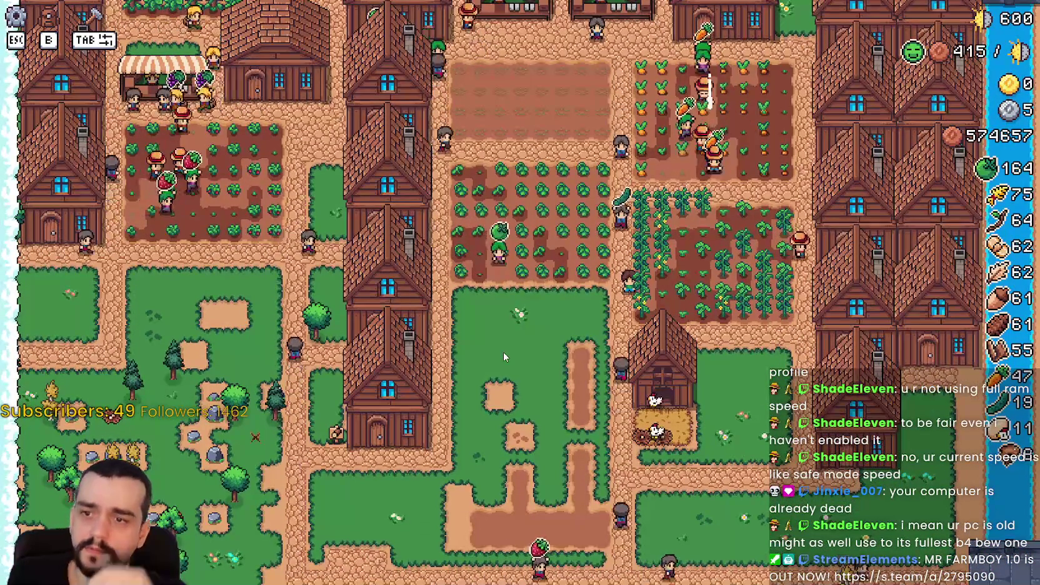
{"action": "key", "text": "w"}
{"action": "key", "text": "w"}
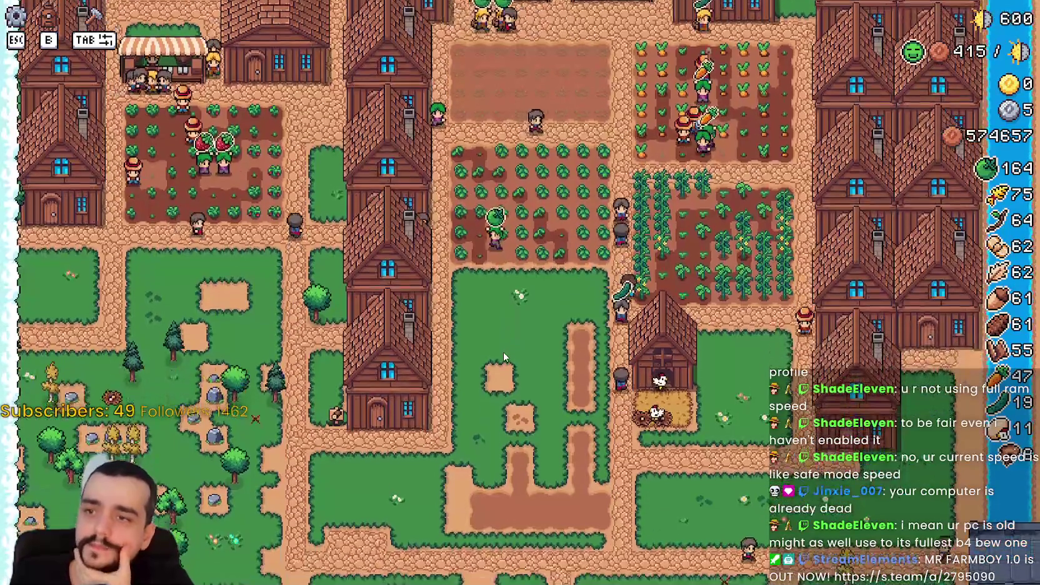
{"action": "key", "text": "w"}
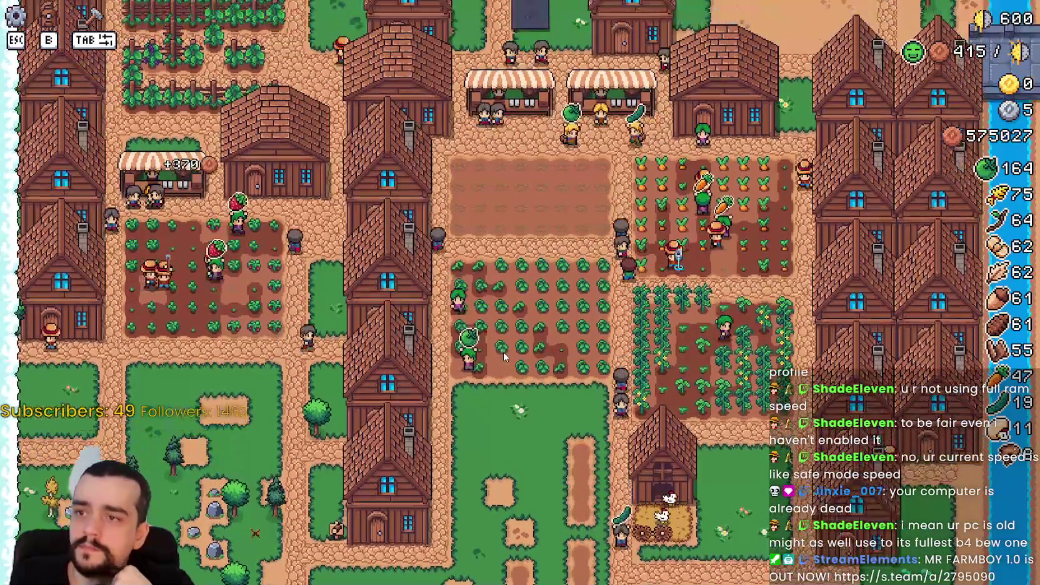
Move south to the chicken coop and check its food panel.
{"action": "key", "text": "s"}
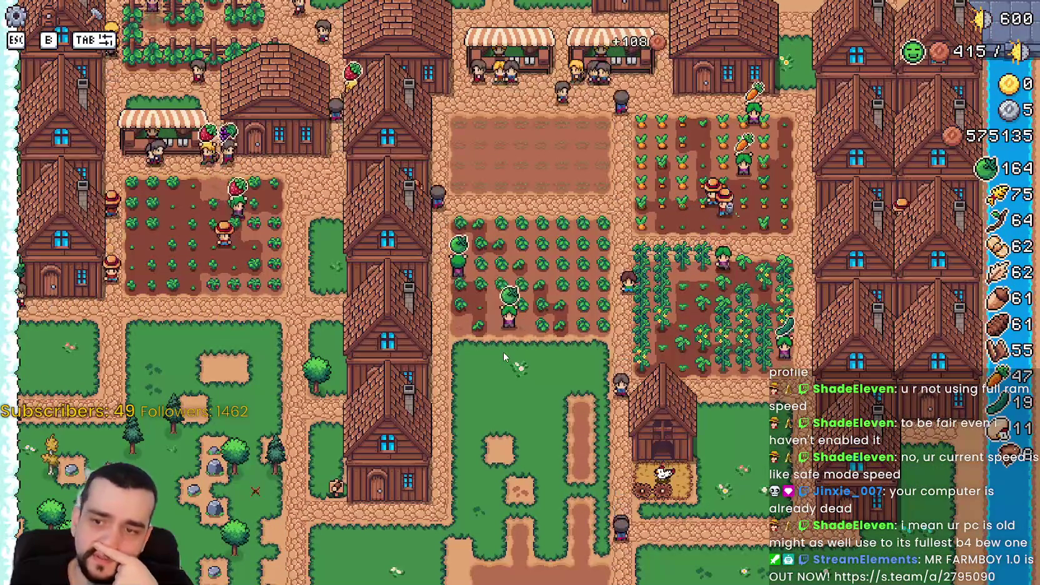
{"action": "key", "text": "s"}
{"action": "key", "text": "s"}
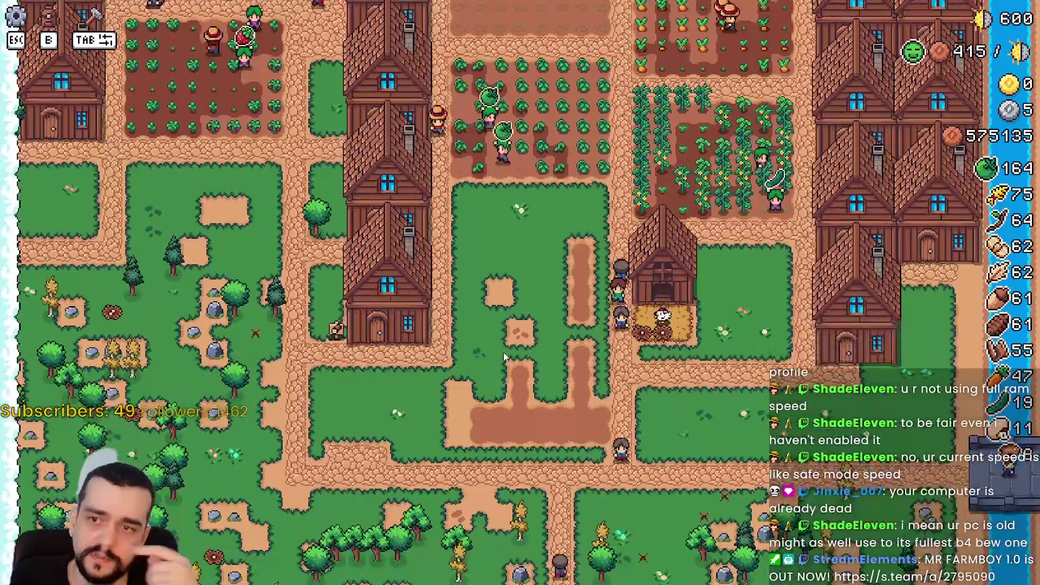
{"action": "key", "text": "e"}
{"action": "key", "text": "Escape"}
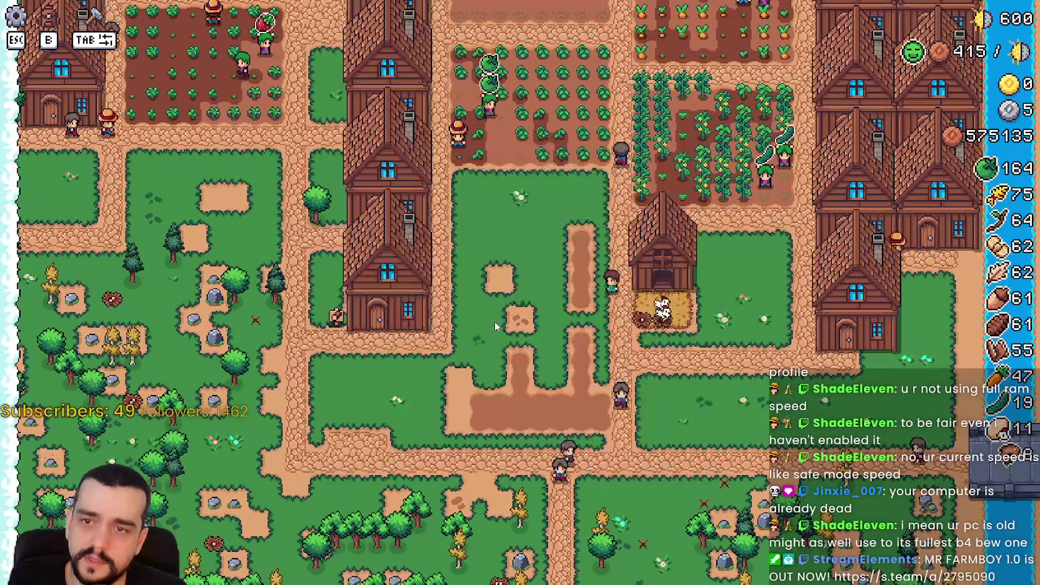
Look around the village fields north over the market stalls.
{"action": "key", "text": "w"}
{"action": "key", "text": "w"}
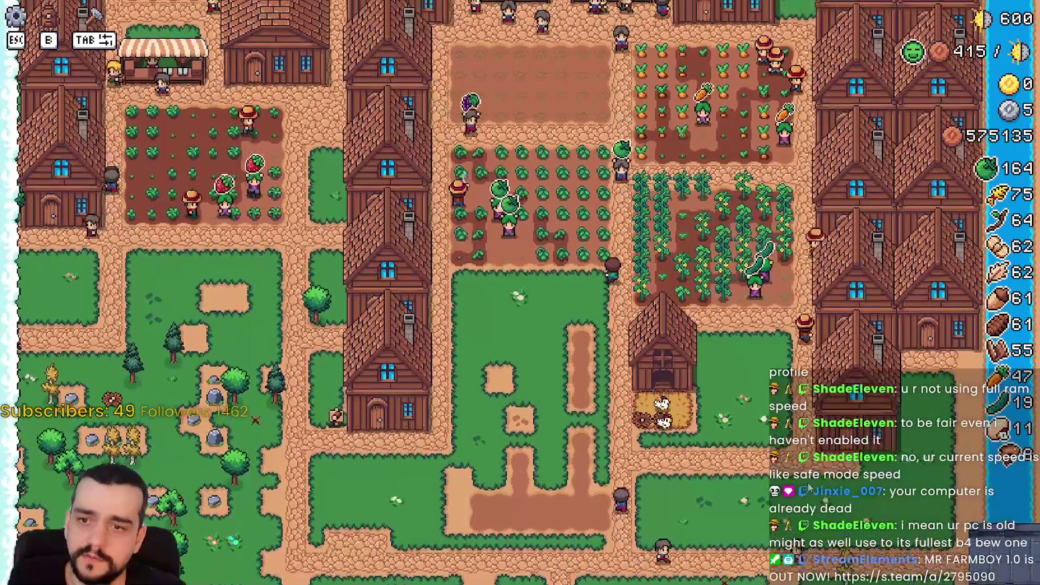
{"action": "key", "text": "w"}
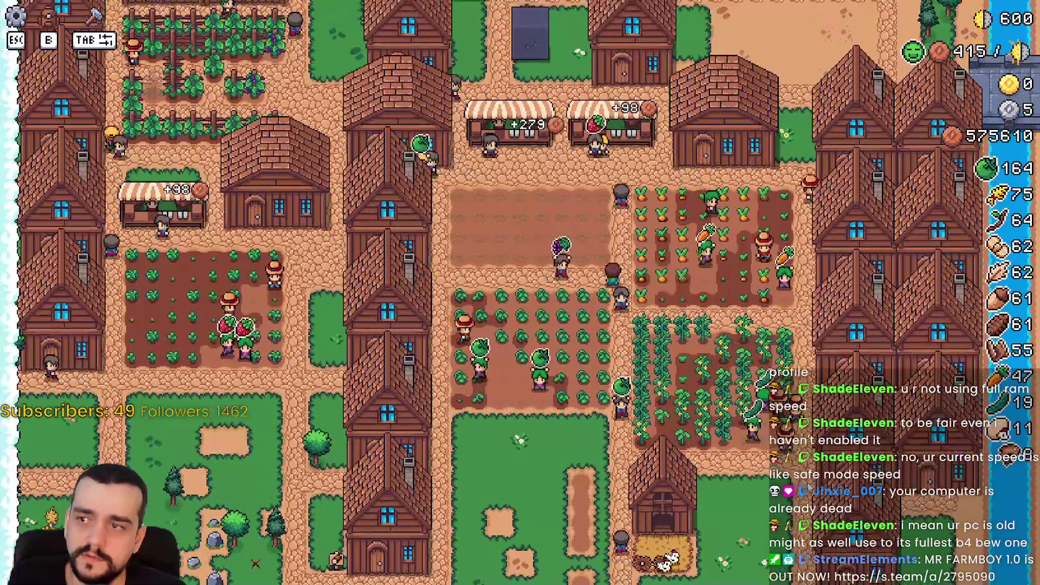
{"action": "key", "text": "w"}
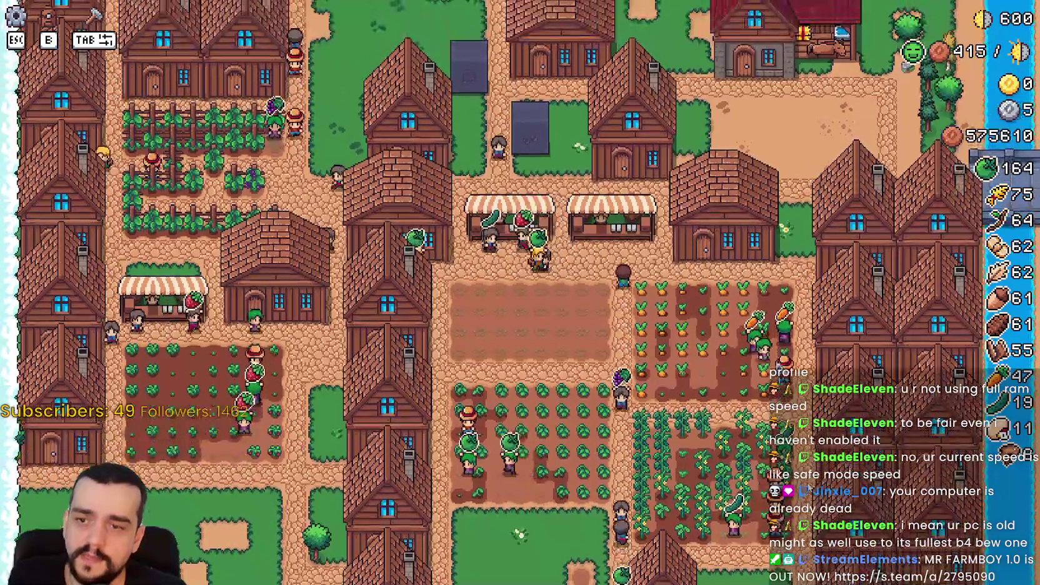
{"action": "key", "text": "s"}
{"action": "key", "text": "s"}
{"action": "key", "text": "w"}
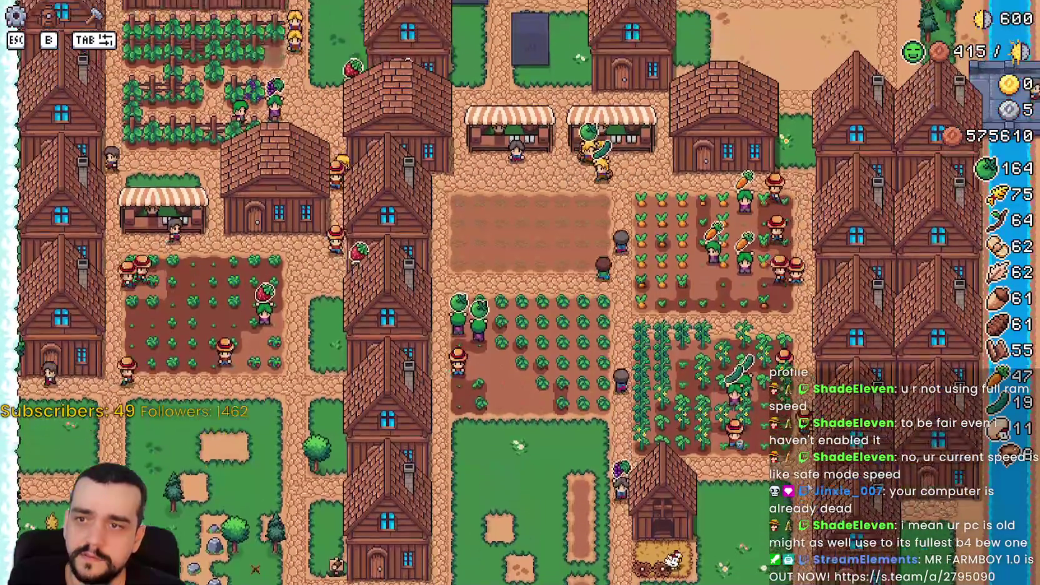
Walk the farmer to the house near the coop and open its worker panel.
{"action": "key", "text": "s"}
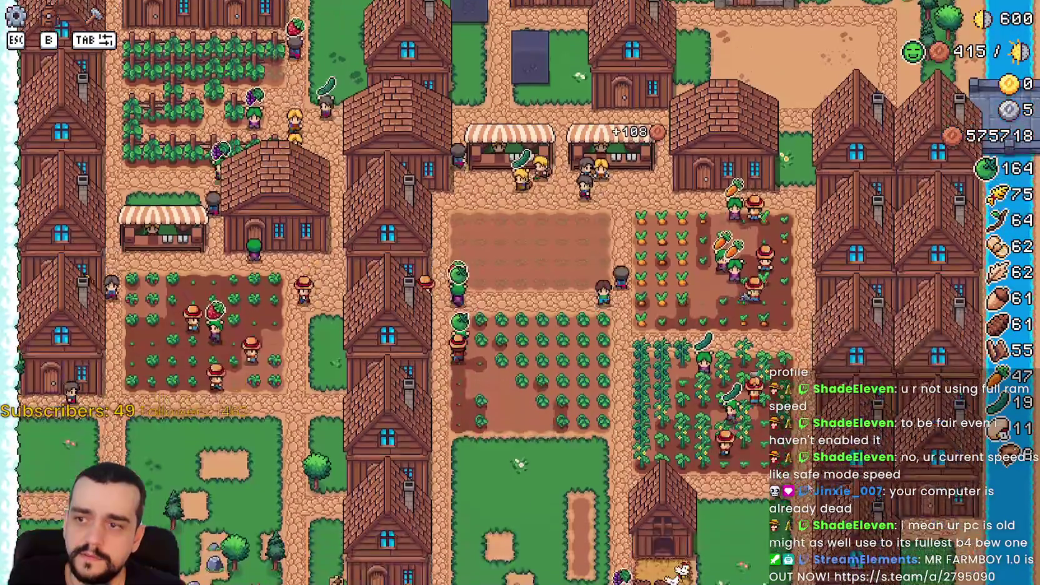
{"action": "key", "text": "d"}
{"action": "key", "text": "s"}
{"action": "key", "text": "d"}
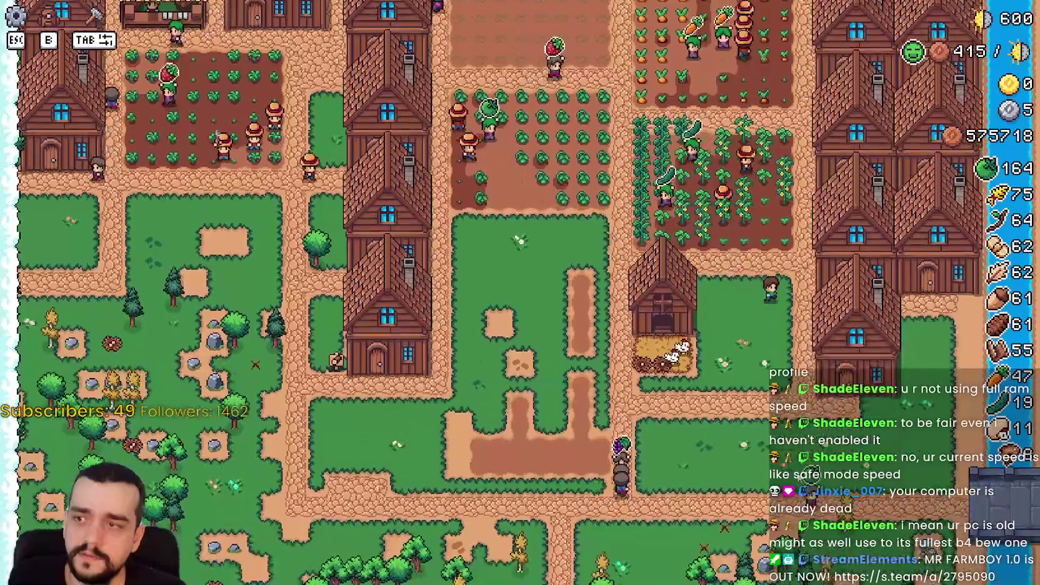
{"action": "key", "text": "e"}
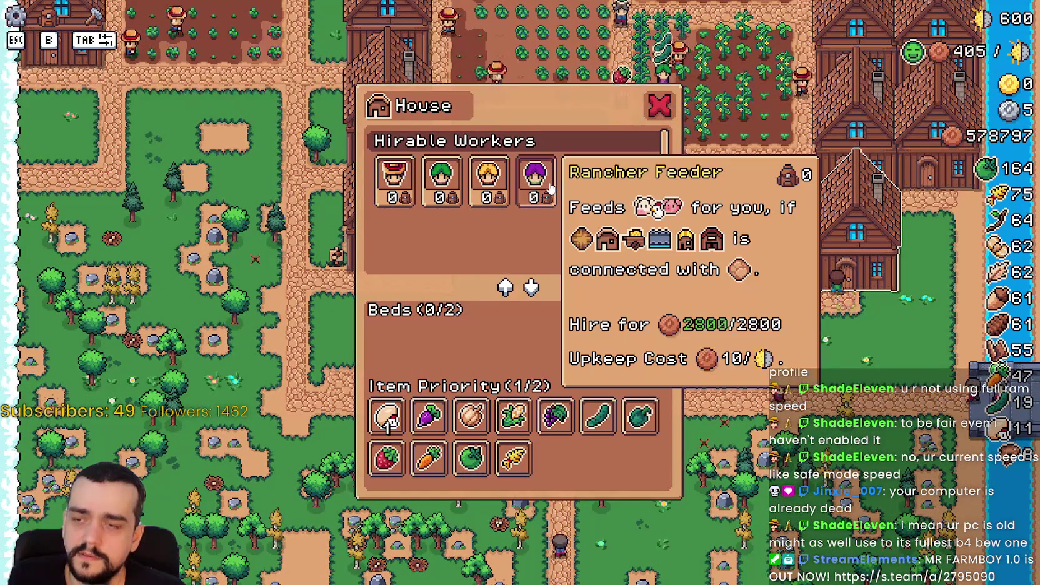
Walk to the chicken coop and check the chicken nest panel.
{"action": "key", "text": "w"}
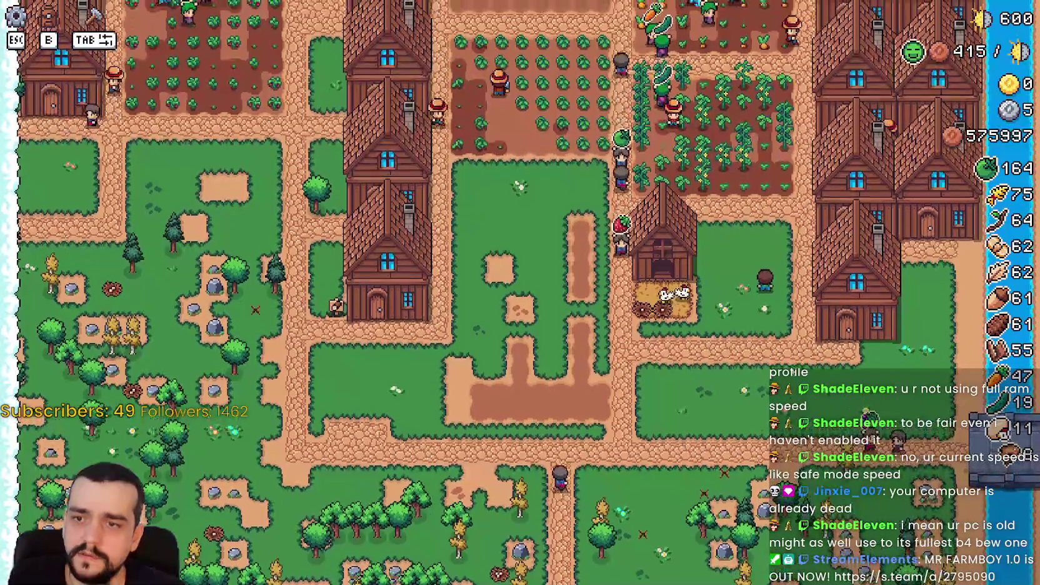
{"action": "key", "text": "s"}
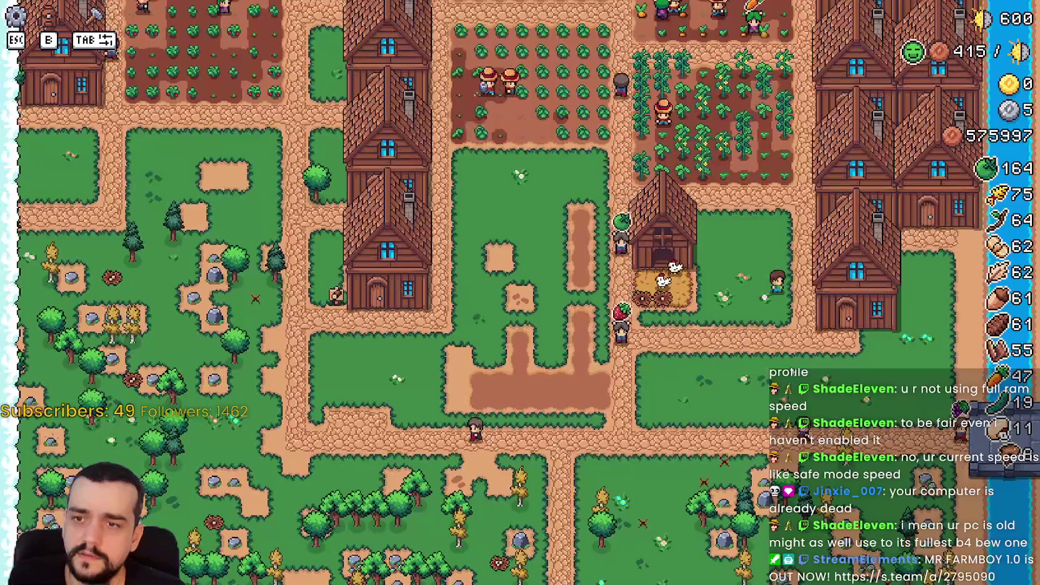
{"action": "scroll", "coordinate": [790, 371], "scroll_direction": "up", "scroll_amount": 3}
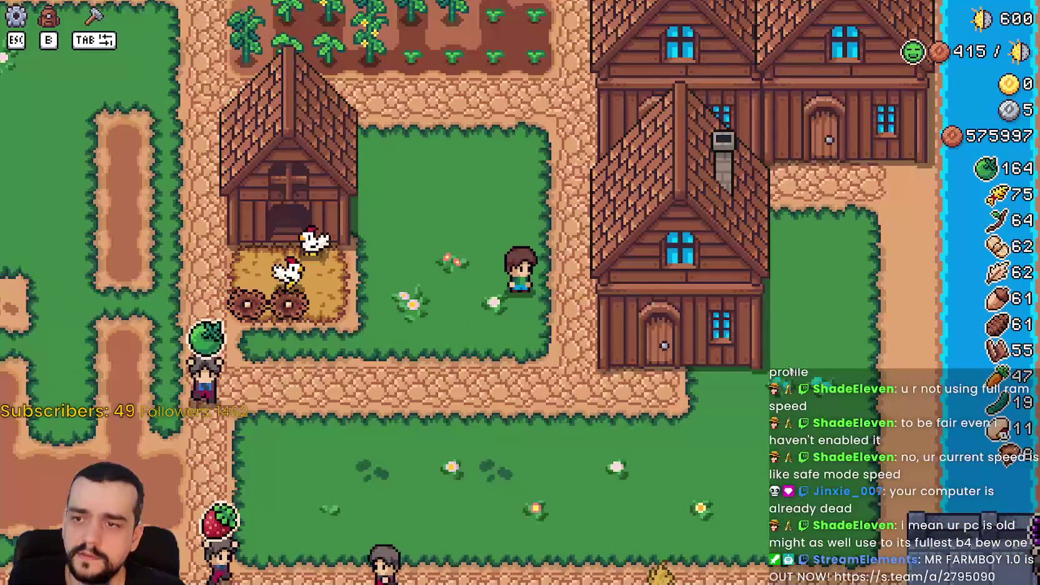
{"action": "scroll", "coordinate": [791, 372], "scroll_direction": "down", "scroll_amount": 2}
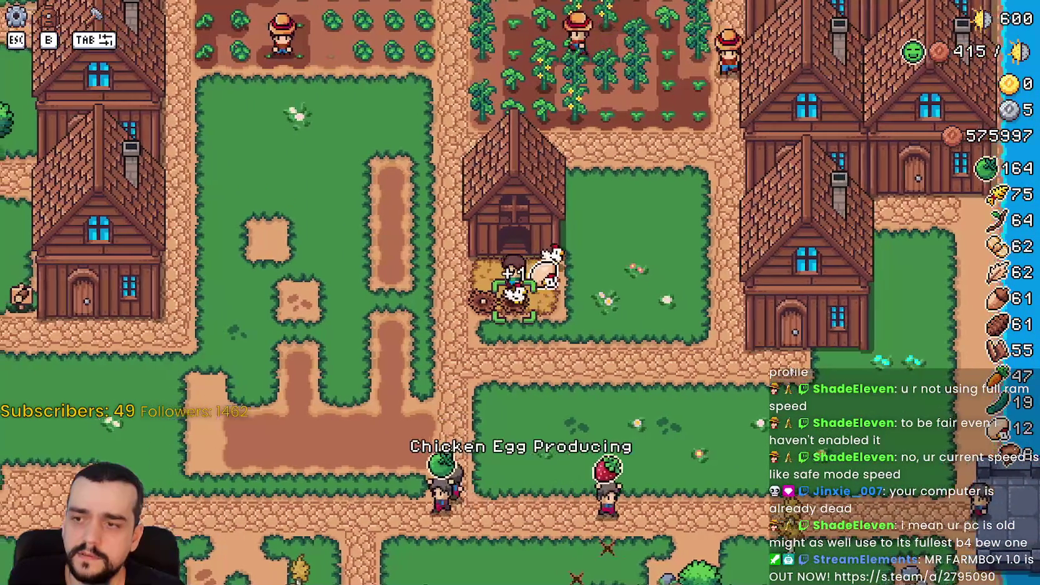
{"action": "key", "text": "e"}
{"action": "key", "text": "Escape"}
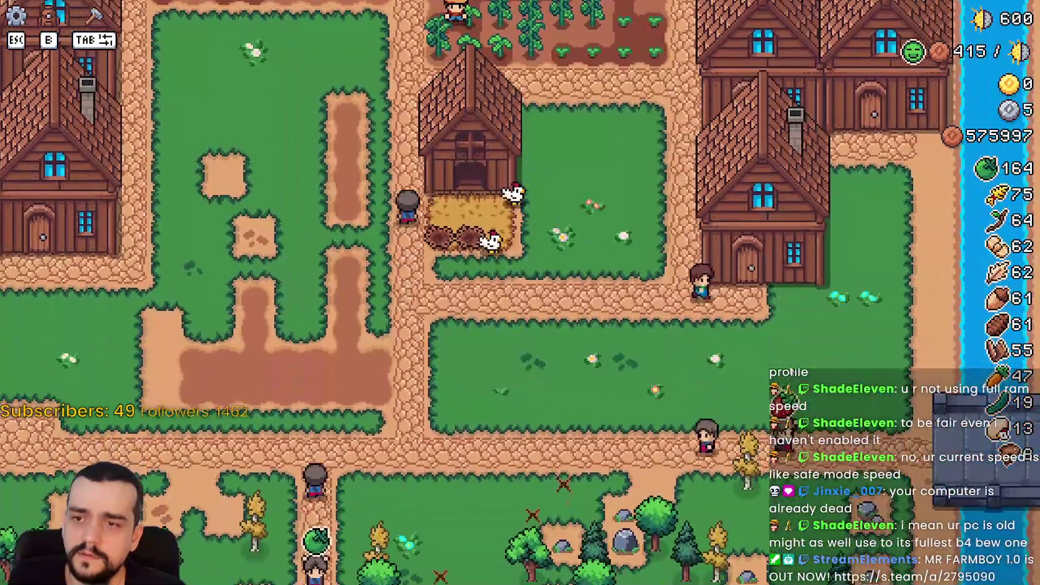
Reopen the house panel to confirm the Rancher Feeder in one of two beds.
{"action": "key", "text": "e"}
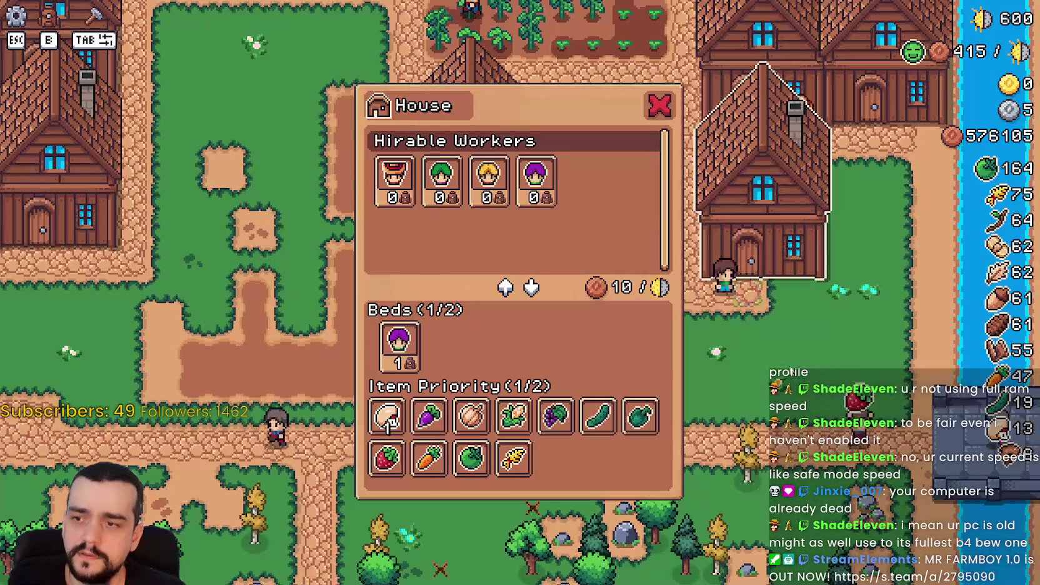
{"action": "mouse_move", "coordinate": [398, 346]}
{"action": "key", "text": "Escape"}
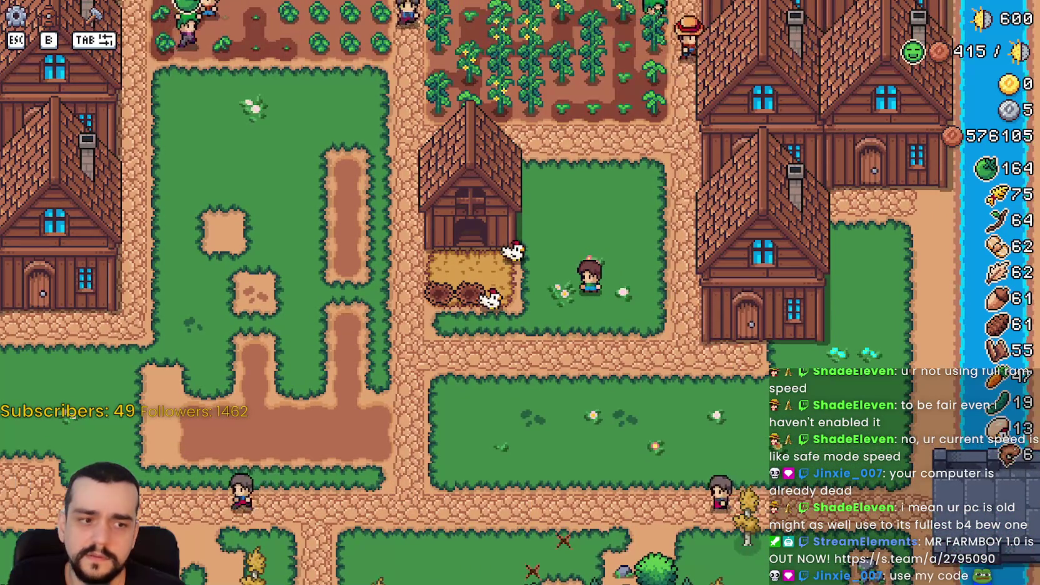
Review the Errors list in Godot's debugger.
{"action": "key", "text": "alt+Tab"}
{"action": "left_click", "coordinate": [627, 363]}
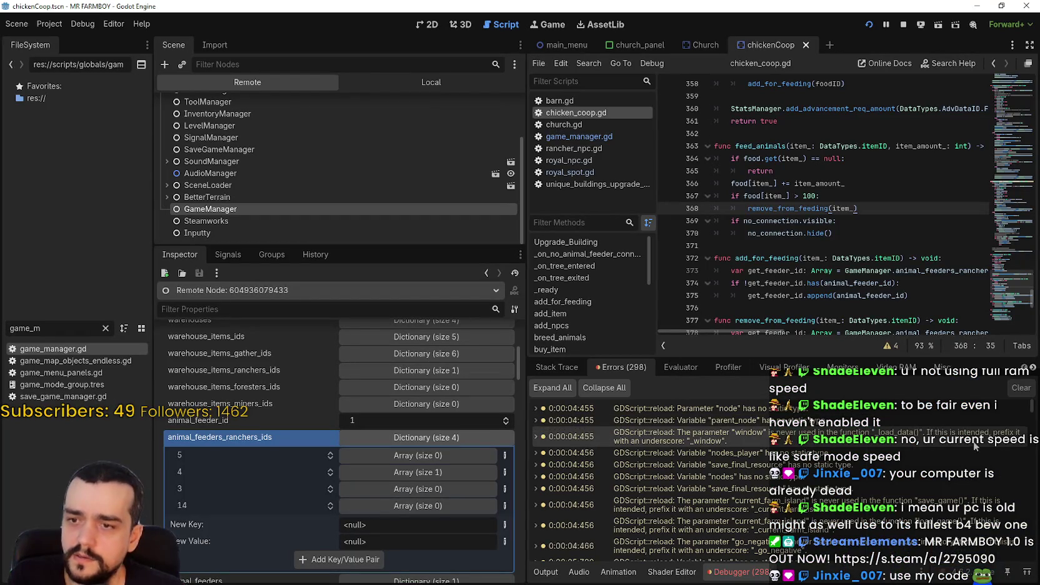
{"action": "scroll", "coordinate": [650, 475], "scroll_direction": "down", "scroll_amount": 5}
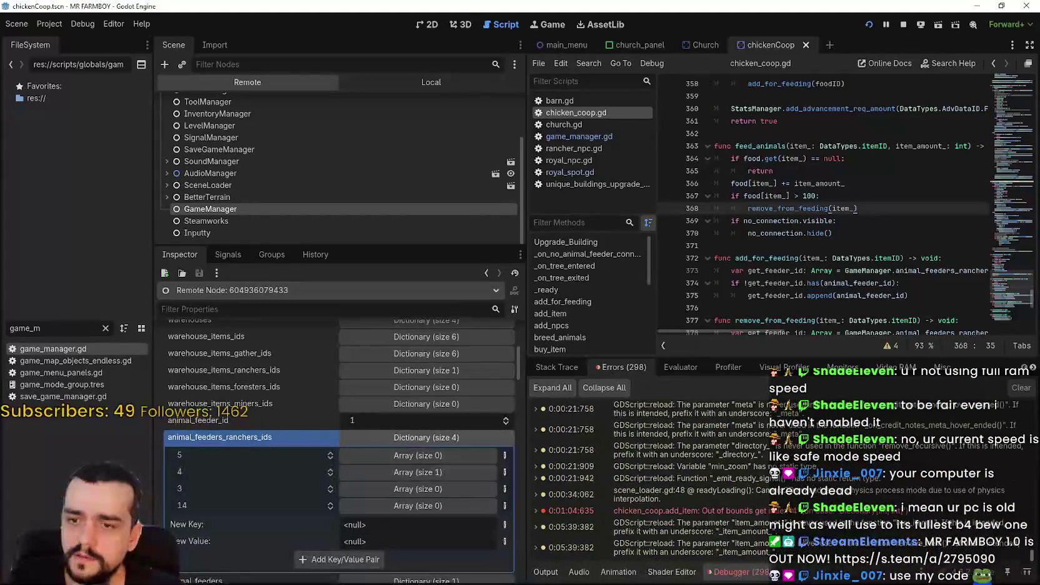
{"action": "scroll", "coordinate": [650, 475], "scroll_direction": "down", "scroll_amount": 5}
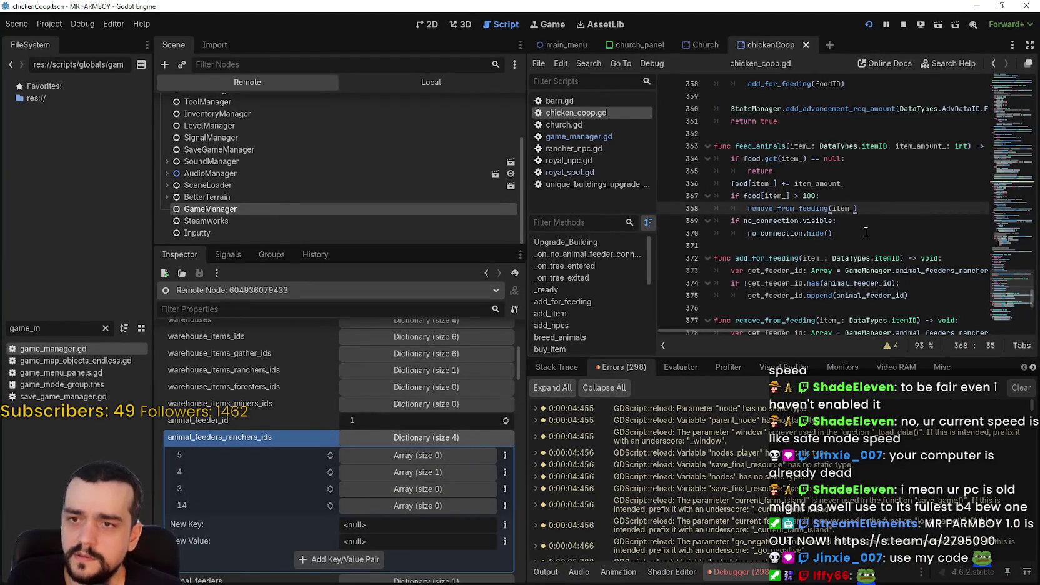
{"action": "key", "text": "alt+Tab"}
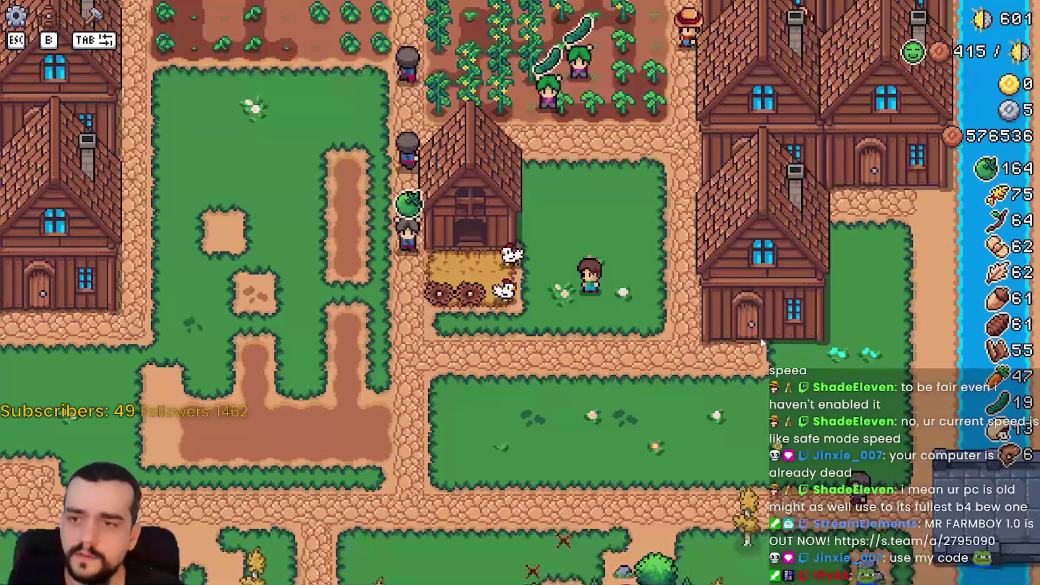
Return to the chicken coop in game and check its food, now at 94.
{"action": "key", "text": "w"}
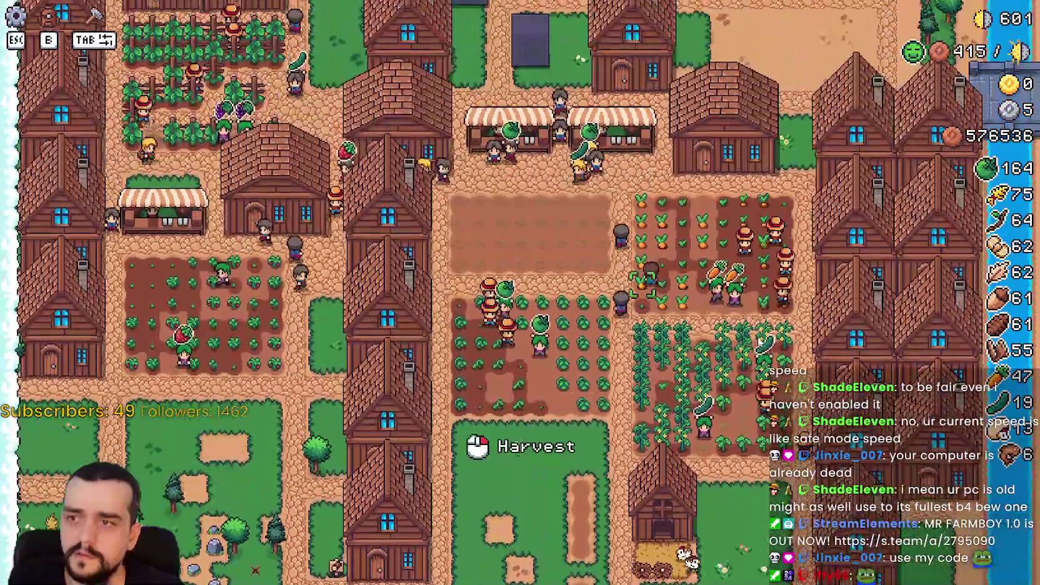
{"action": "key", "text": "s"}
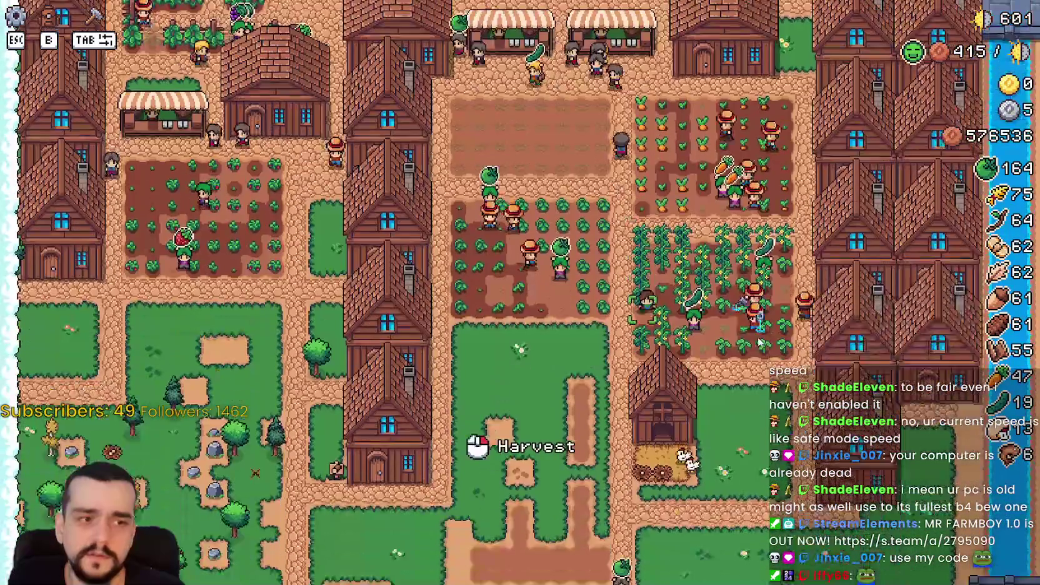
{"action": "key", "text": "s"}
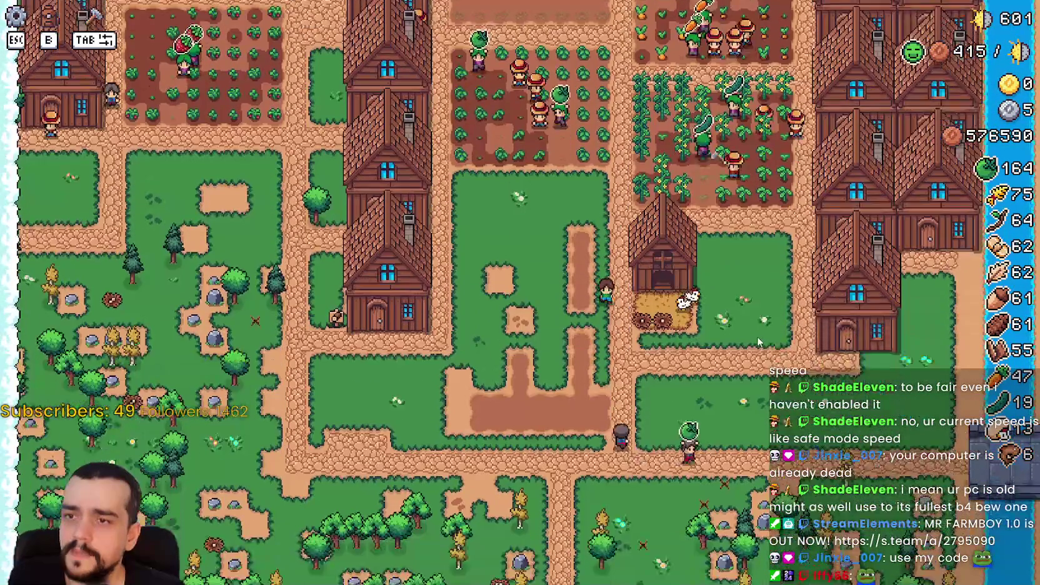
{"action": "key", "text": "e"}
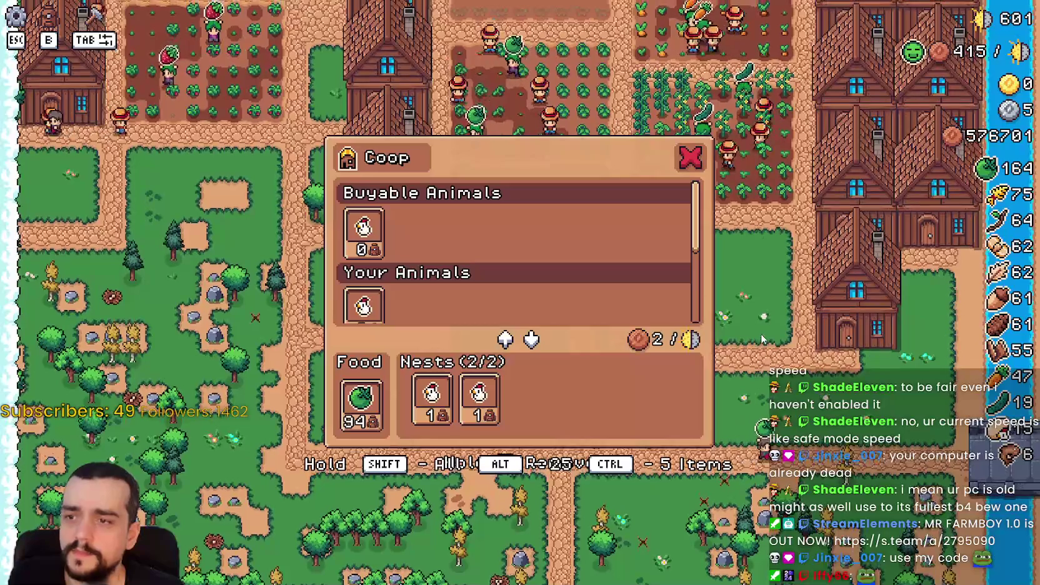
{"action": "key", "text": "Escape"}
{"action": "key", "text": "w"}
{"action": "key", "text": "alt+Tab"}
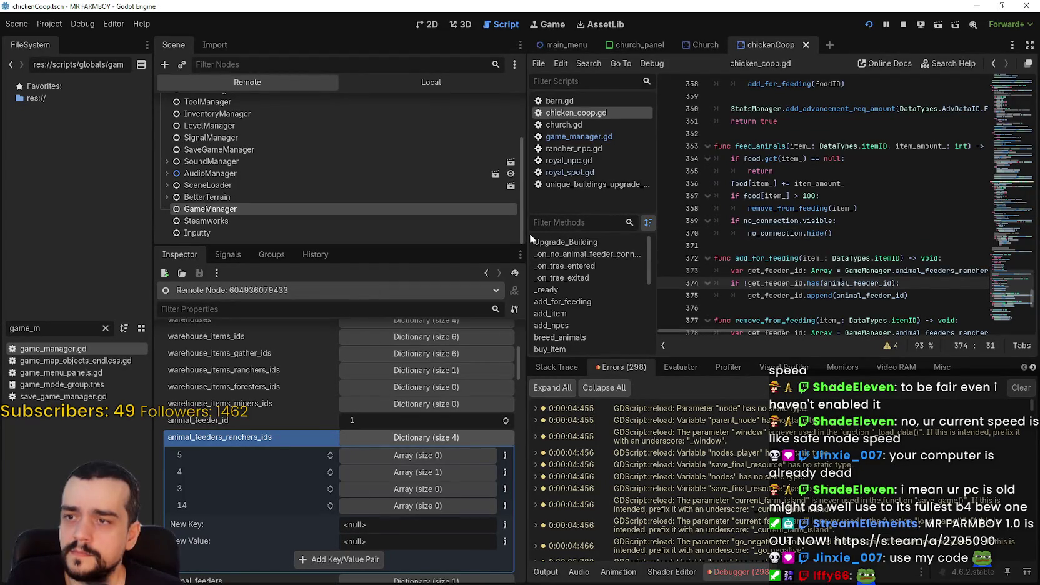
Widen the script editor and review chicken_coop.gd's food > 100 and < 100 checks.
{"action": "left_click_drag", "start_coordinate": [530, 234], "coordinate": [434, 237]}
{"action": "scroll", "coordinate": [718, 257], "scroll_direction": "down", "scroll_amount": 2}
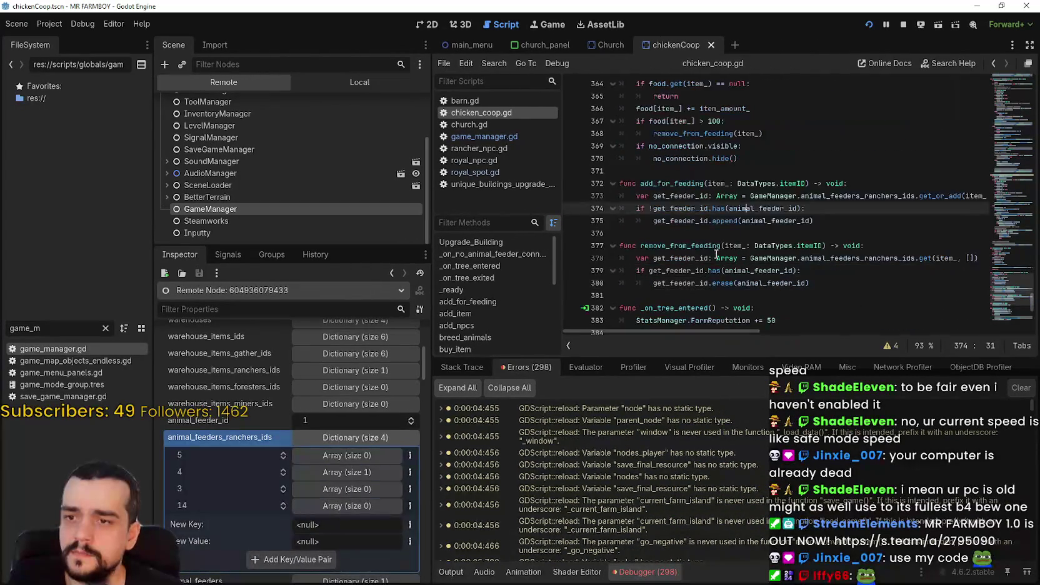
{"action": "left_click", "coordinate": [676, 236]}
{"action": "scroll", "coordinate": [701, 244], "scroll_direction": "up", "scroll_amount": 3}
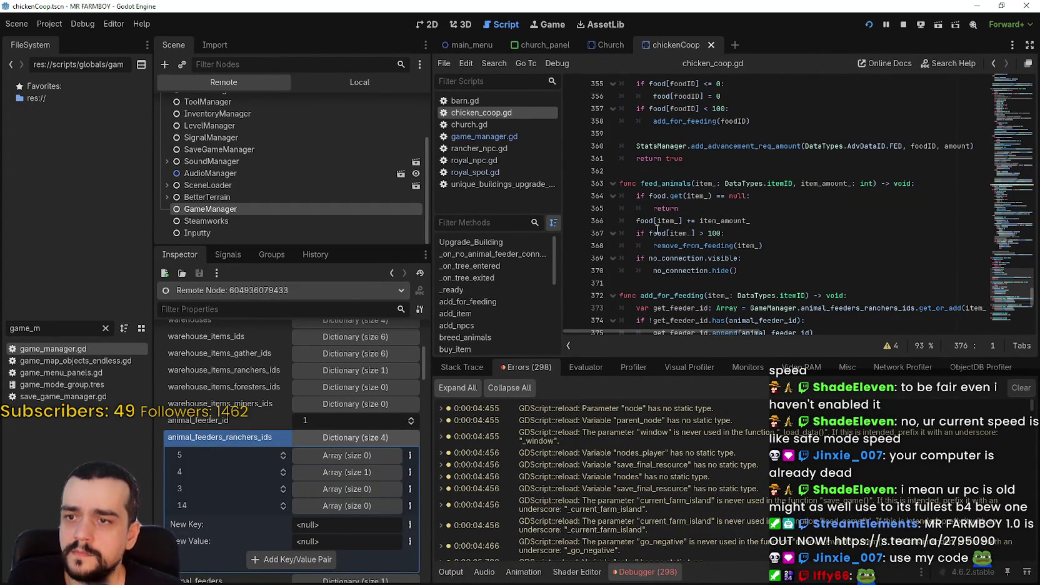
{"action": "left_click_drag", "start_coordinate": [632, 234], "coordinate": [717, 233]}
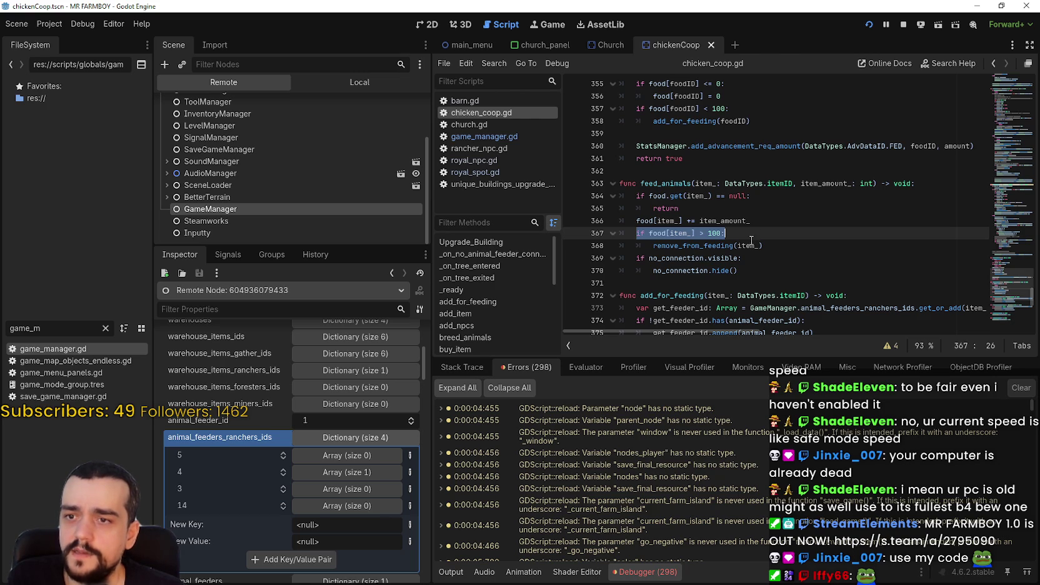
{"action": "double_click", "coordinate": [688, 248]}
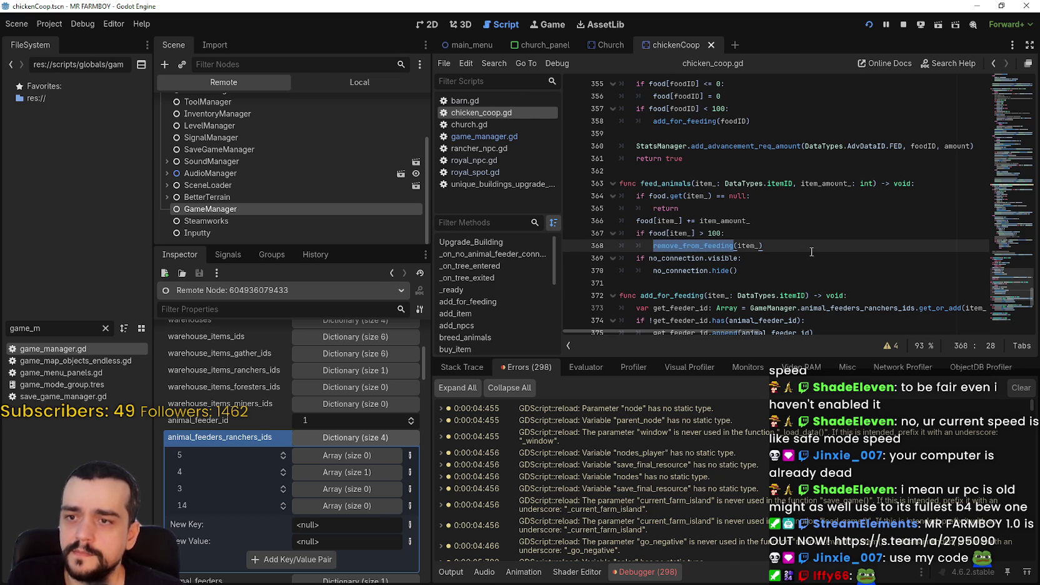
{"action": "scroll", "coordinate": [766, 278], "scroll_direction": "up", "scroll_amount": 3}
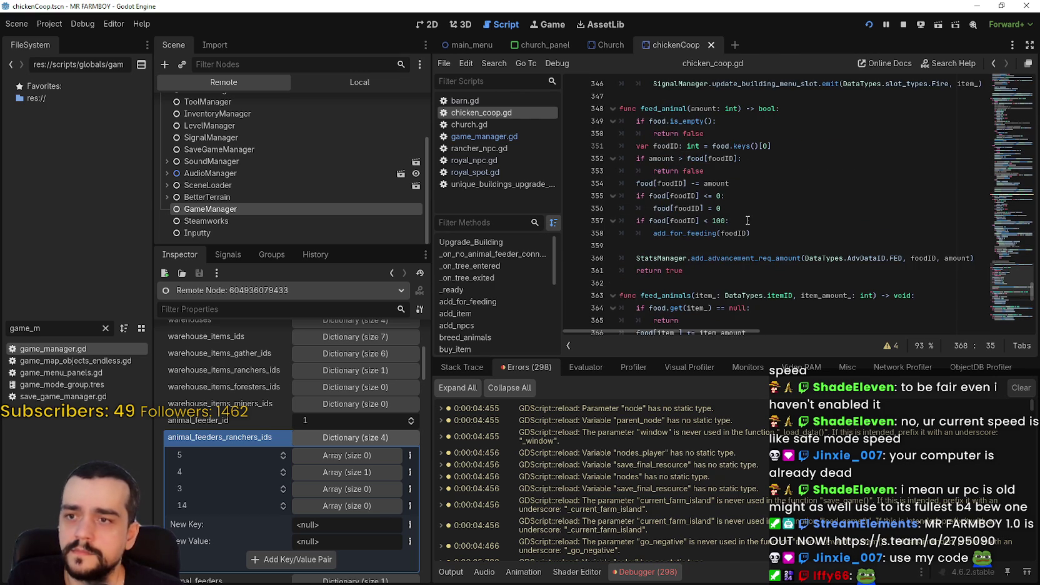
{"action": "left_click", "coordinate": [741, 223]}
Check the coop panel in the running game, then pause it.
{"action": "key", "text": "alt+Tab"}
{"action": "left_click", "coordinate": [747, 336]}
{"action": "key", "text": "Escape"}
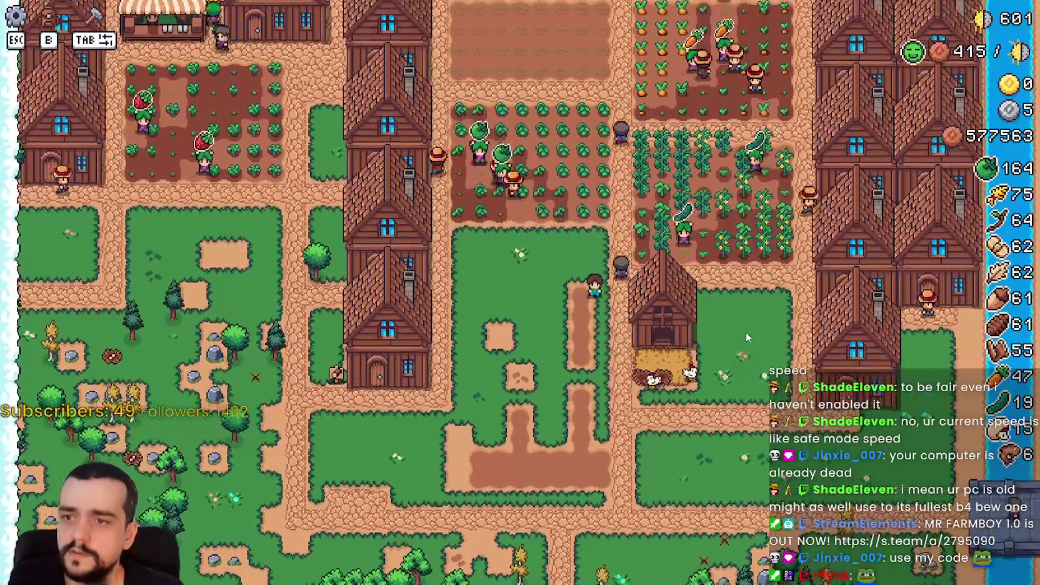
{"action": "key", "text": "Escape"}
{"action": "key", "text": "alt+Tab"}
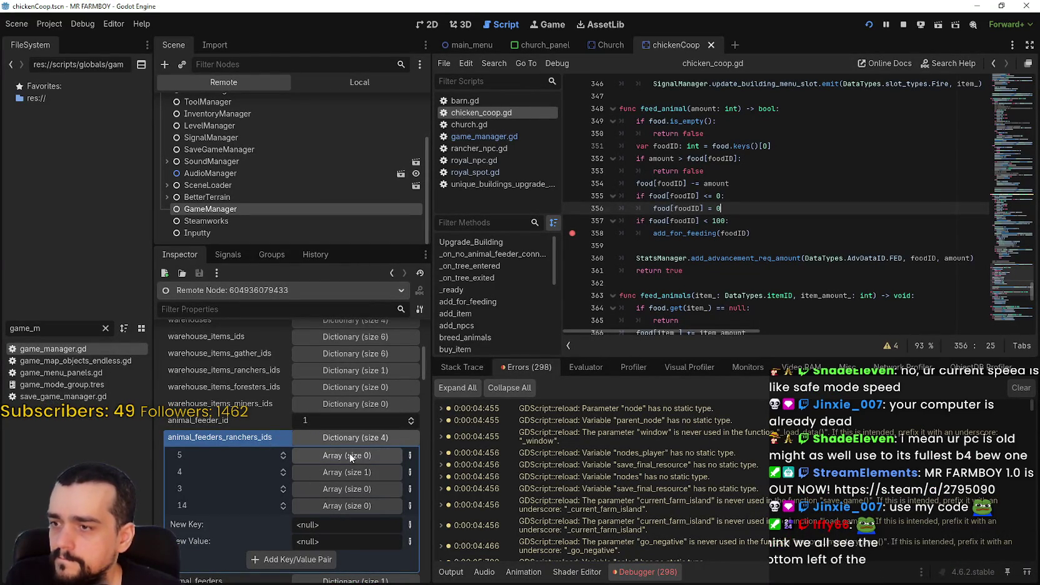
Inspect the live chickenCoop object's chickens list and food contents.
{"action": "scroll", "coordinate": [350, 453], "scroll_direction": "down", "scroll_amount": 3}
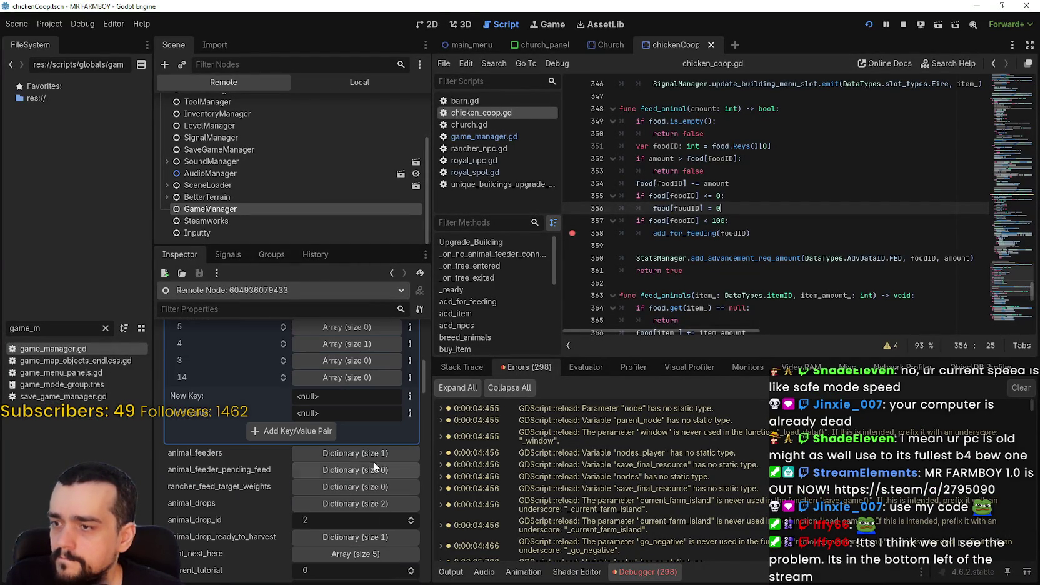
{"action": "left_click", "coordinate": [364, 453]}
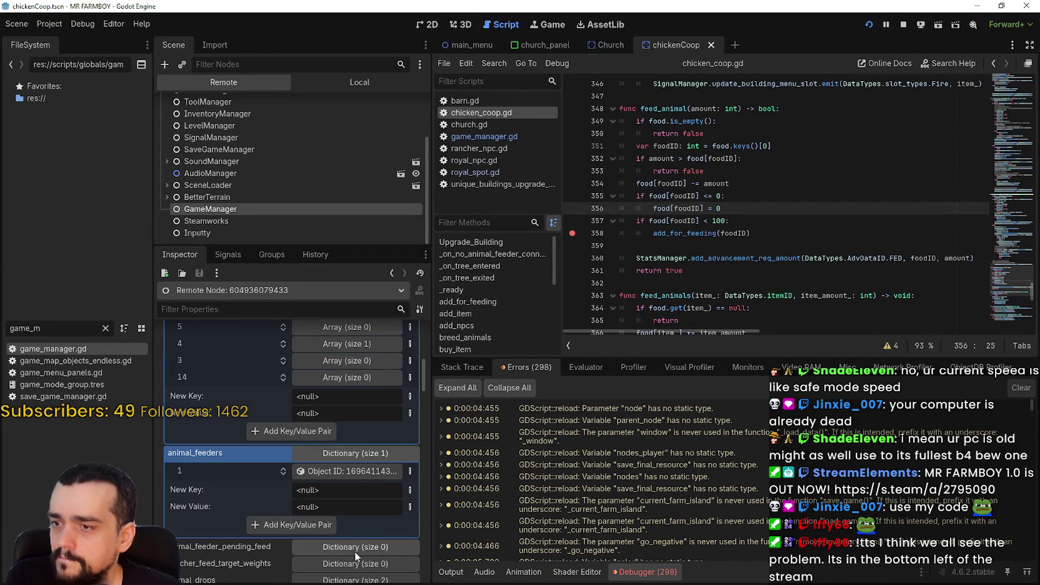
{"action": "left_click", "coordinate": [344, 473]}
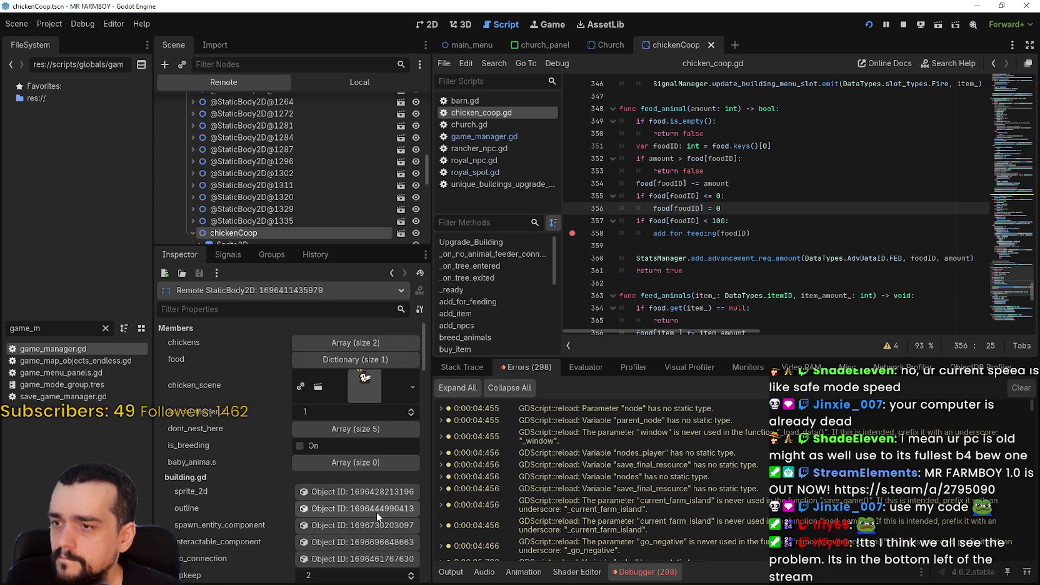
{"action": "left_click", "coordinate": [354, 341]}
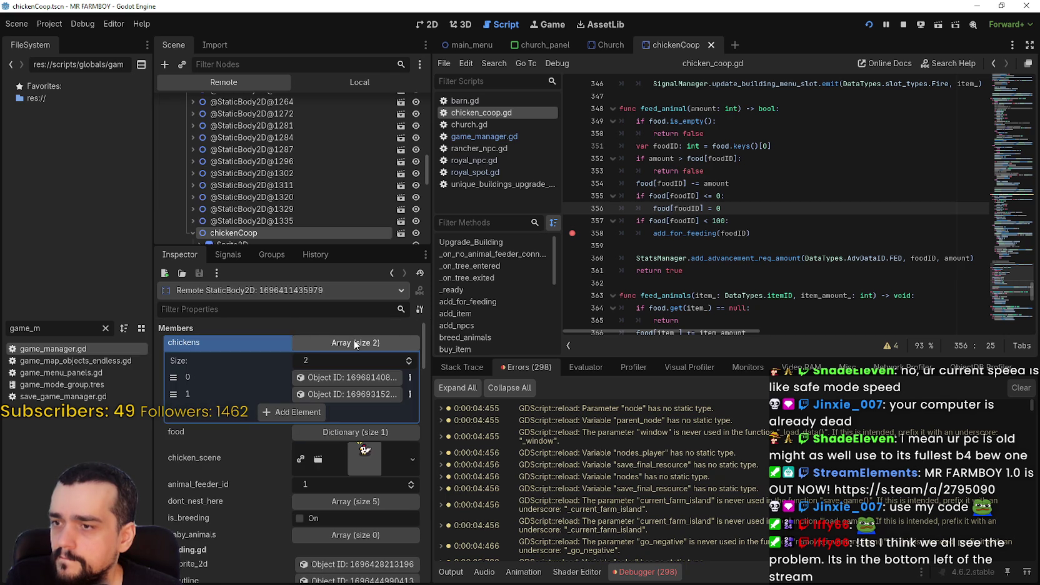
{"action": "left_click", "coordinate": [354, 343]}
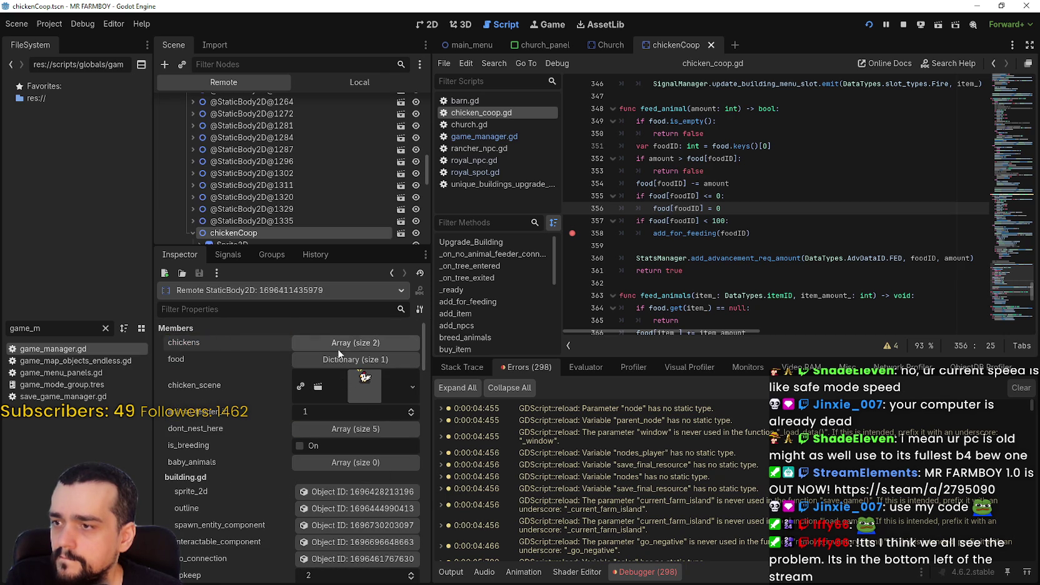
{"action": "left_click", "coordinate": [357, 364]}
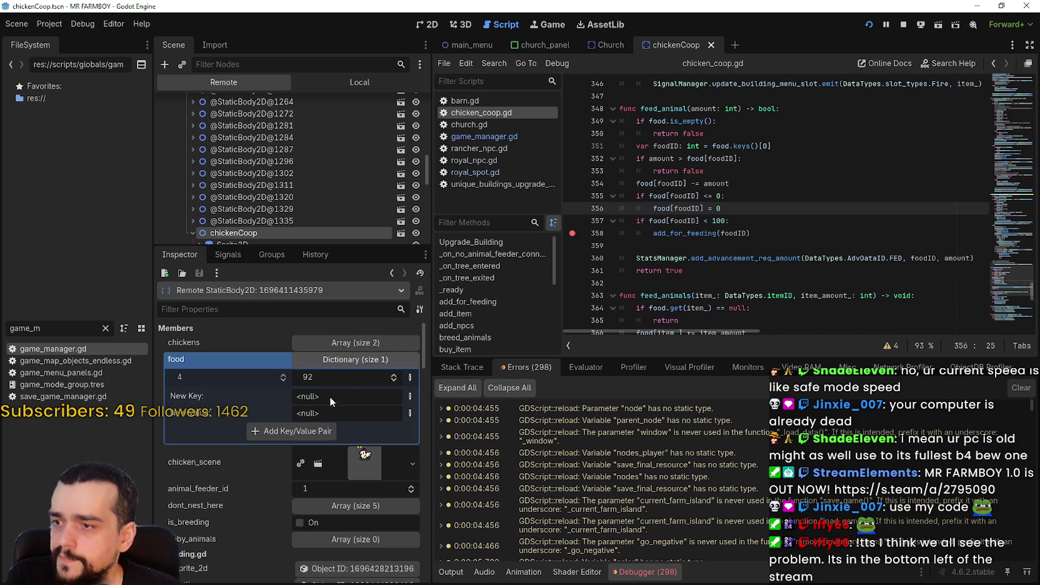
{"action": "left_click", "coordinate": [329, 360]}
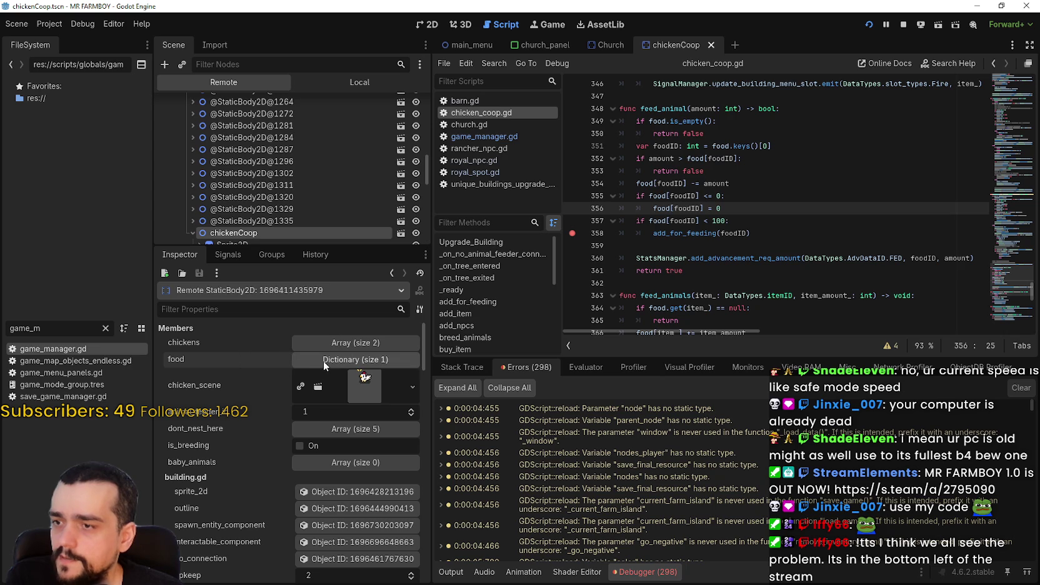
{"action": "left_click", "coordinate": [323, 360]}
{"action": "left_click", "coordinate": [322, 360]}
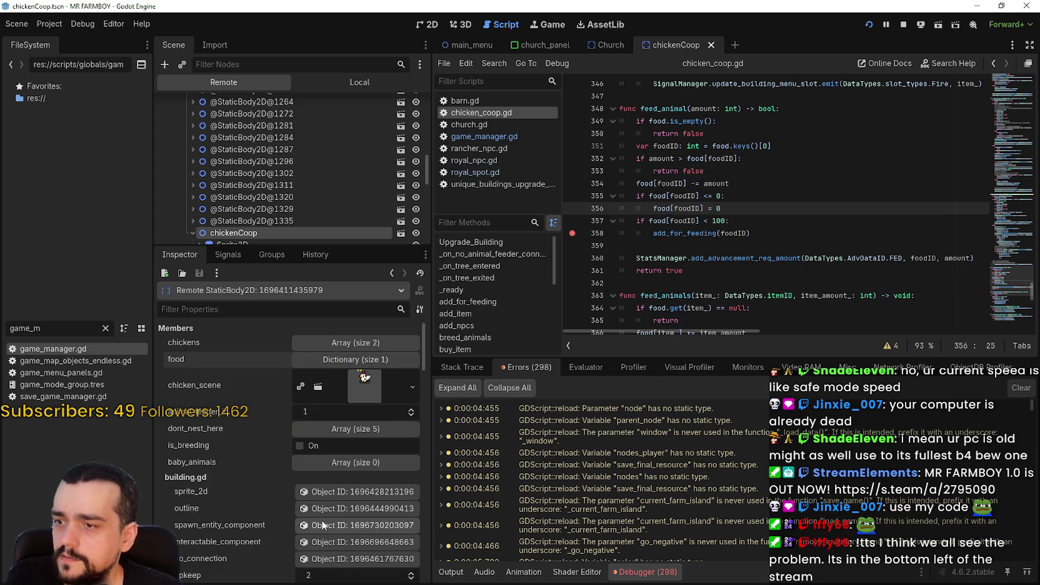
{"action": "scroll", "coordinate": [252, 435], "scroll_direction": "down", "scroll_amount": 3}
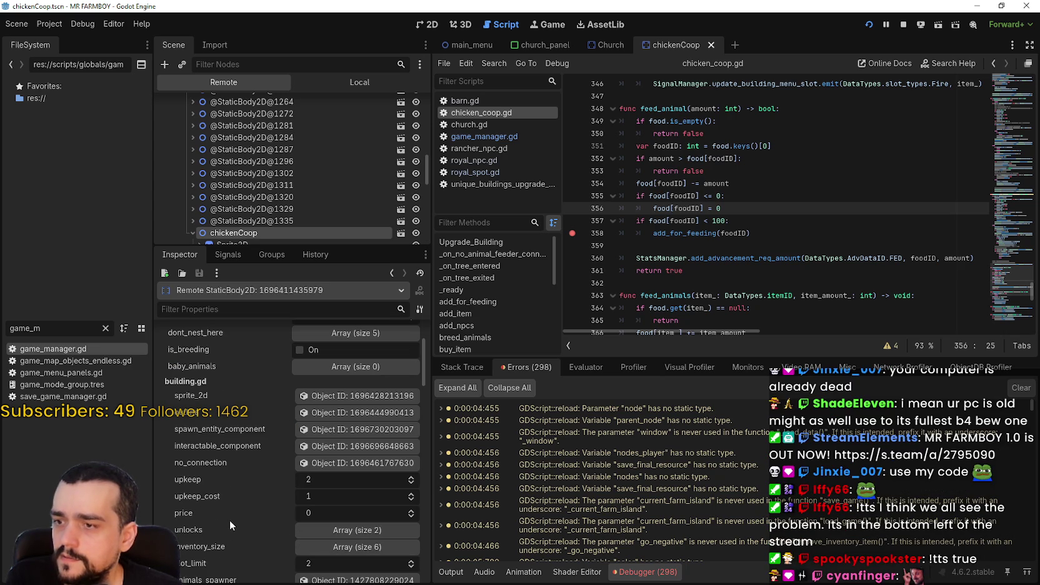
{"action": "scroll", "coordinate": [235, 509], "scroll_direction": "down", "scroll_amount": 2}
{"action": "scroll", "coordinate": [240, 500], "scroll_direction": "down", "scroll_amount": 2}
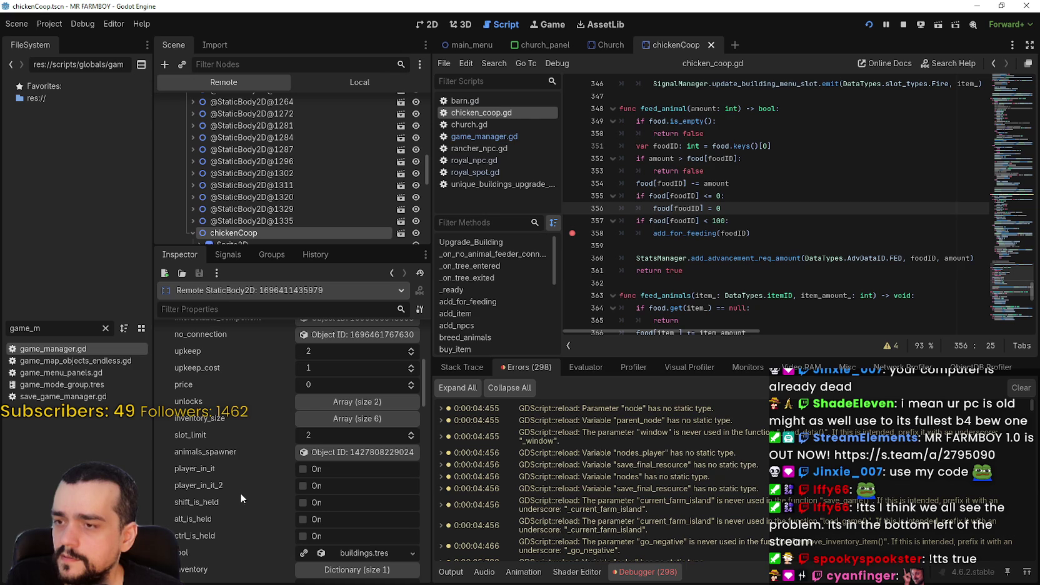
{"action": "scroll", "coordinate": [240, 490], "scroll_direction": "up", "scroll_amount": 7}
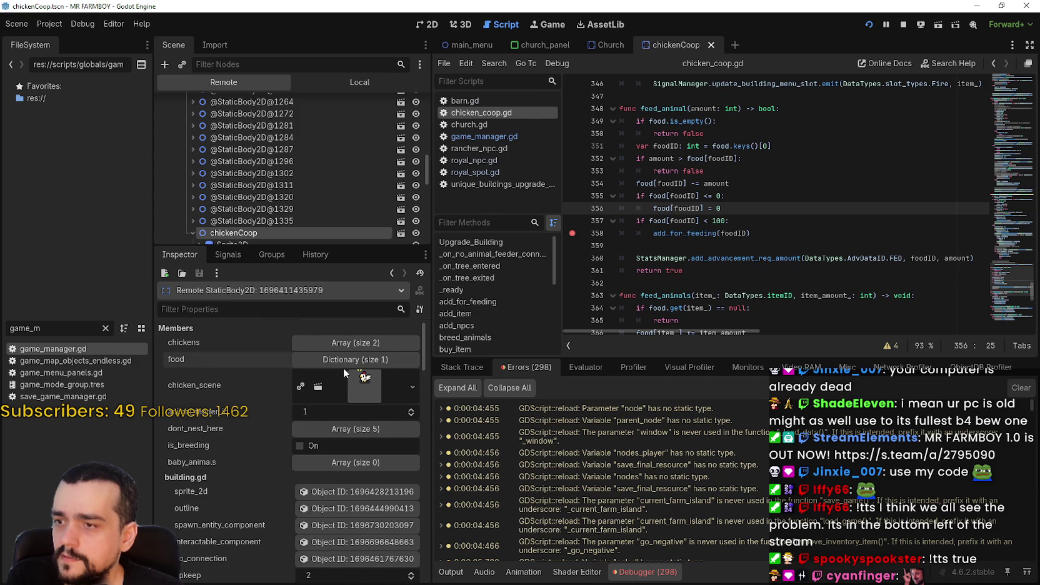
Back on GameManager, expand animal_feeders_ranchers_ids and peek at keys 4 and 5.
{"action": "left_click", "coordinate": [395, 273]}
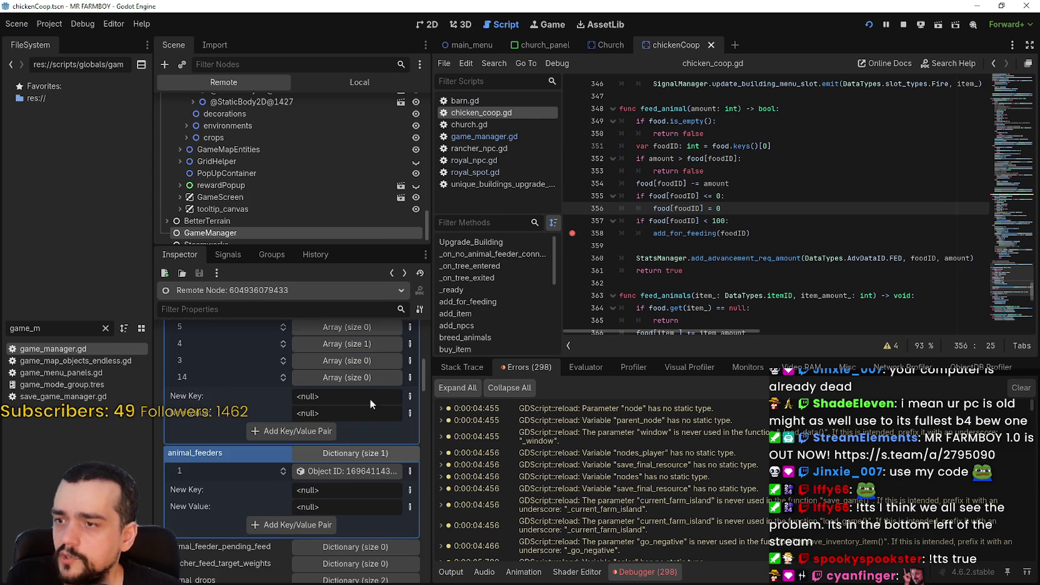
{"action": "scroll", "coordinate": [371, 401], "scroll_direction": "up", "scroll_amount": 2}
{"action": "scroll", "coordinate": [359, 462], "scroll_direction": "up", "scroll_amount": 3}
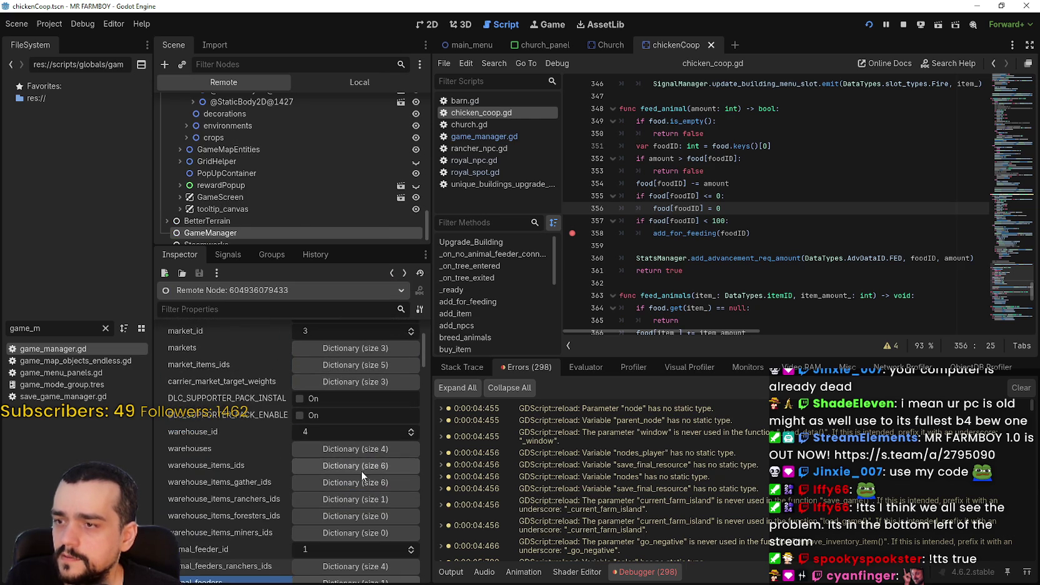
{"action": "scroll", "coordinate": [365, 457], "scroll_direction": "up", "scroll_amount": 2}
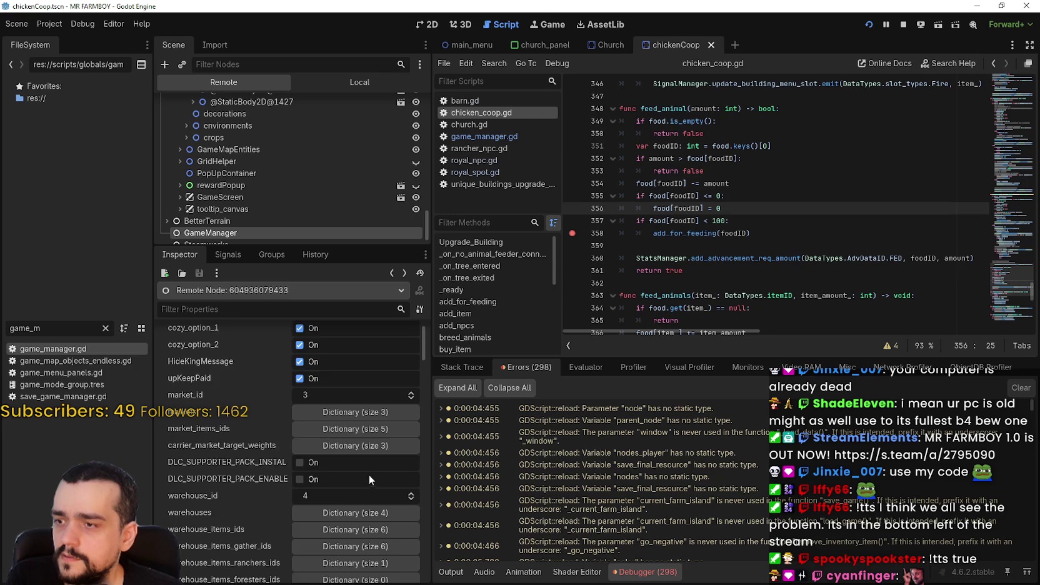
{"action": "scroll", "coordinate": [370, 475], "scroll_direction": "down", "scroll_amount": 2}
{"action": "scroll", "coordinate": [368, 487], "scroll_direction": "down", "scroll_amount": 3}
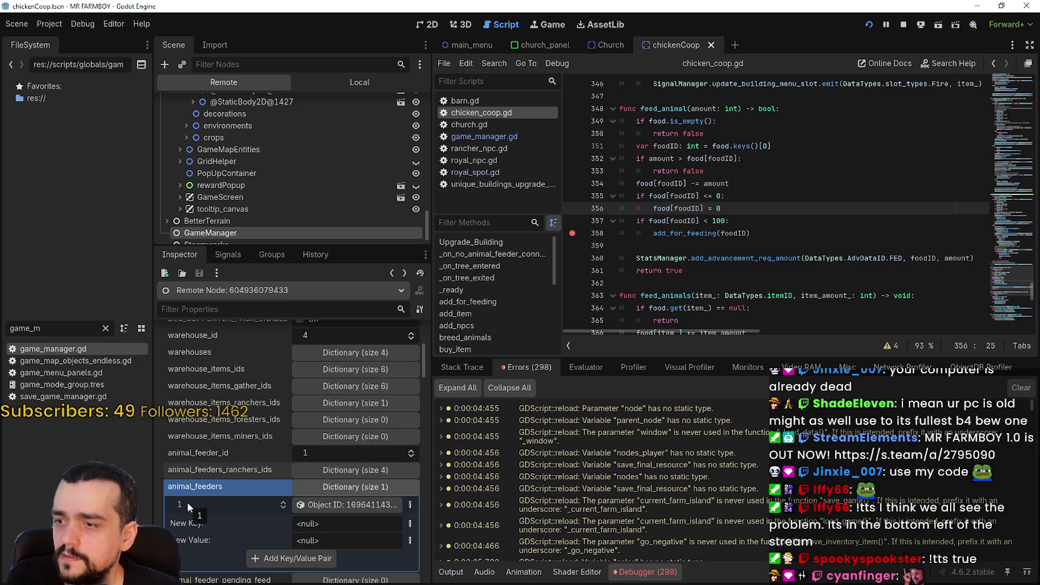
{"action": "left_click", "coordinate": [345, 472]}
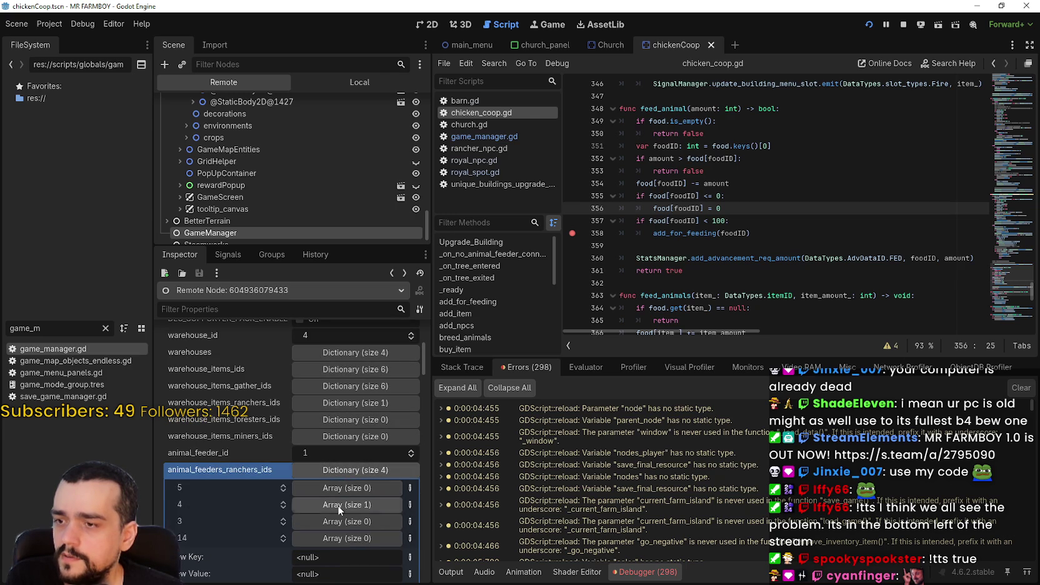
{"action": "left_click", "coordinate": [338, 506]}
{"action": "left_click", "coordinate": [338, 500]}
{"action": "left_click", "coordinate": [338, 487]}
{"action": "left_click", "coordinate": [339, 487]}
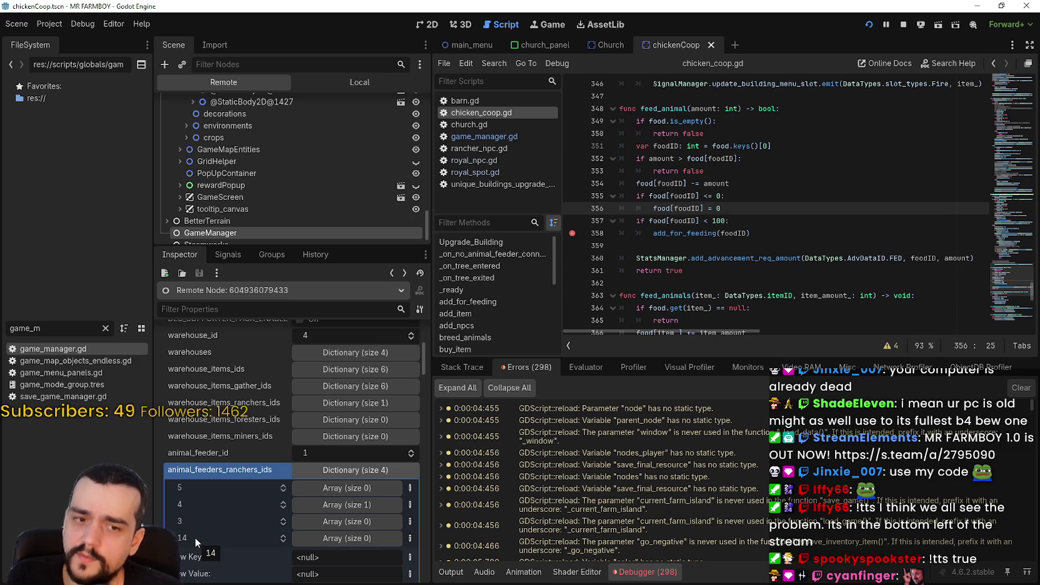
Recheck the rancher lists for keys 3, 4 and 5; only key 4 holds an entry.
{"action": "left_click", "coordinate": [370, 522]}
{"action": "left_click", "coordinate": [370, 522]}
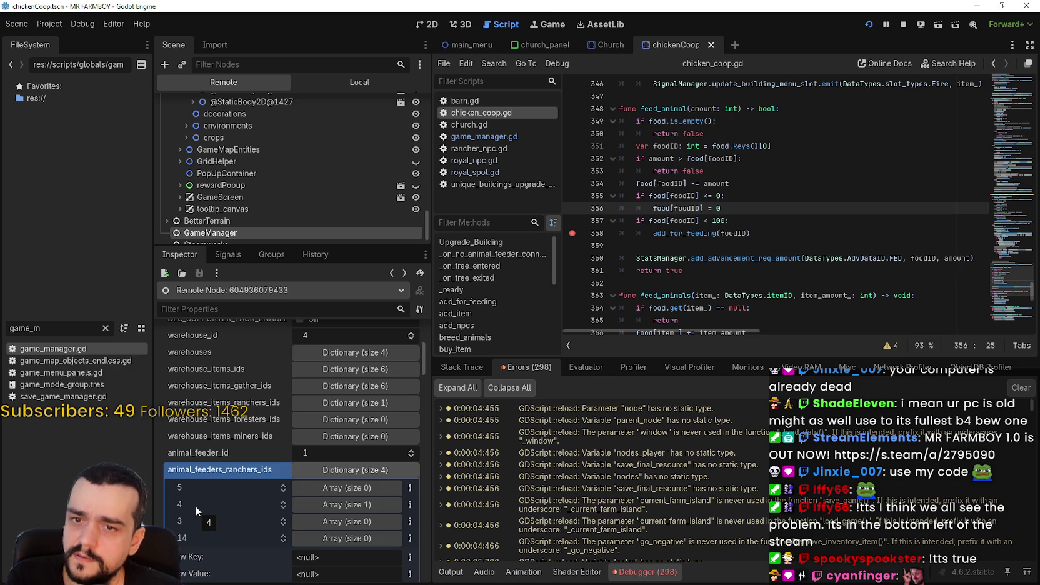
{"action": "left_click", "coordinate": [349, 505]}
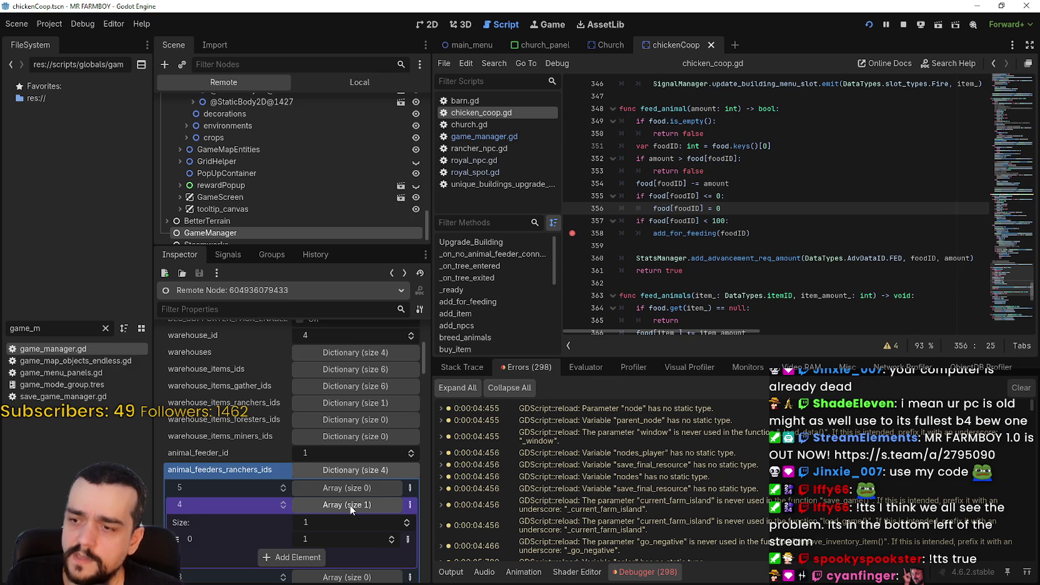
{"action": "left_click", "coordinate": [349, 505]}
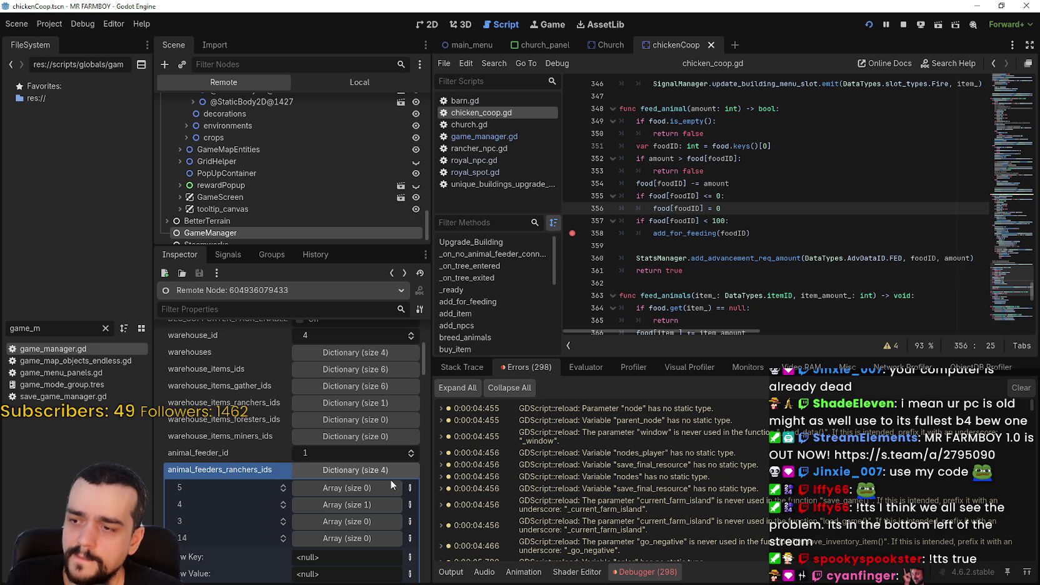
{"action": "left_click", "coordinate": [351, 491]}
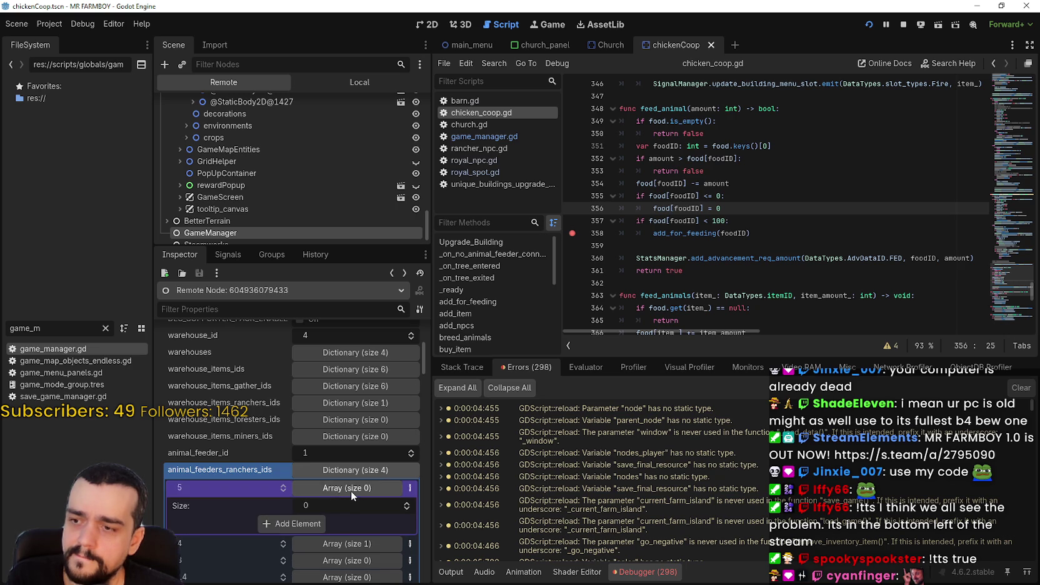
{"action": "left_click", "coordinate": [352, 491]}
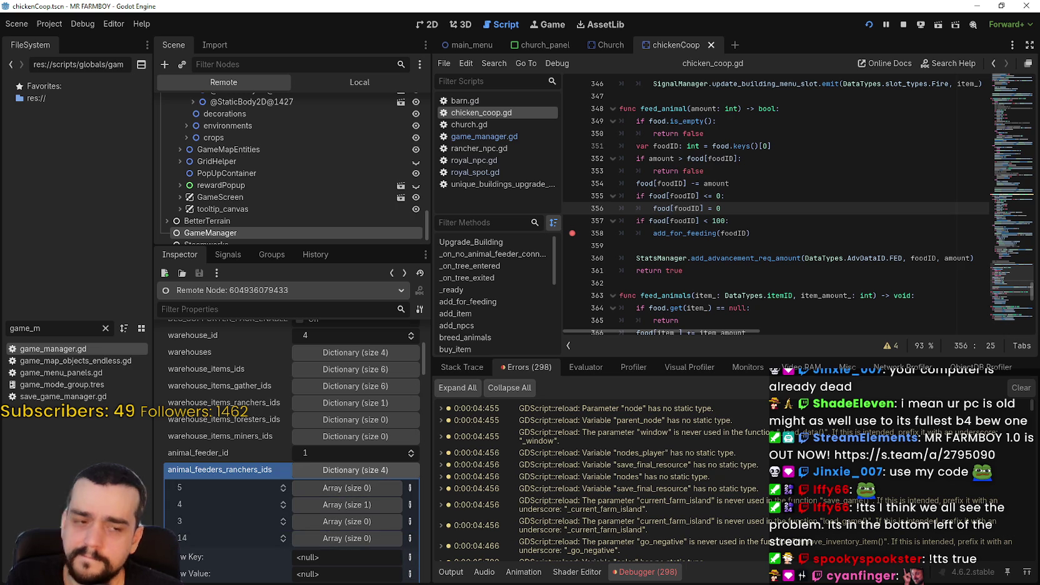
{"action": "key", "text": "alt+Tab"}
Unpause Mr Farmboy and walk the farmer around, checking the coop and market windows.
{"action": "key", "text": "Escape"}
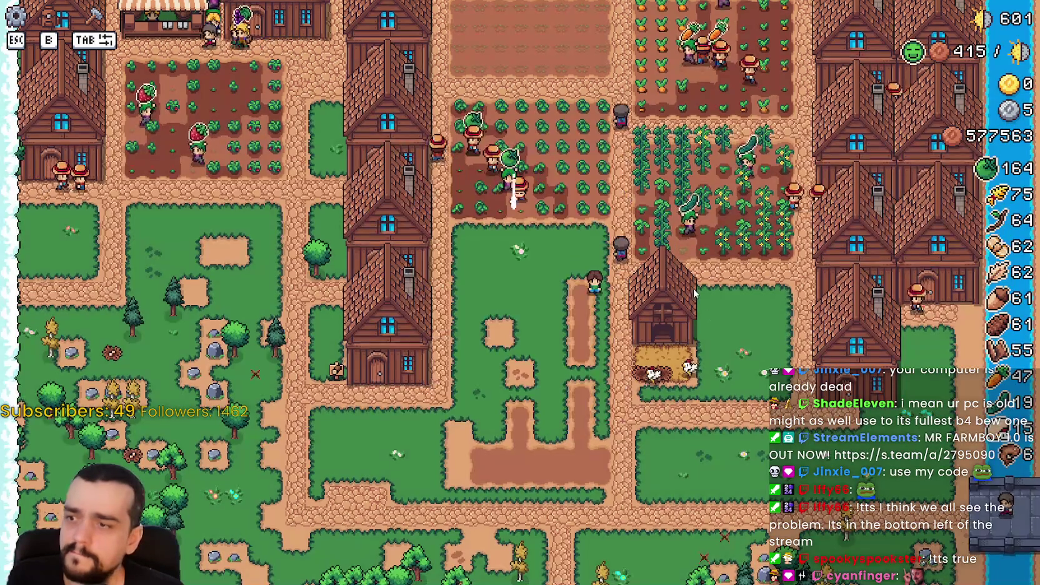
{"action": "key", "text": "w"}
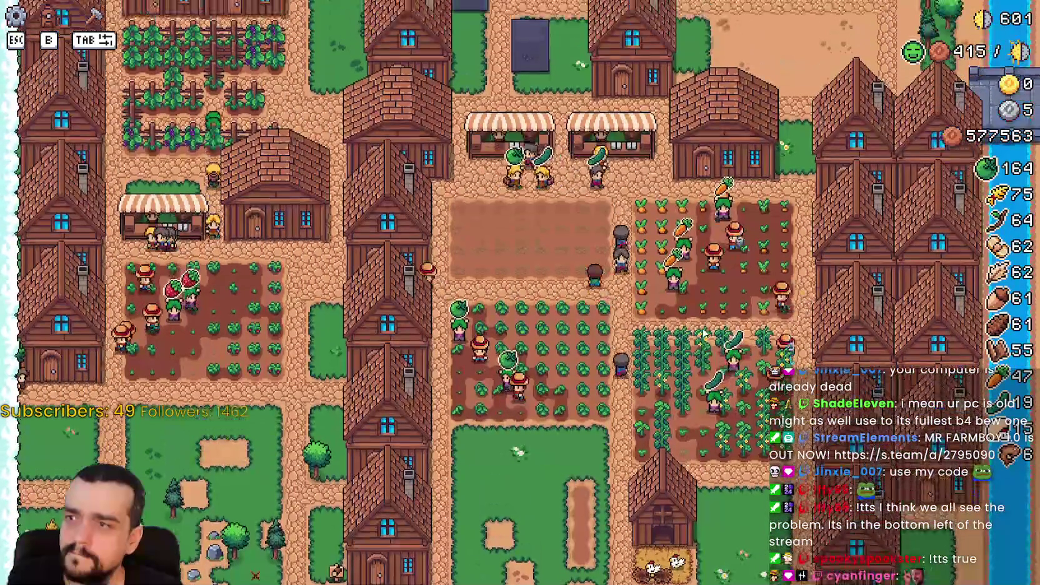
{"action": "key", "text": "s"}
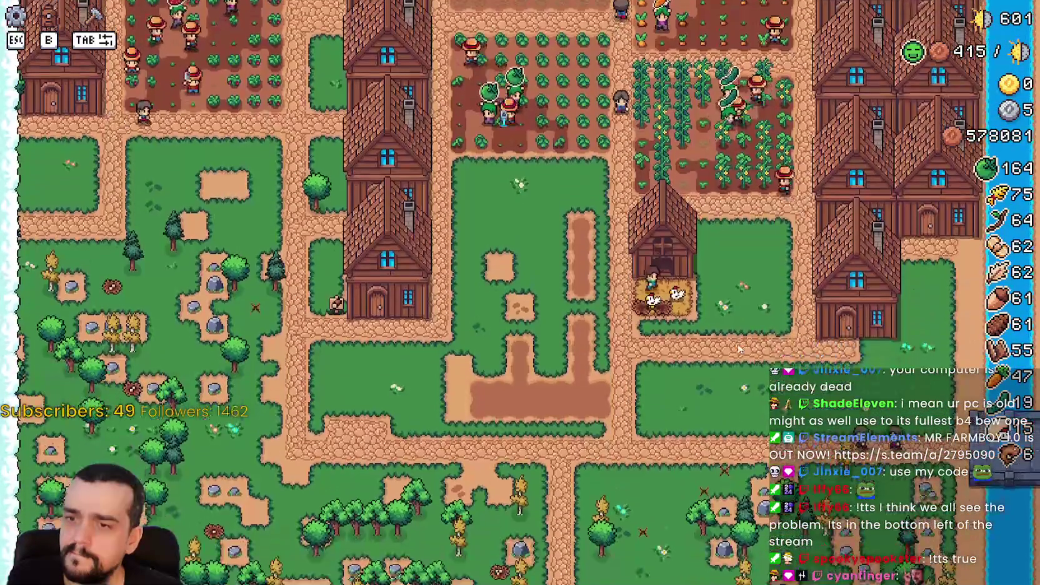
{"action": "key", "text": "e"}
{"action": "key", "text": "w"}
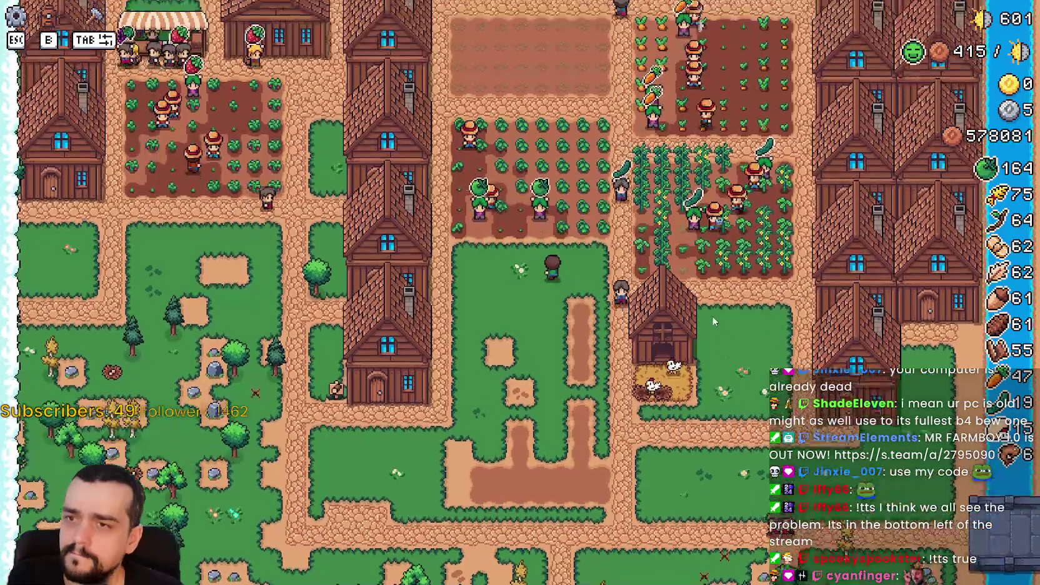
{"action": "key", "text": "a"}
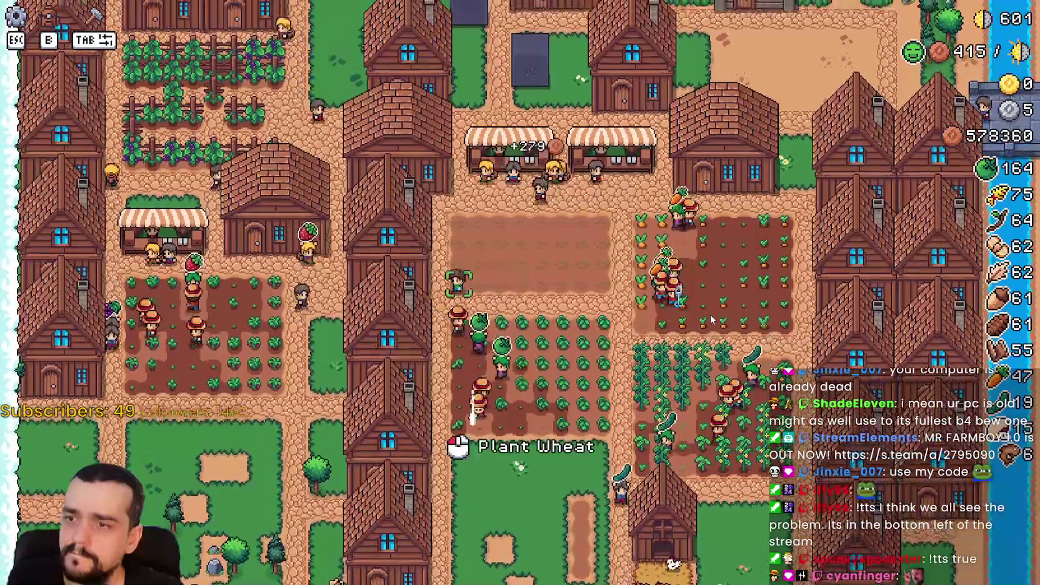
{"action": "key", "text": "e"}
{"action": "key", "text": "Escape"}
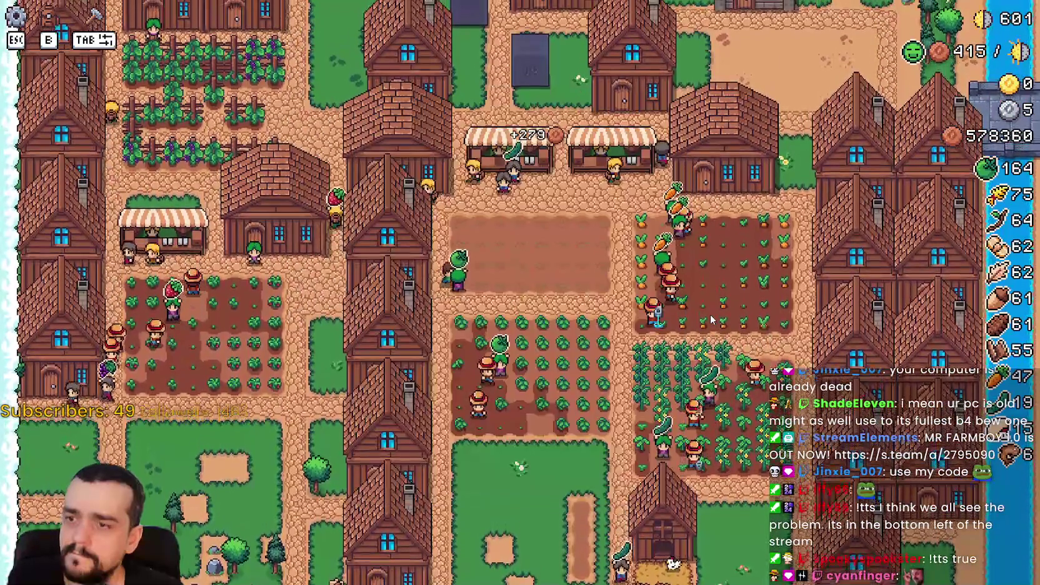
{"action": "key", "text": "w"}
{"action": "key", "text": "e"}
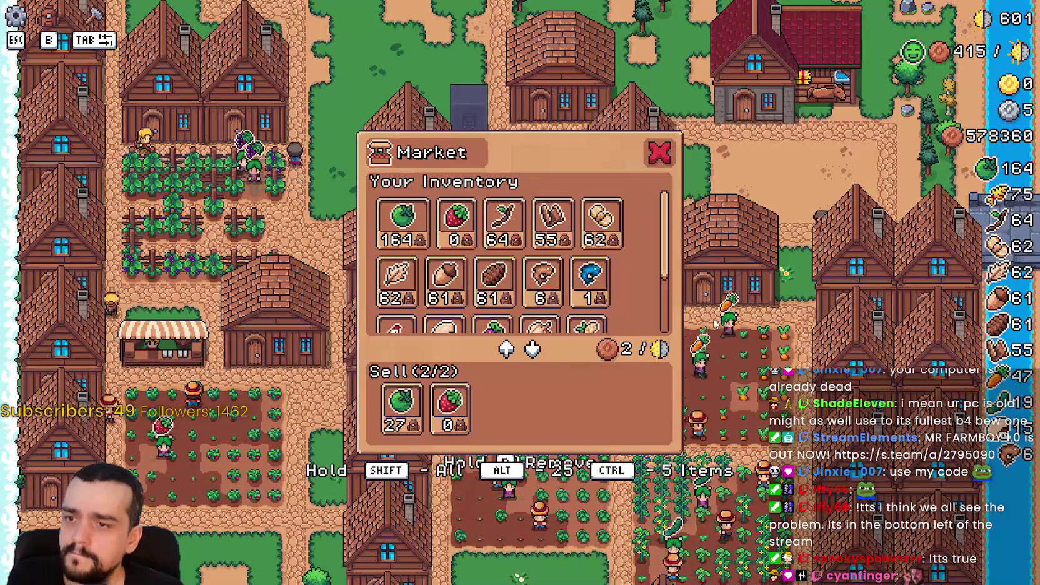
{"action": "key", "text": "Escape"}
View a house's workers and the warehouse inventory, then walk south to the coop.
{"action": "key", "text": "s"}
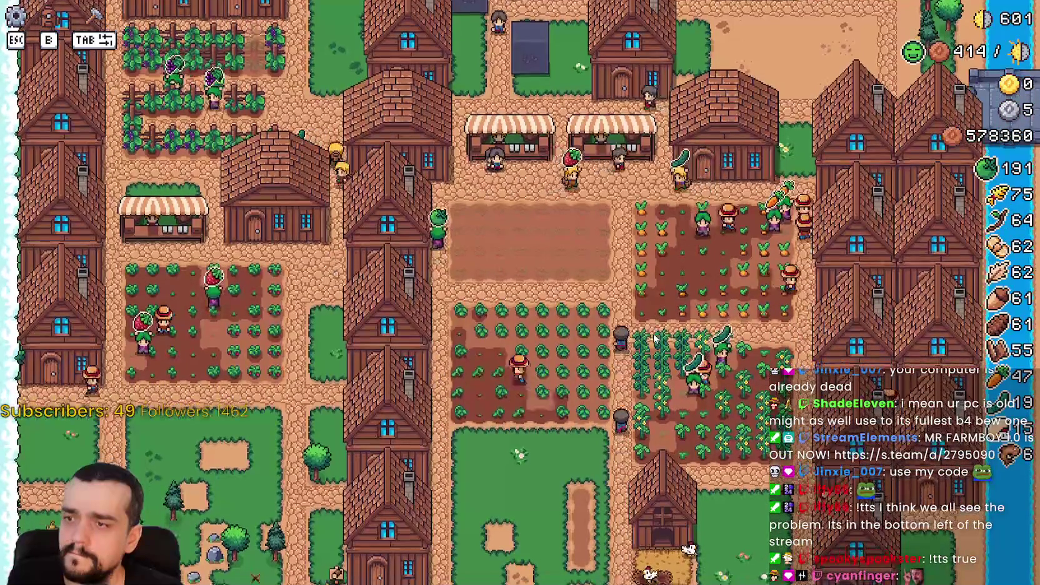
{"action": "key", "text": "e"}
{"action": "key", "text": "Escape"}
{"action": "key", "text": "s"}
{"action": "key", "text": "e"}
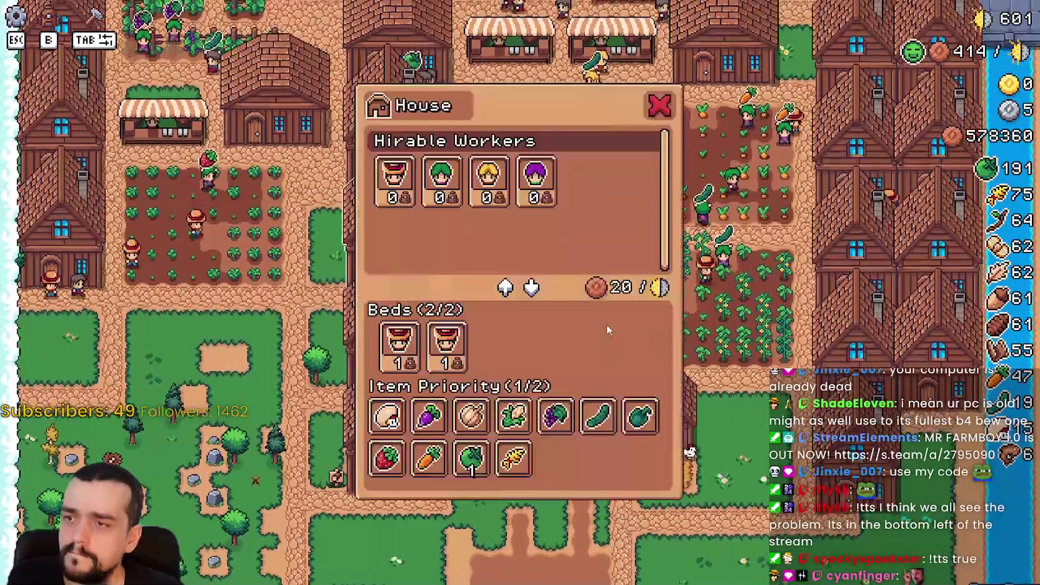
{"action": "key", "text": "Escape"}
{"action": "key", "text": "w"}
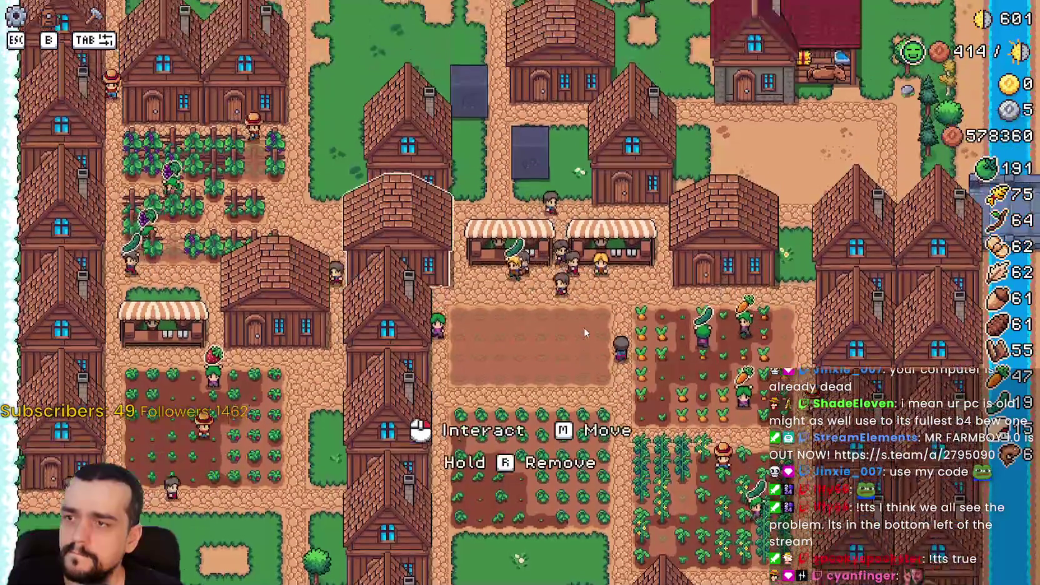
{"action": "key", "text": "e"}
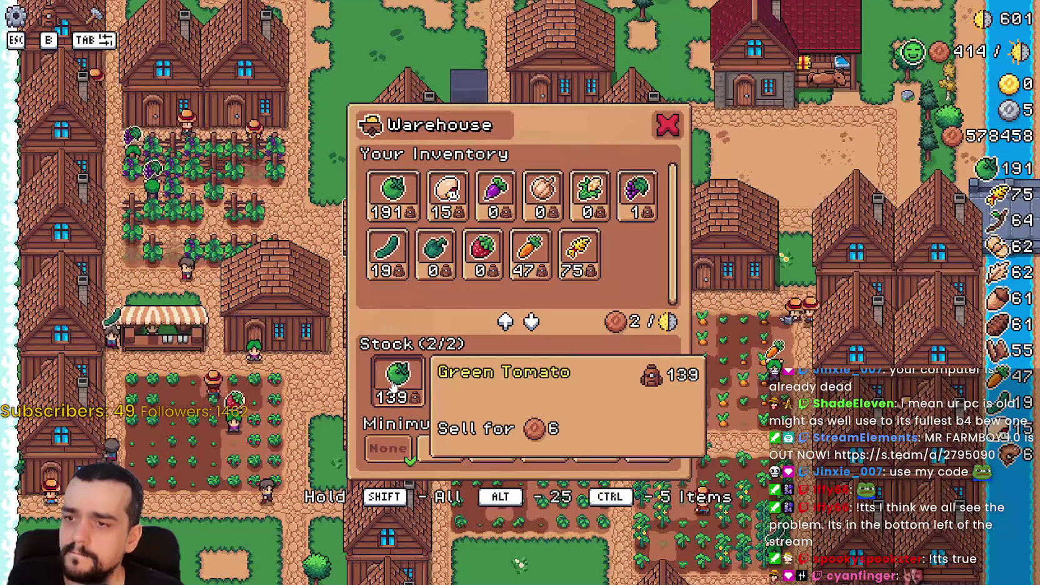
{"action": "key", "text": "Escape"}
{"action": "key", "text": "s"}
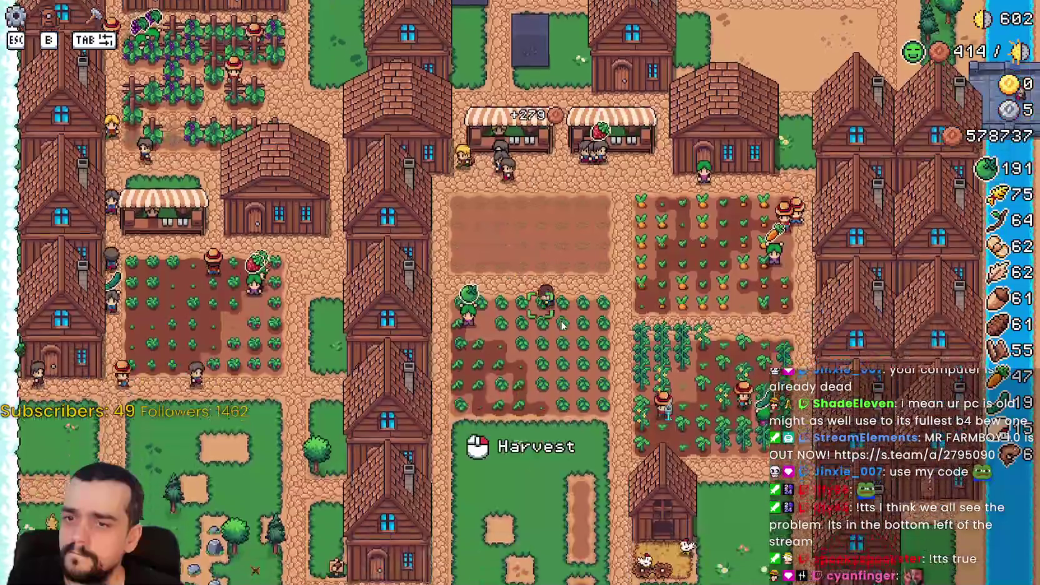
{"action": "key", "text": "s"}
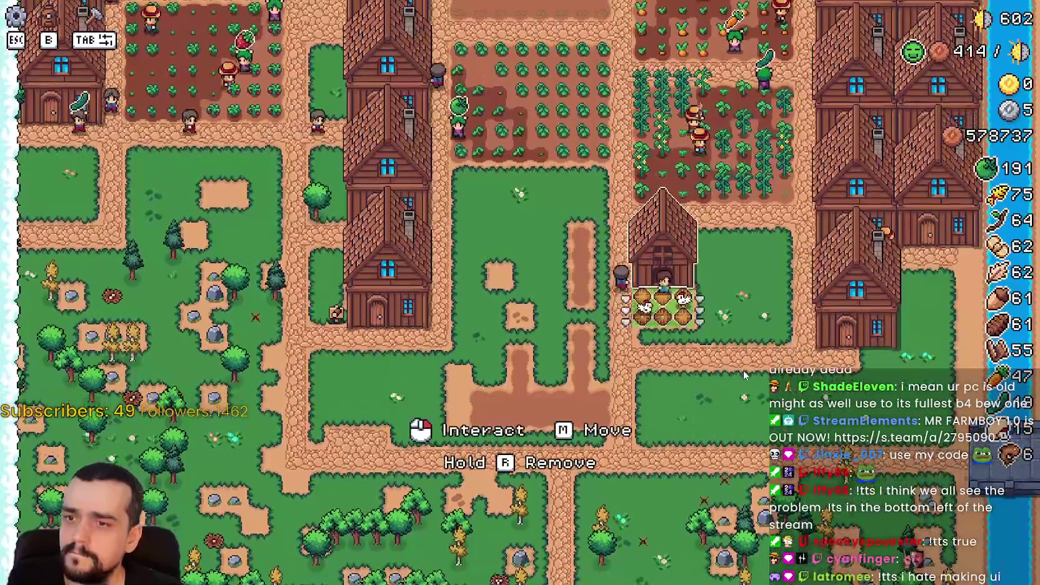
Transfer 100 Green Tomatoes into the chicken coop's food, leaving 183 in stock.
{"action": "left_click", "coordinate": [744, 373]}
{"action": "left_click", "coordinate": [362, 405]}
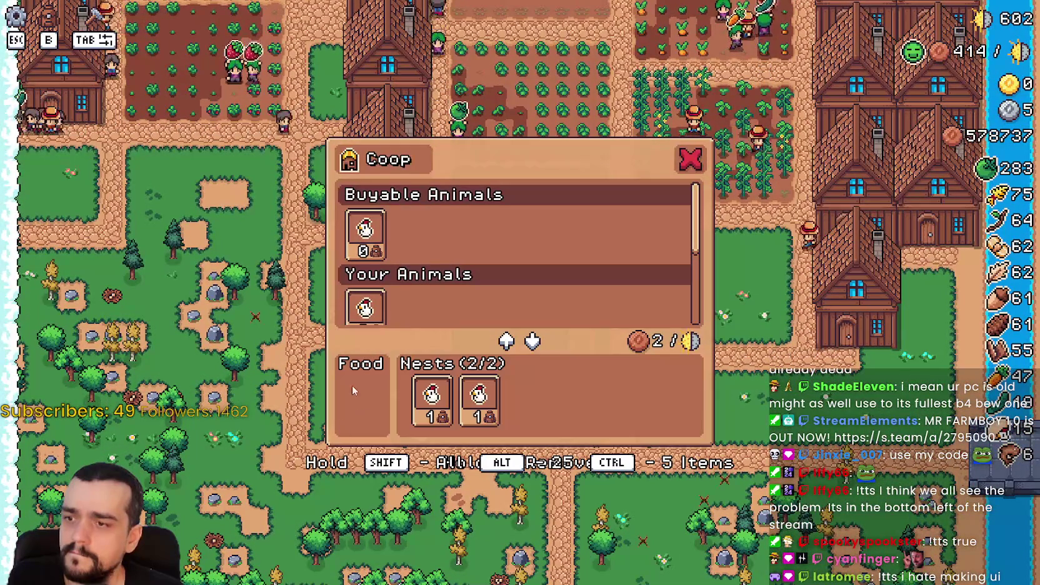
{"action": "scroll", "coordinate": [431, 273], "scroll_direction": "down", "scroll_amount": 5}
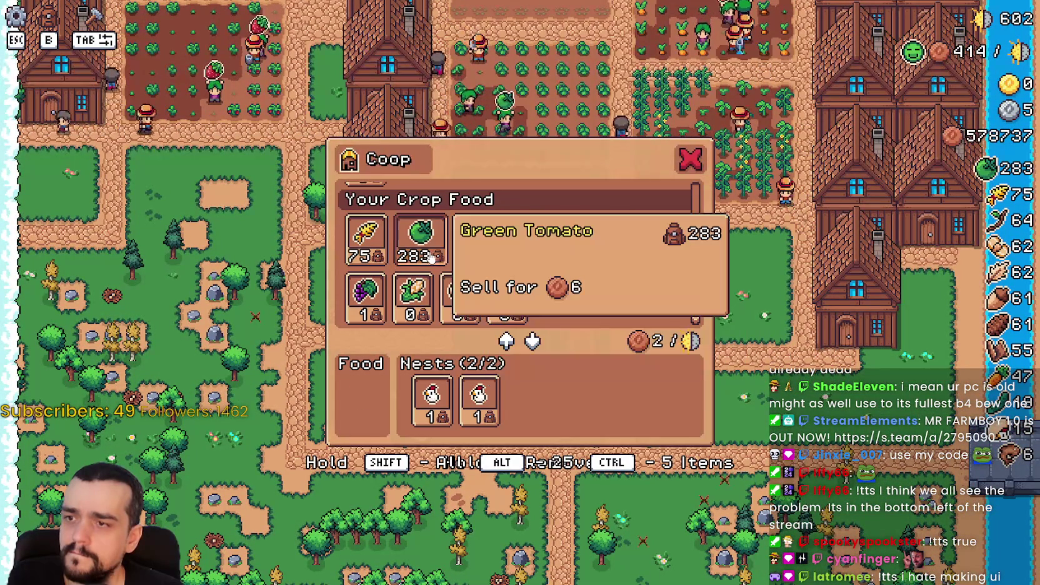
{"action": "left_click", "coordinate": [425, 255]}
{"action": "key", "text": "Escape"}
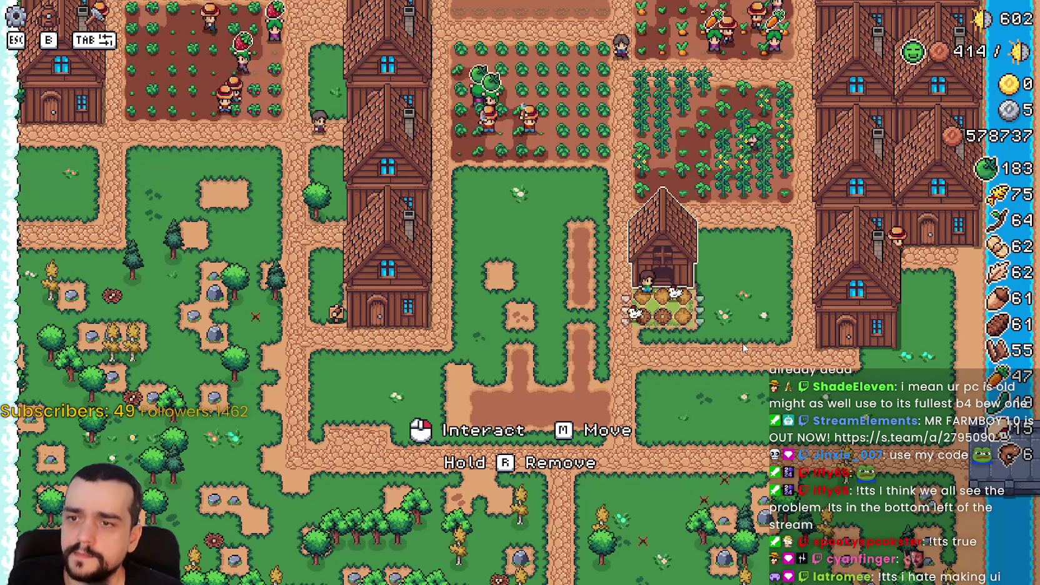
Zoom and pan the farm map north, then switch to the Godot editor.
{"action": "scroll", "coordinate": [717, 367], "scroll_direction": "up", "scroll_amount": 3}
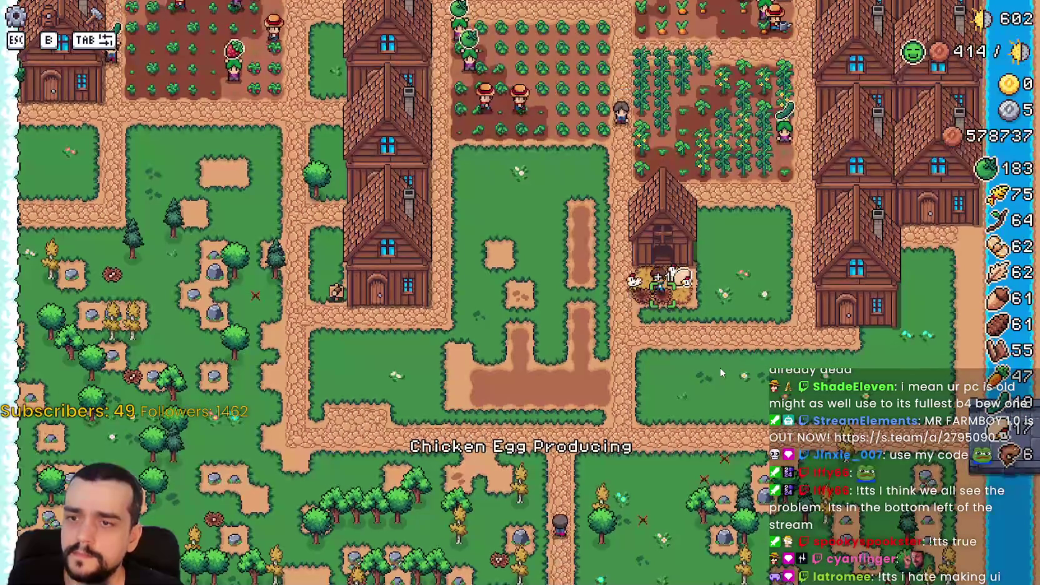
{"action": "scroll", "coordinate": [721, 374], "scroll_direction": "down", "scroll_amount": 4}
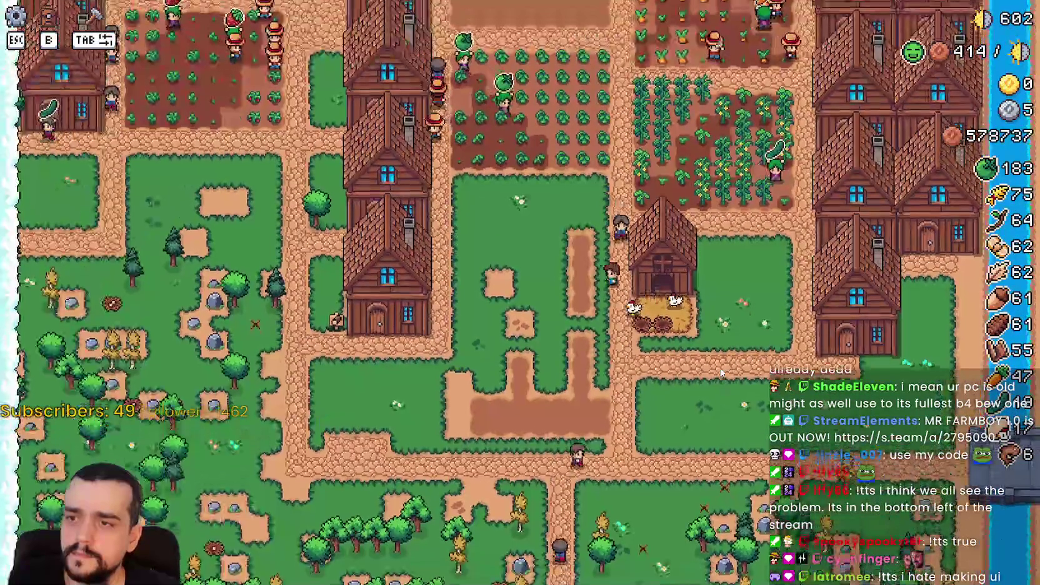
{"action": "scroll", "coordinate": [722, 374], "scroll_direction": "up", "scroll_amount": 2}
{"action": "key", "text": "w"}
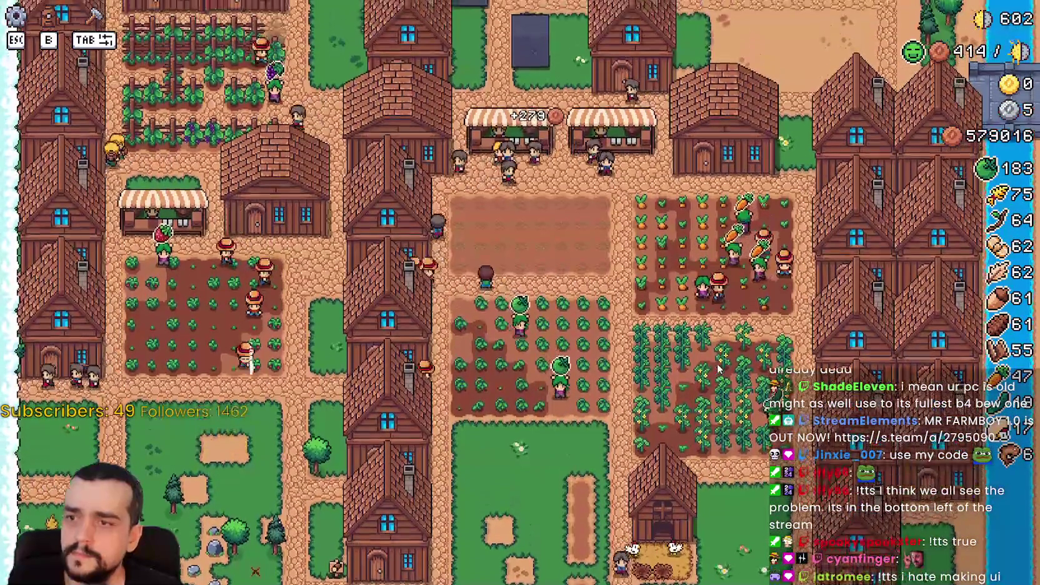
{"action": "key", "text": "alt+Tab"}
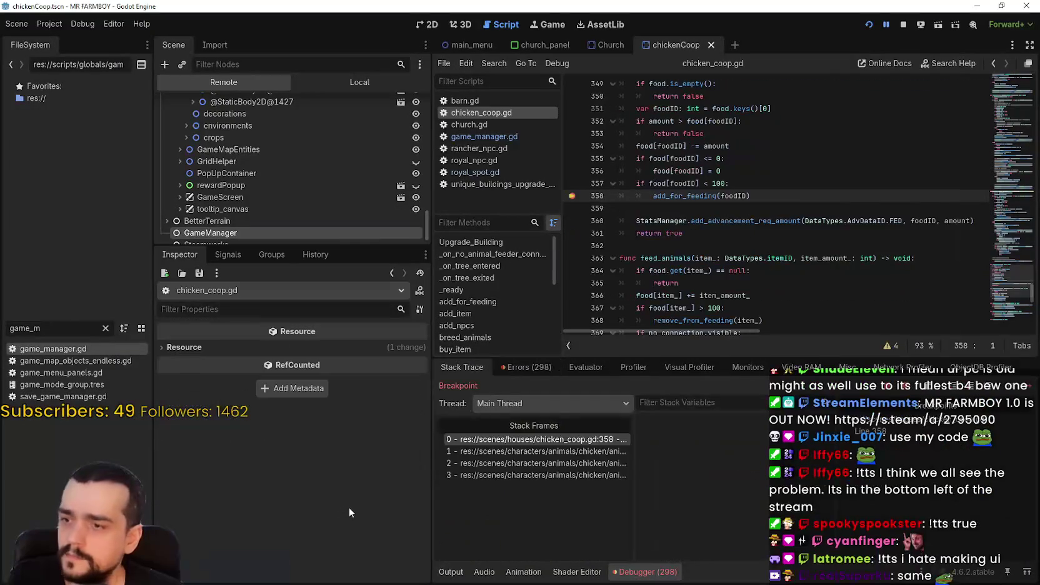
Inspect the editing actions for paused line 358 in chicken_coop.gd without choosing one.
{"action": "left_click", "coordinate": [686, 207]}
{"action": "right_click", "coordinate": [686, 197]}
{"action": "left_click", "coordinate": [723, 337]}
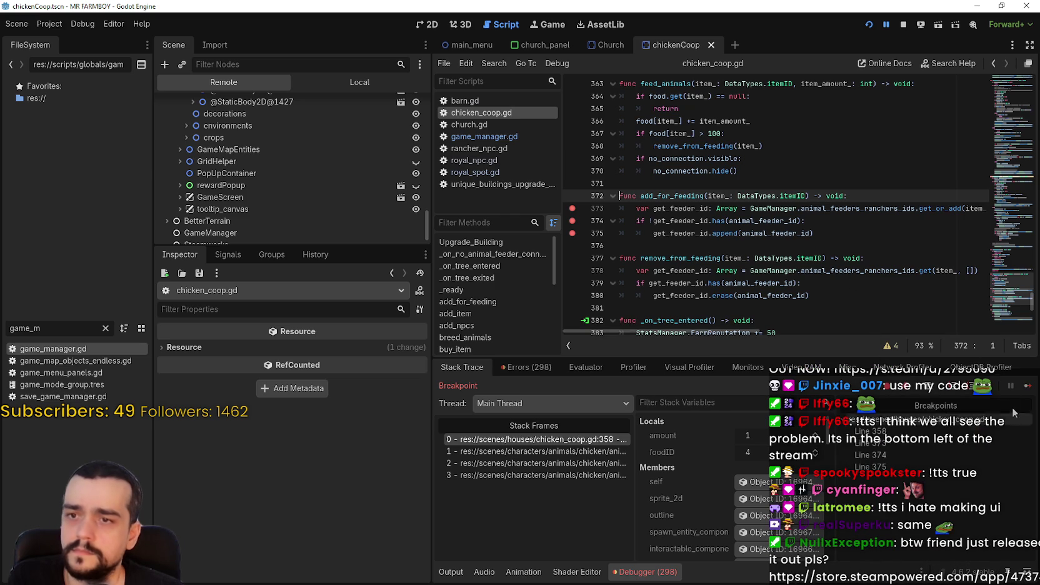
Continue past the line 358 and 374 breakpoints and resume the running farm game.
{"action": "left_click", "coordinate": [1026, 389]}
{"action": "left_click", "coordinate": [1026, 389]}
{"action": "left_click", "coordinate": [1026, 389]}
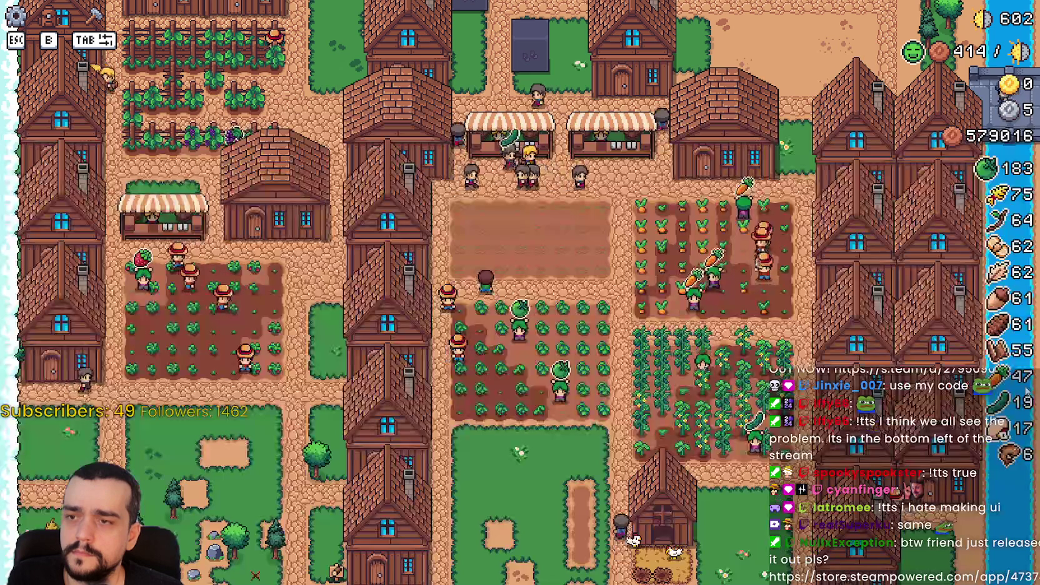
{"action": "key", "text": "s"}
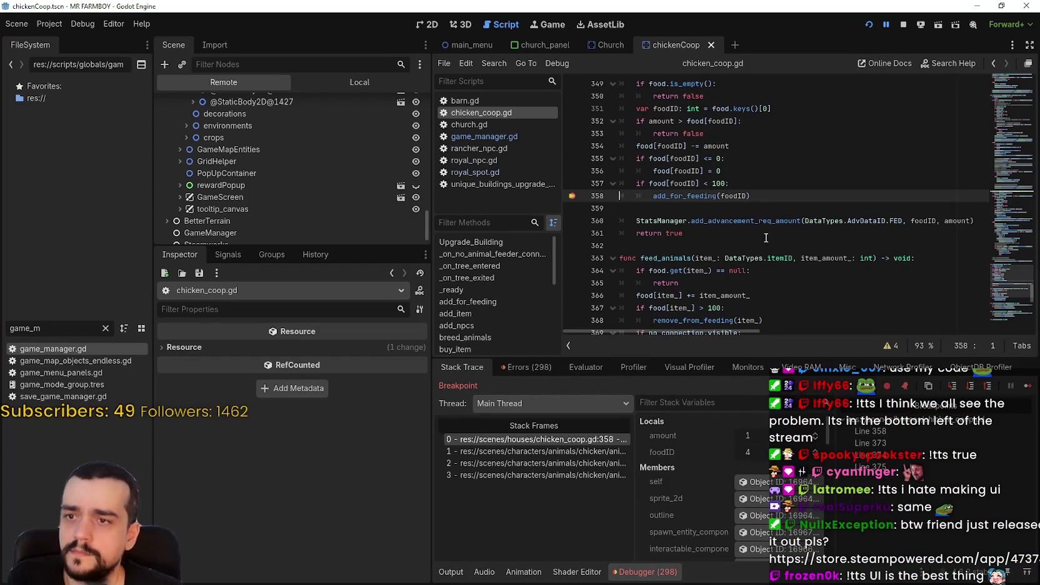
{"action": "left_click", "coordinate": [1028, 387]}
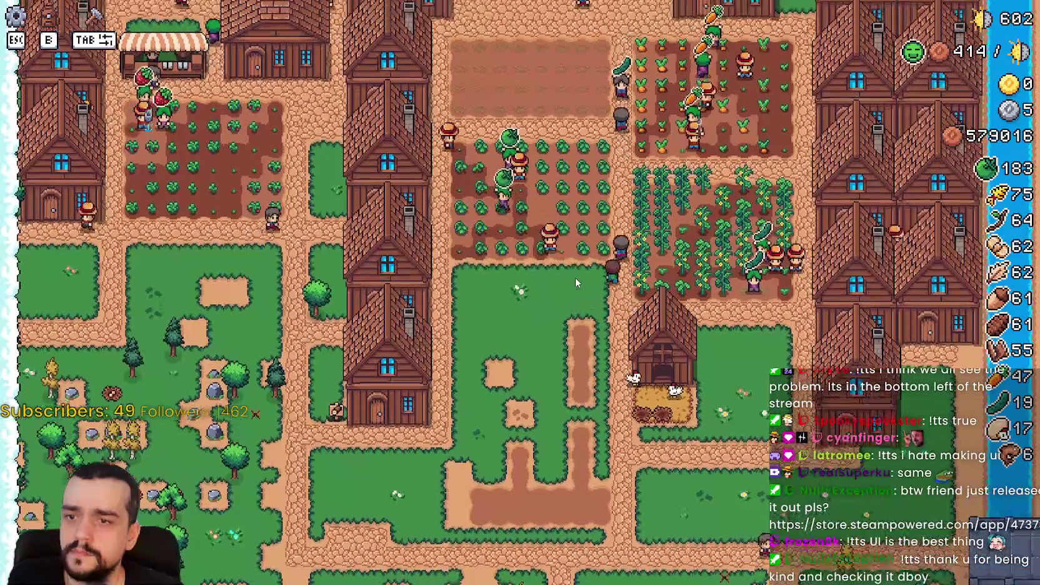
Pan the farm north, check the Warehouse inventory, then pan back south and zoom.
{"action": "key", "text": "w"}
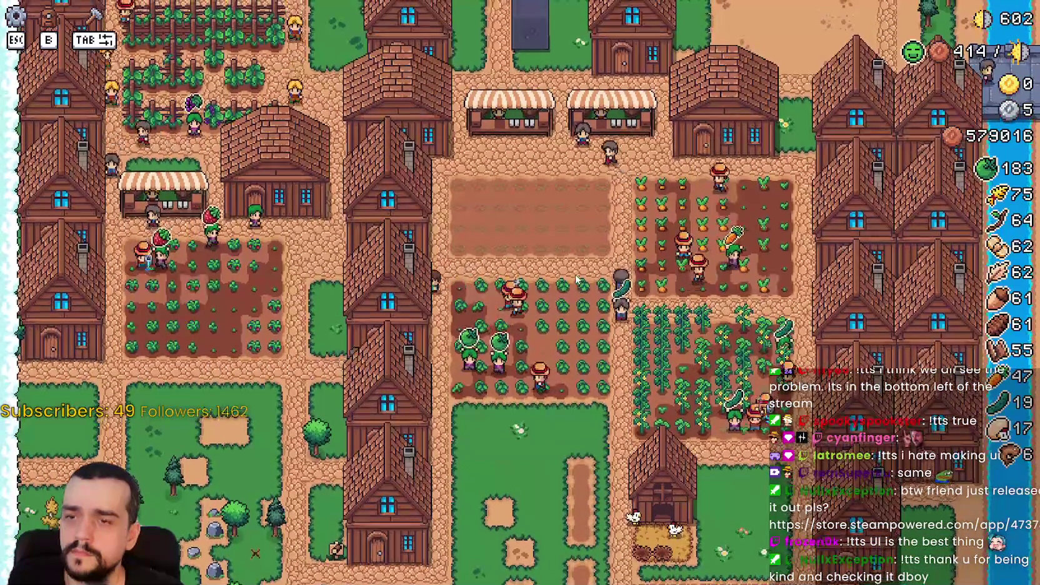
{"action": "key", "text": "w"}
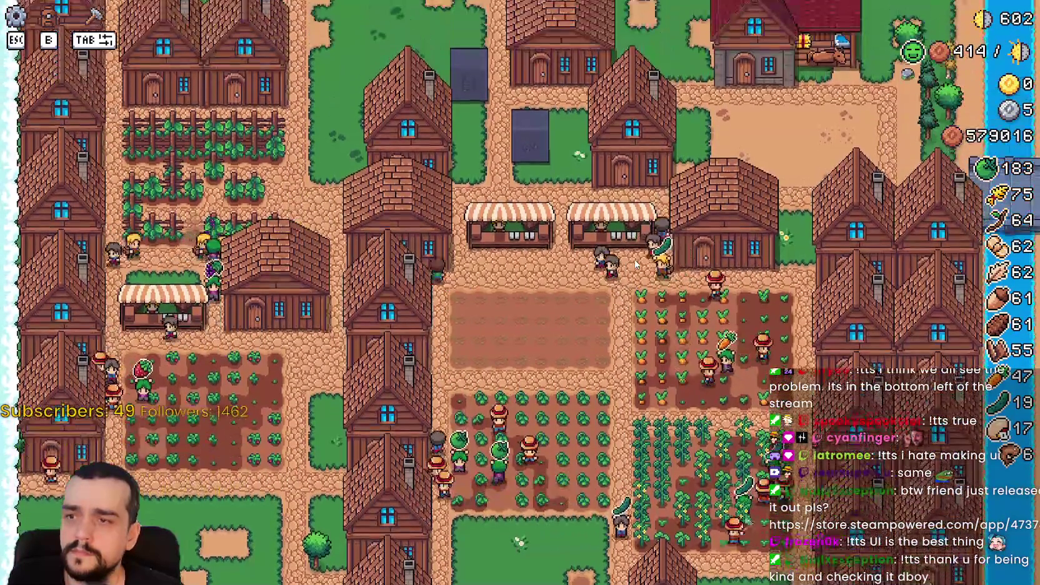
{"action": "left_click", "coordinate": [636, 264]}
{"action": "key", "text": "Escape"}
{"action": "key", "text": "s"}
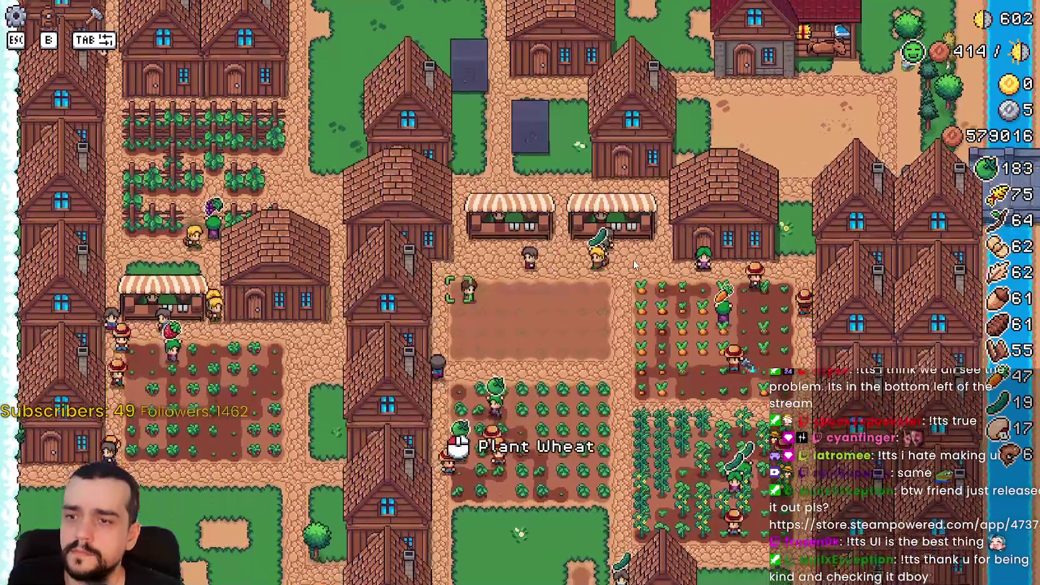
{"action": "key", "text": "s"}
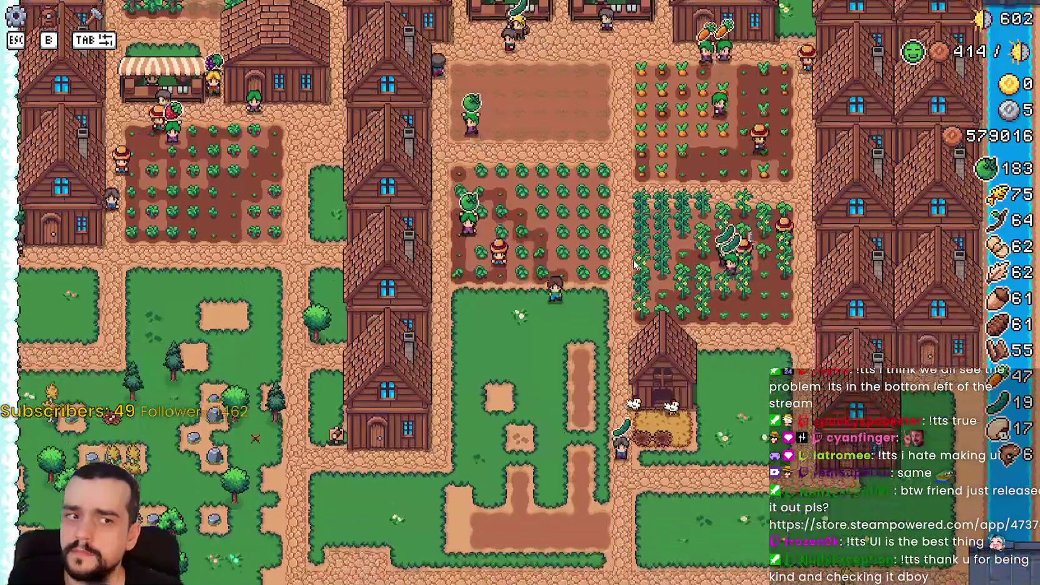
{"action": "scroll", "coordinate": [636, 265], "scroll_direction": "up", "scroll_amount": 2}
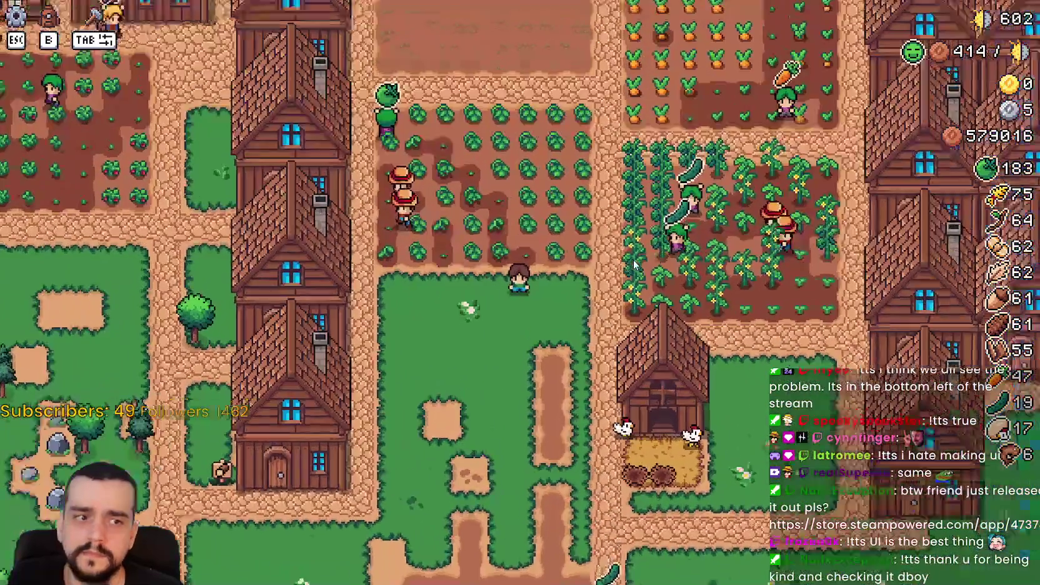
{"action": "scroll", "coordinate": [635, 265], "scroll_direction": "down", "scroll_amount": 1}
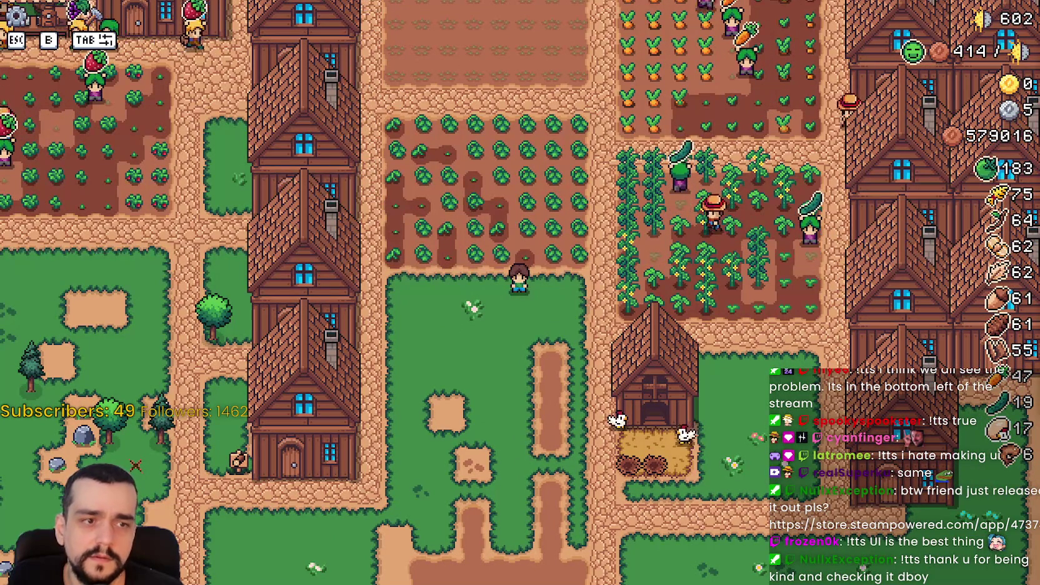
Pause and resume the game twice from the pause menu.
{"action": "key", "text": "Escape"}
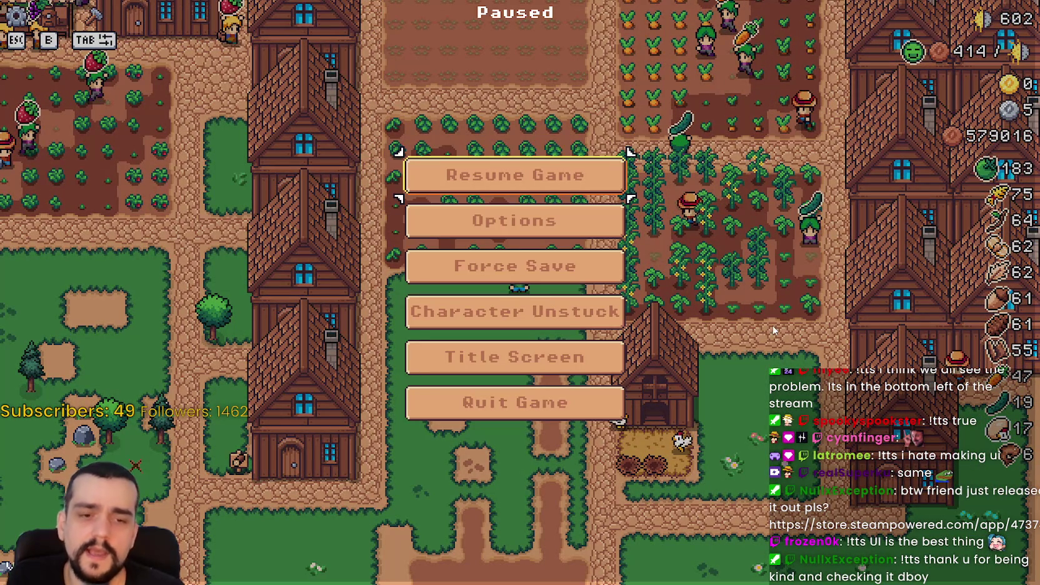
{"action": "left_click", "coordinate": [564, 184]}
{"action": "key", "text": "Escape"}
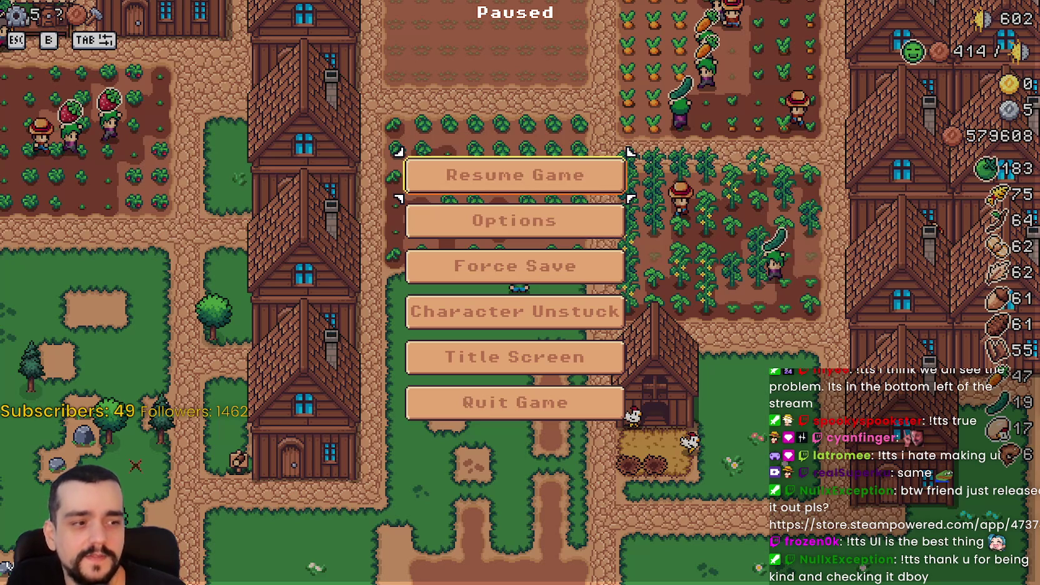
{"action": "left_click", "coordinate": [525, 175]}
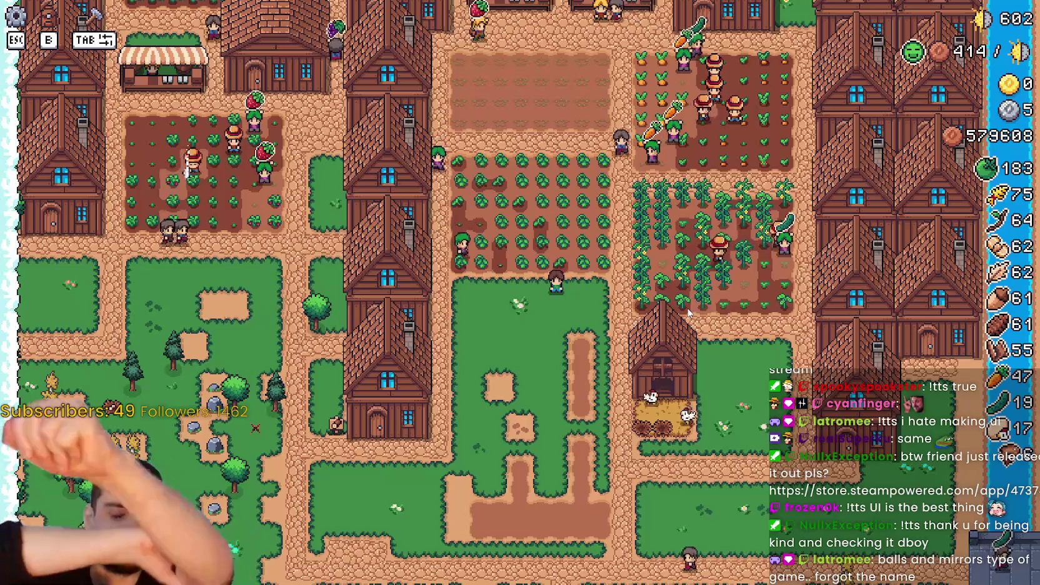
Pan north to recheck the Warehouse inventory, then leave the game paused.
{"action": "key", "text": "w"}
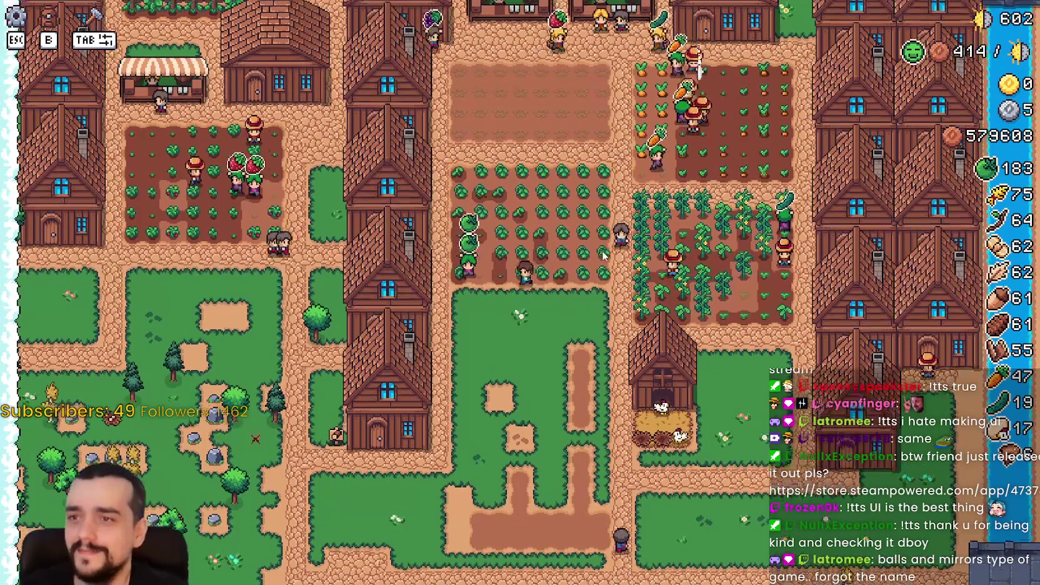
{"action": "key", "text": "w"}
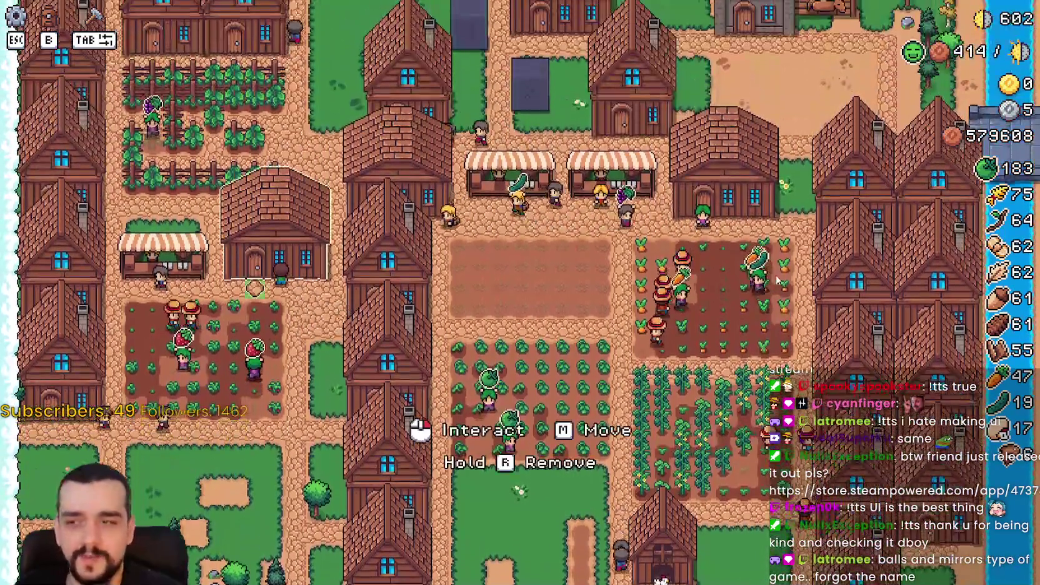
{"action": "left_click", "coordinate": [778, 280]}
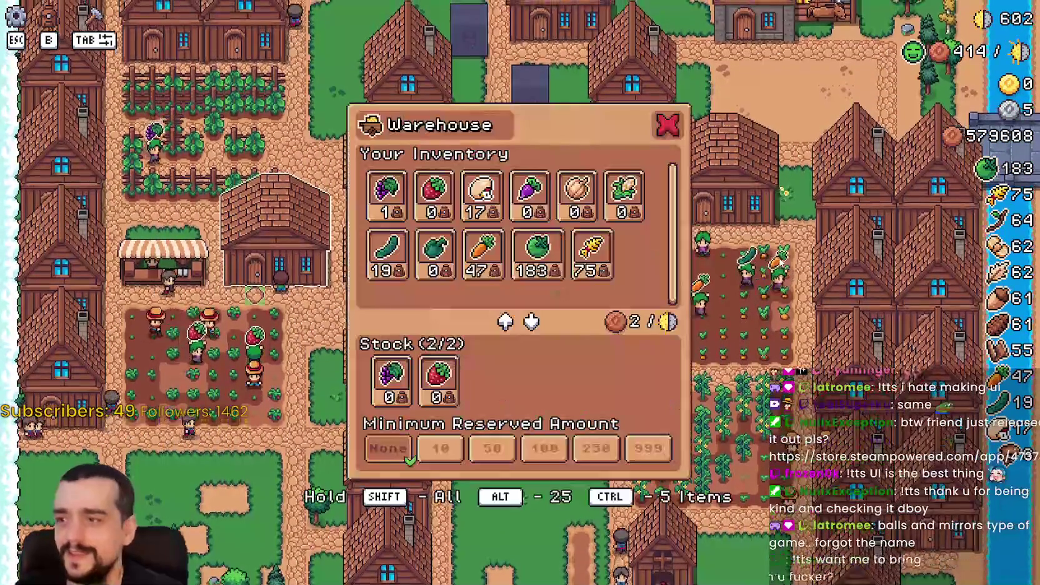
{"action": "key", "text": "Escape"}
{"action": "key", "text": "w"}
{"action": "key", "text": "s"}
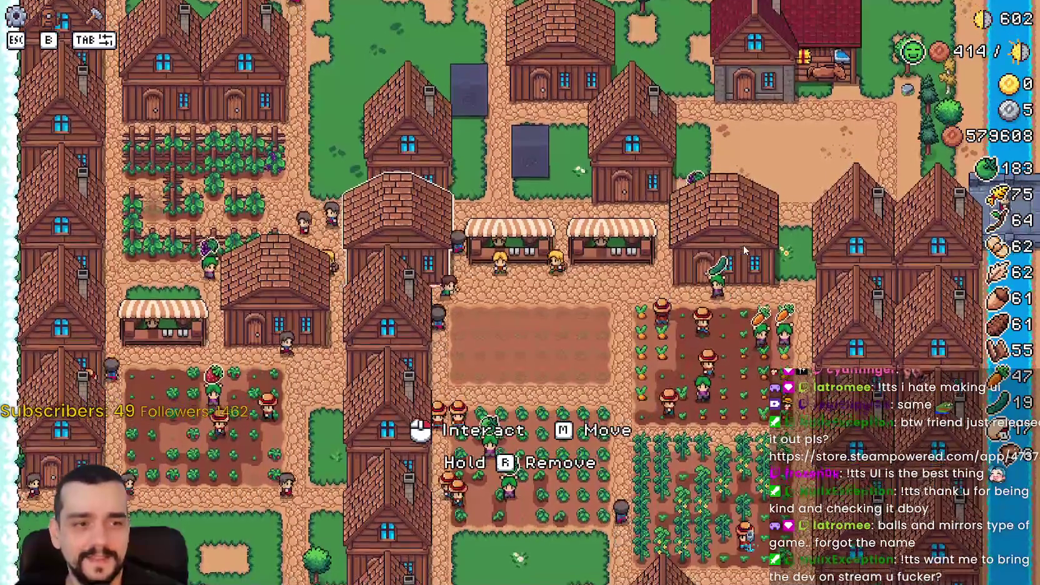
{"action": "key", "text": "Escape"}
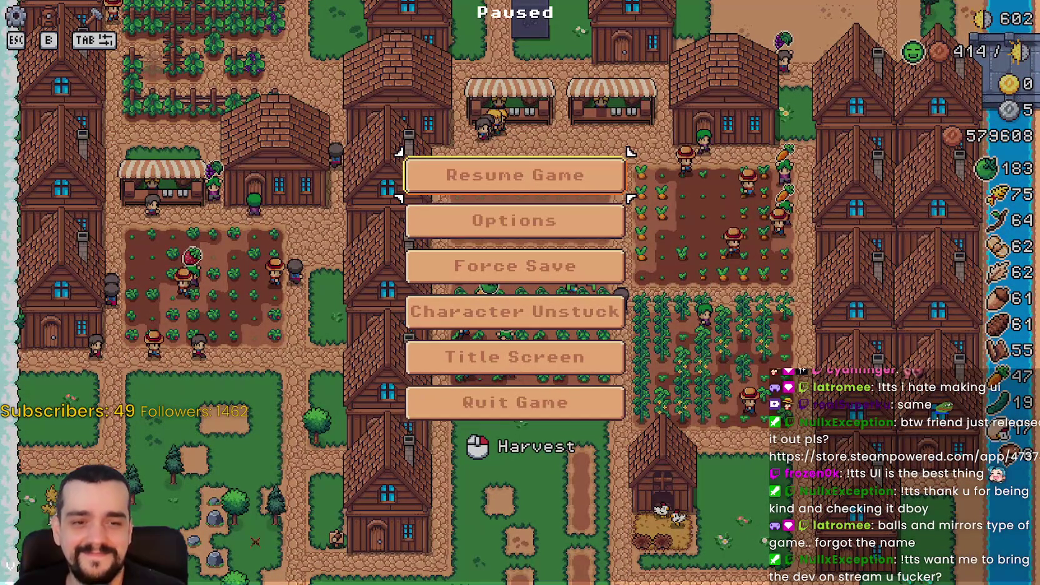
Bring the Steam store window forward, nudge it slightly, and start a store search.
{"action": "key", "text": "alt+Tab"}
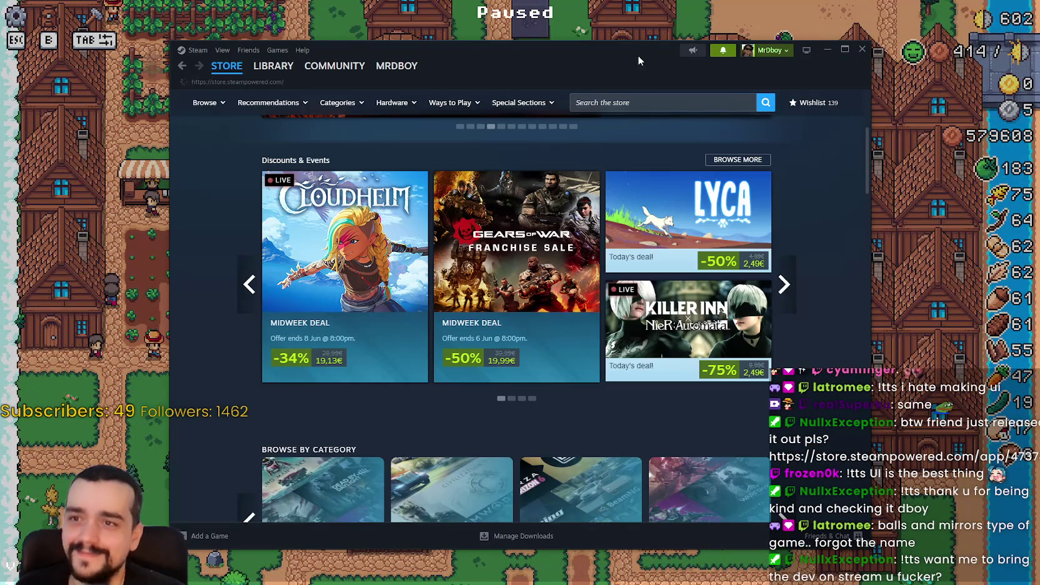
{"action": "left_click_drag", "start_coordinate": [638, 61], "coordinate": [656, 67]}
{"action": "left_click", "coordinate": [692, 110]}
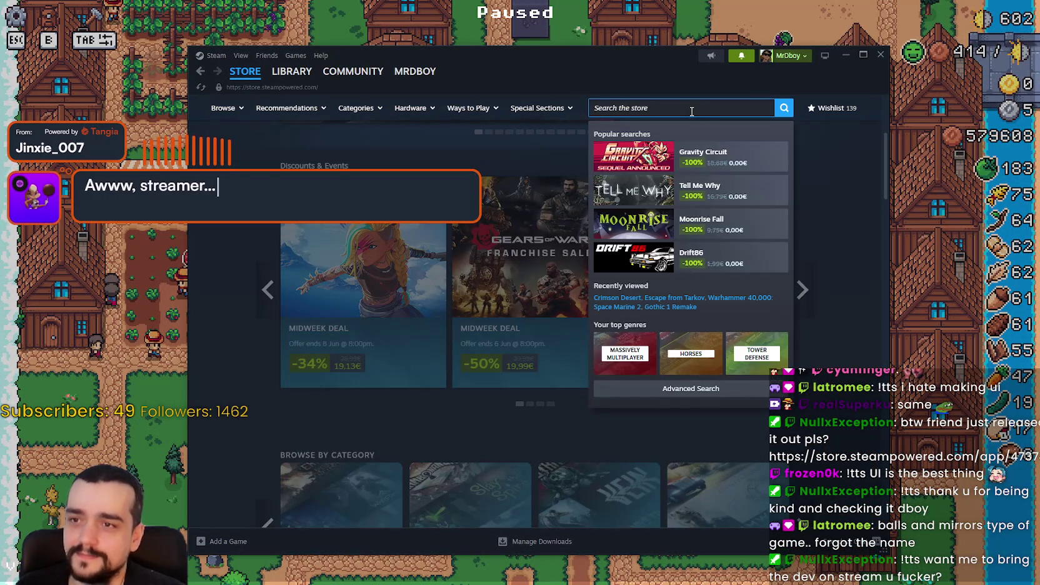
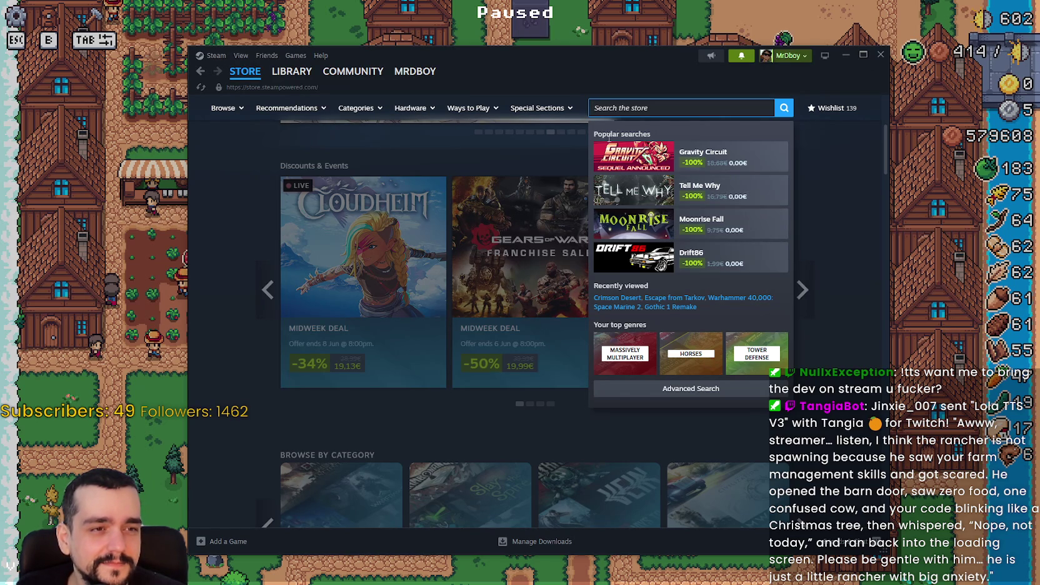
Find and open the Sensory Overload store page, then browse through its screenshots.
{"action": "type", "text": "sensory over"}
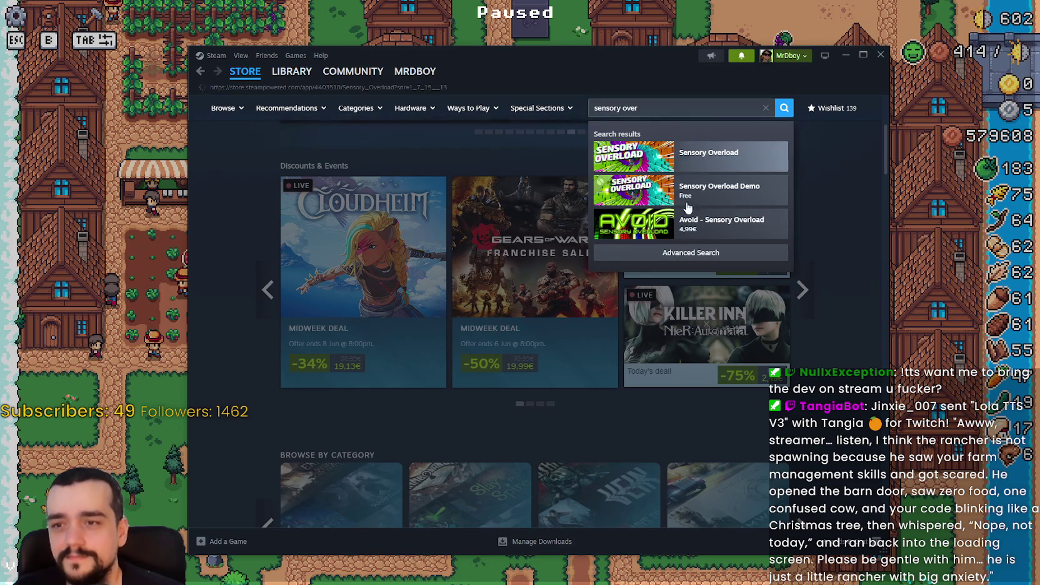
{"action": "left_click", "coordinate": [638, 166]}
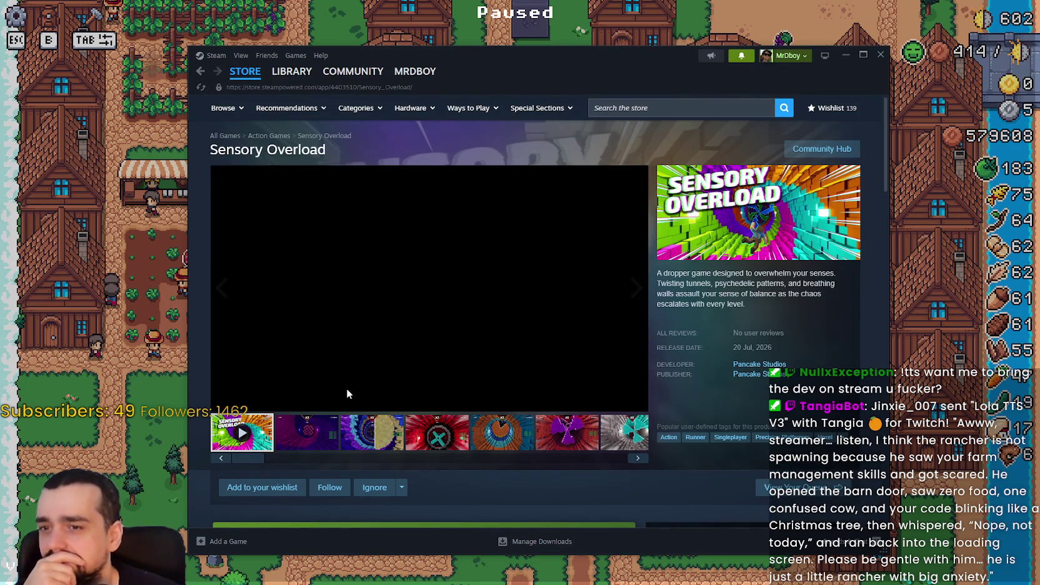
{"action": "left_click", "coordinate": [316, 448]}
{"action": "left_click", "coordinate": [502, 438]}
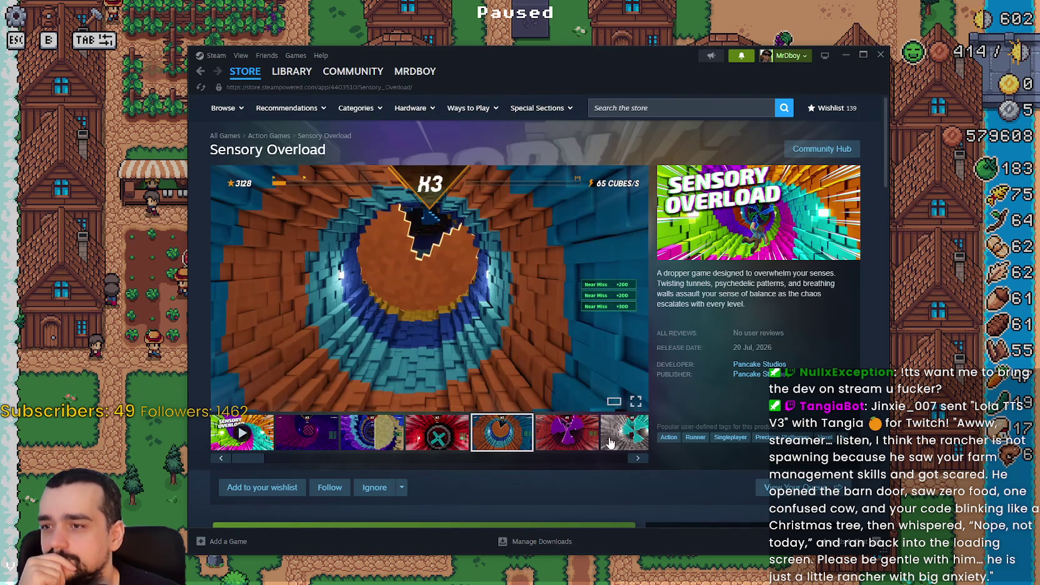
{"action": "left_click", "coordinate": [638, 449]}
Play the Sensory Overload trailer, then view the second and third screenshots.
{"action": "left_click", "coordinate": [268, 443]}
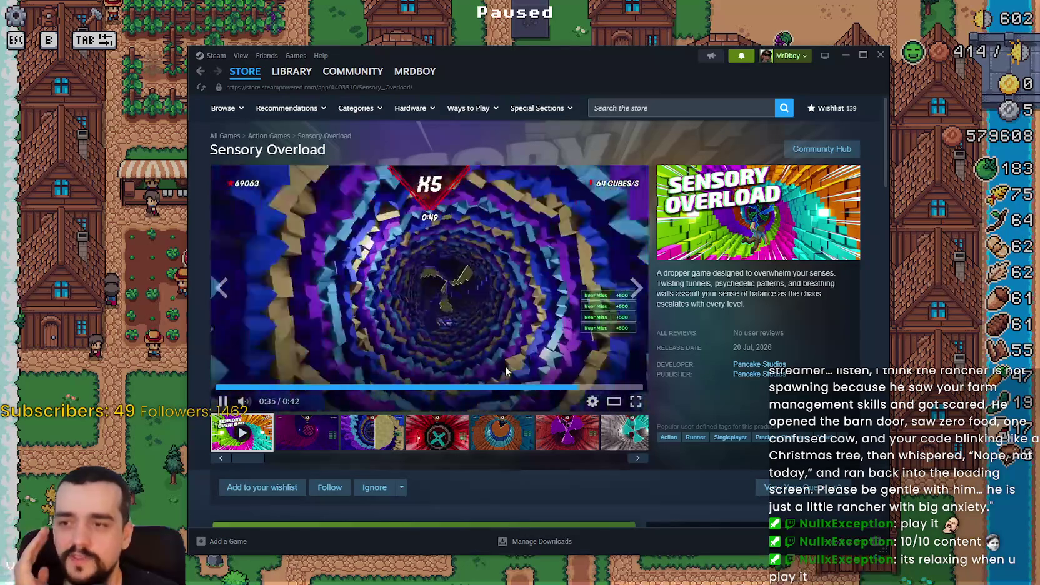
{"action": "left_click", "coordinate": [324, 443]}
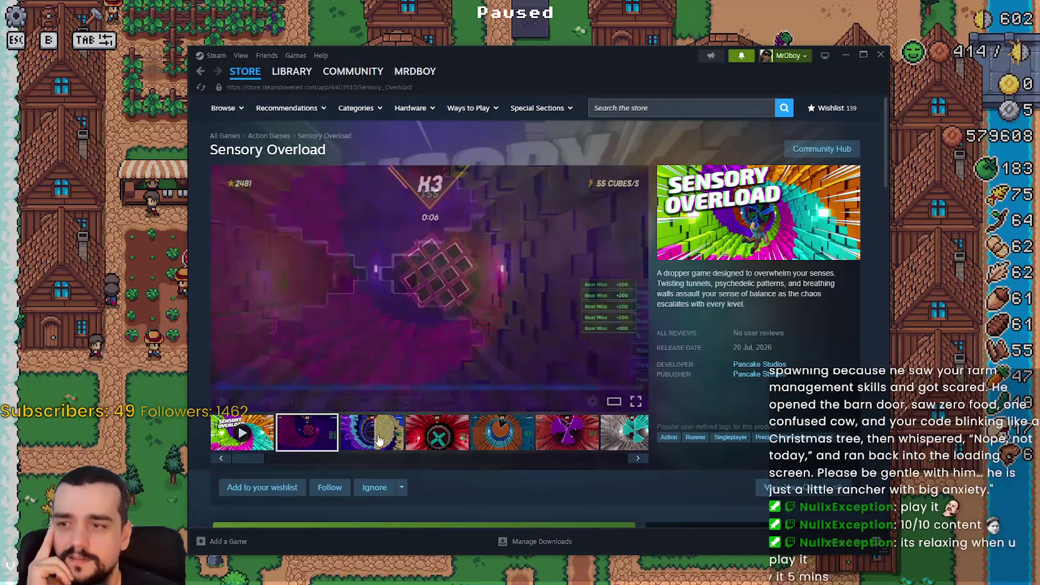
{"action": "left_click", "coordinate": [372, 433]}
{"action": "scroll", "coordinate": [445, 412], "scroll_direction": "down", "scroll_amount": 3}
{"action": "scroll", "coordinate": [441, 414], "scroll_direction": "down", "scroll_amount": 10}
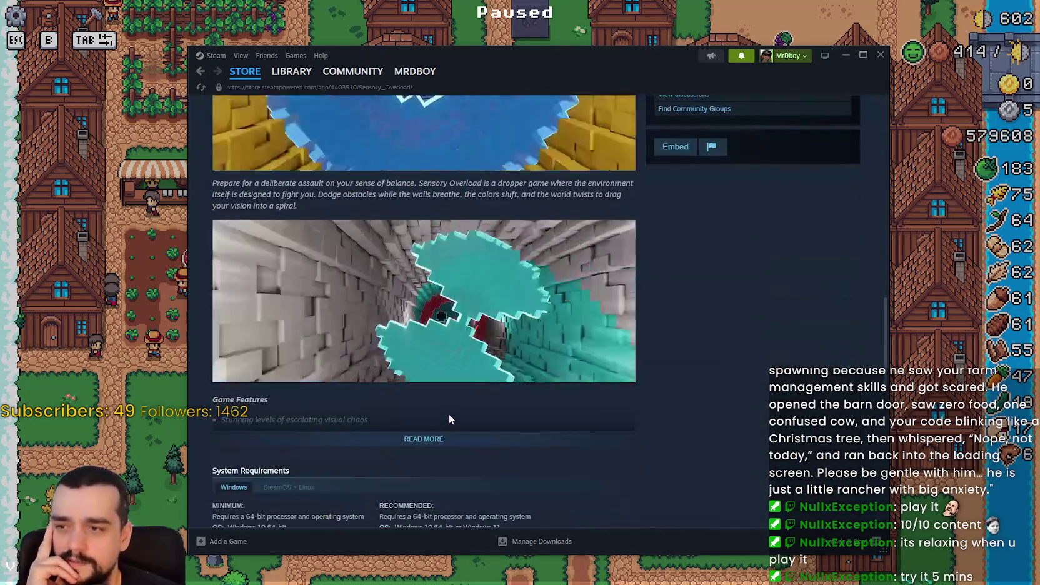
Expand the full Game Features description and scroll back to the top of the page.
{"action": "left_click", "coordinate": [458, 439]}
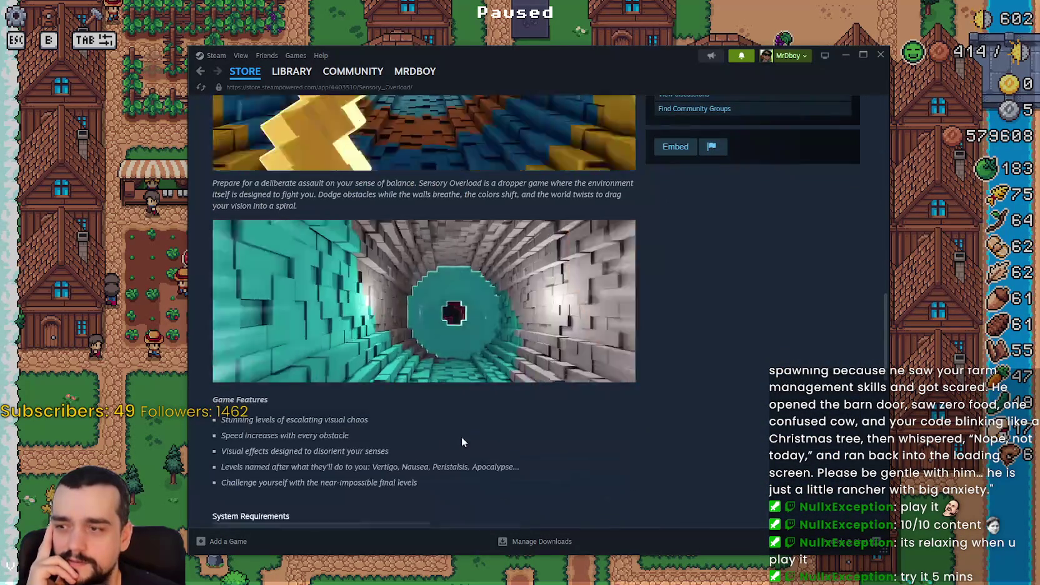
{"action": "scroll", "coordinate": [469, 435], "scroll_direction": "down", "scroll_amount": 5}
{"action": "scroll", "coordinate": [479, 431], "scroll_direction": "up", "scroll_amount": 10}
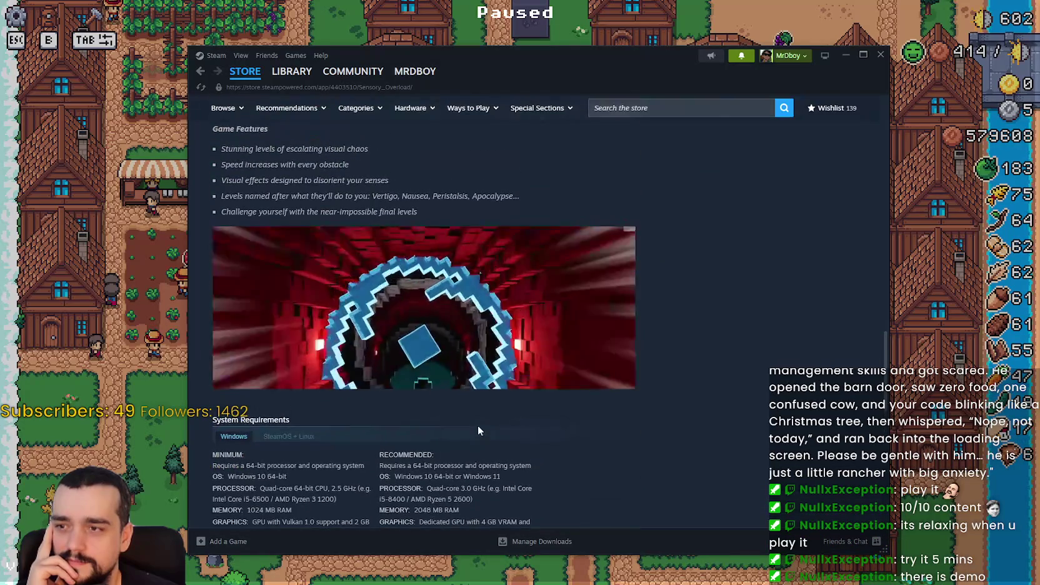
{"action": "scroll", "coordinate": [479, 431], "scroll_direction": "up", "scroll_amount": 4}
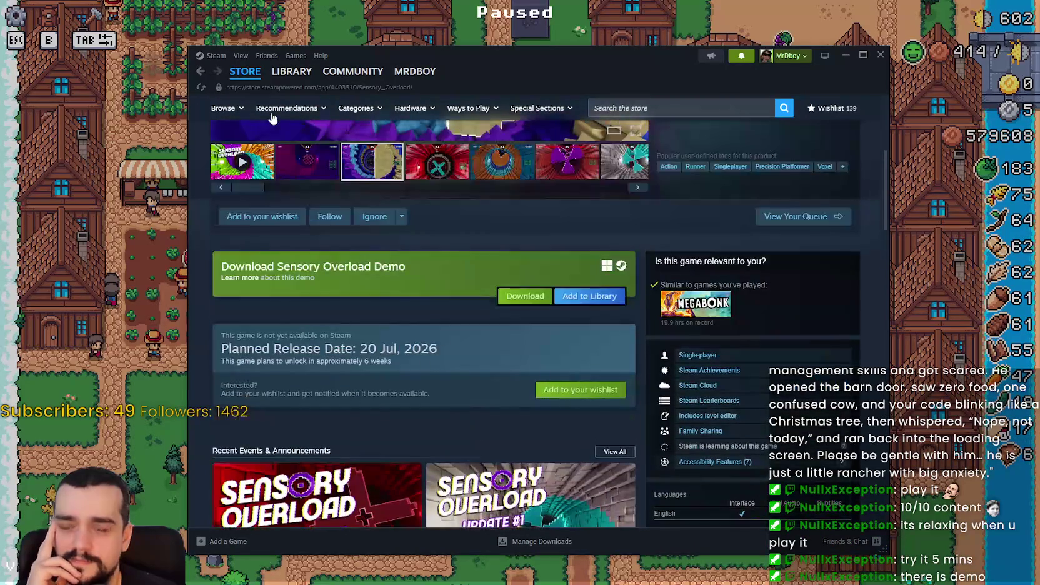
Resume MR FARMBOY, walk the player toward the barn, then pause and reopen the Steam overlay.
{"action": "left_click", "coordinate": [147, 195]}
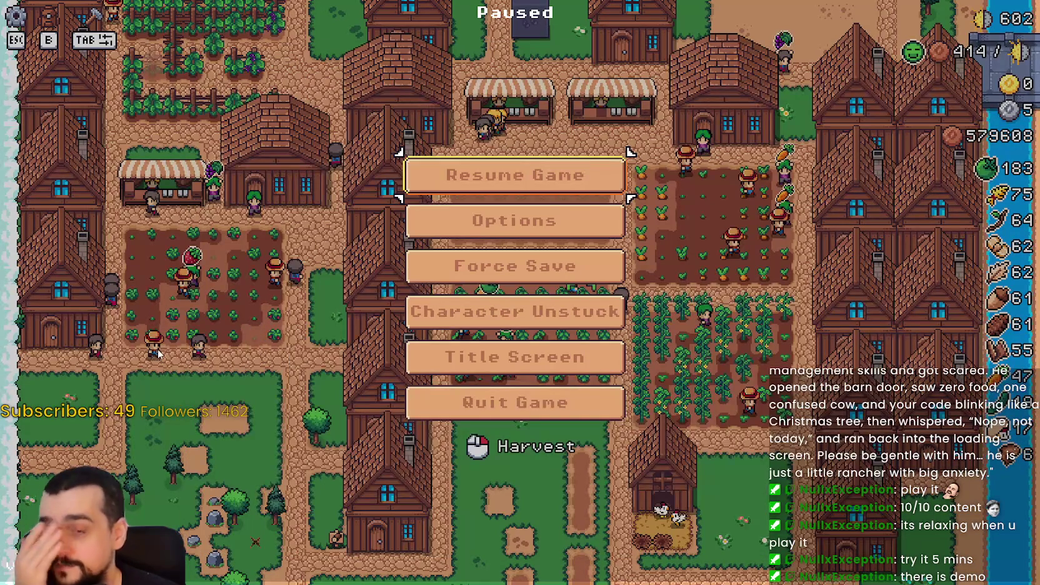
{"action": "left_click", "coordinate": [545, 164]}
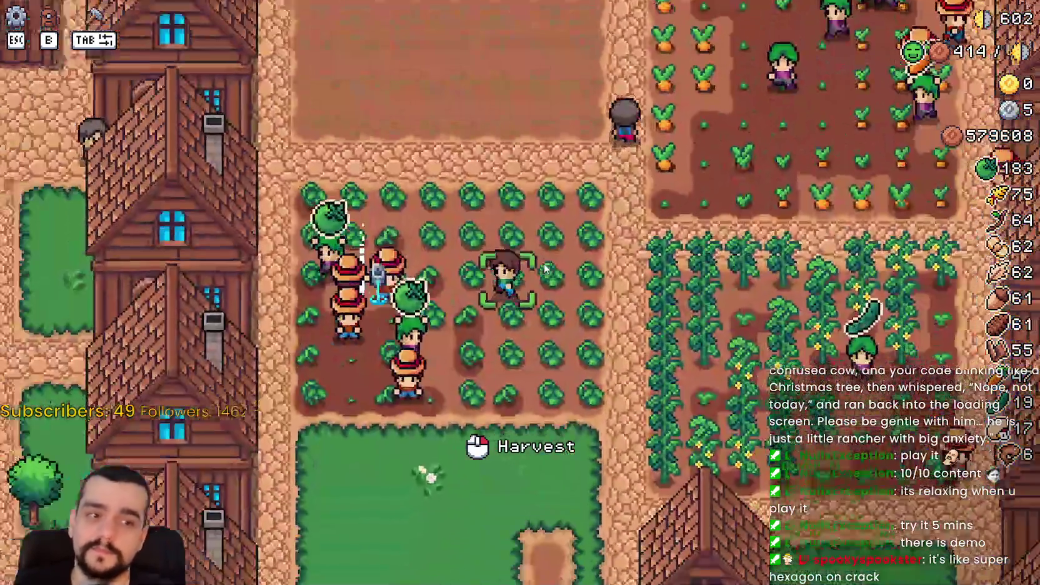
{"action": "scroll", "coordinate": [545, 269], "scroll_direction": "down", "scroll_amount": 3}
{"action": "key", "text": "d"}
{"action": "key", "text": "s"}
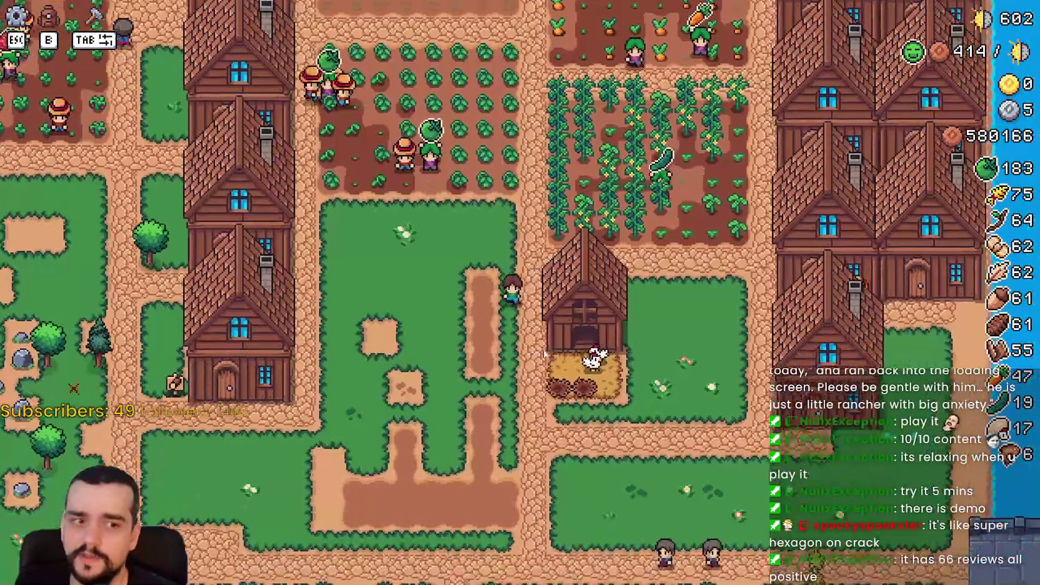
{"action": "key", "text": "Escape"}
{"action": "key", "text": "alt+Tab"}
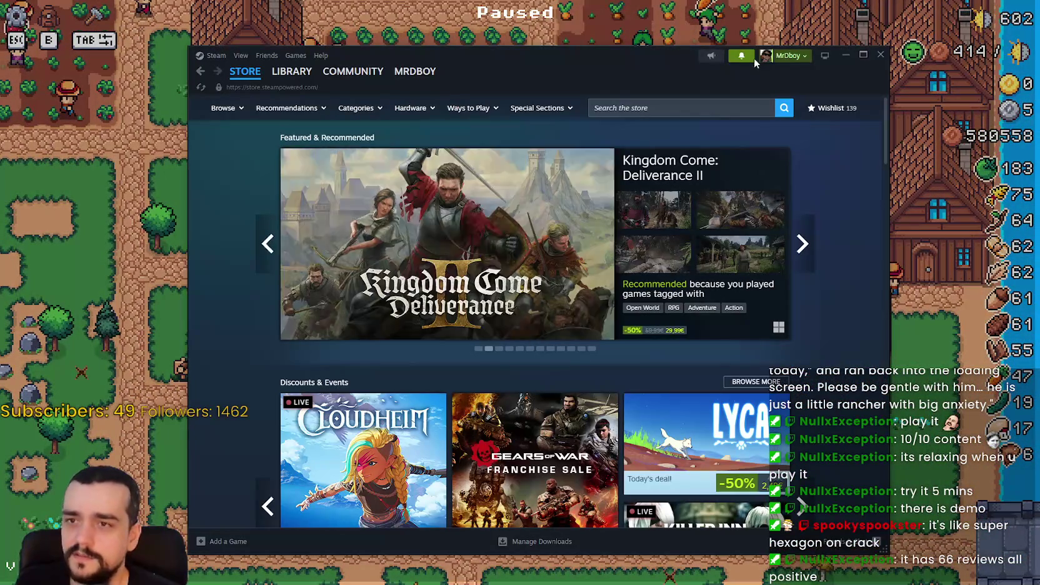
Read the 'Crops you need a lot of?' discussion from notifications, revealing its spoiler text.
{"action": "left_click", "coordinate": [742, 55]}
{"action": "left_click", "coordinate": [665, 163]}
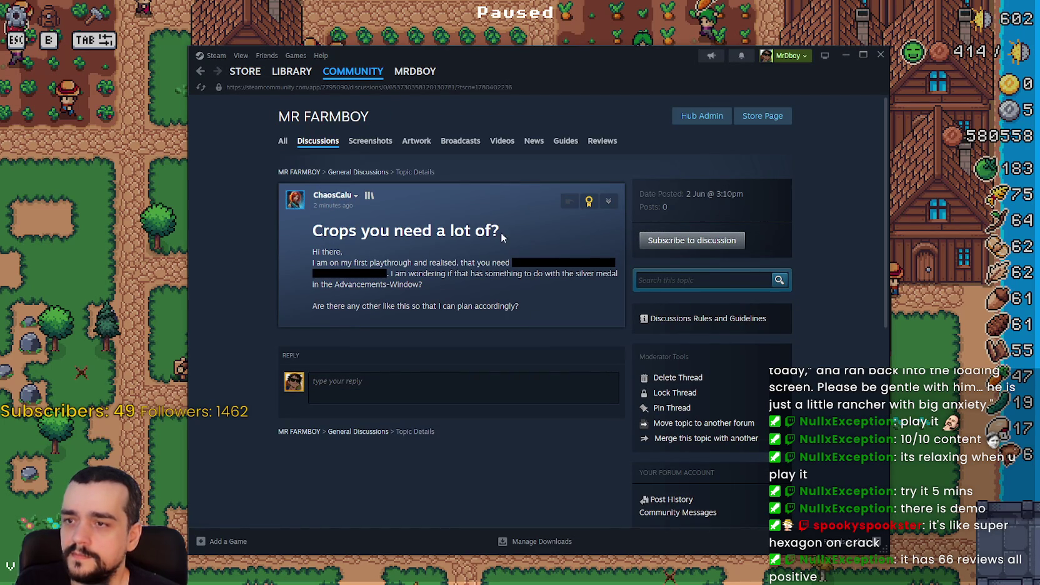
{"action": "left_click_drag", "start_coordinate": [314, 263], "coordinate": [504, 266]}
{"action": "left_click", "coordinate": [530, 266]}
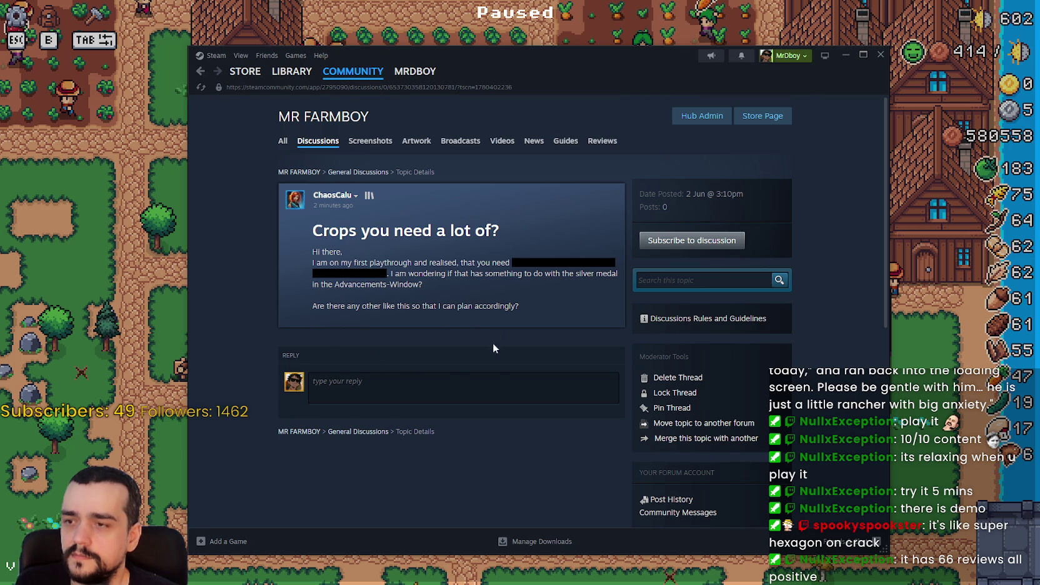
{"action": "key", "text": "shift+Tab"}
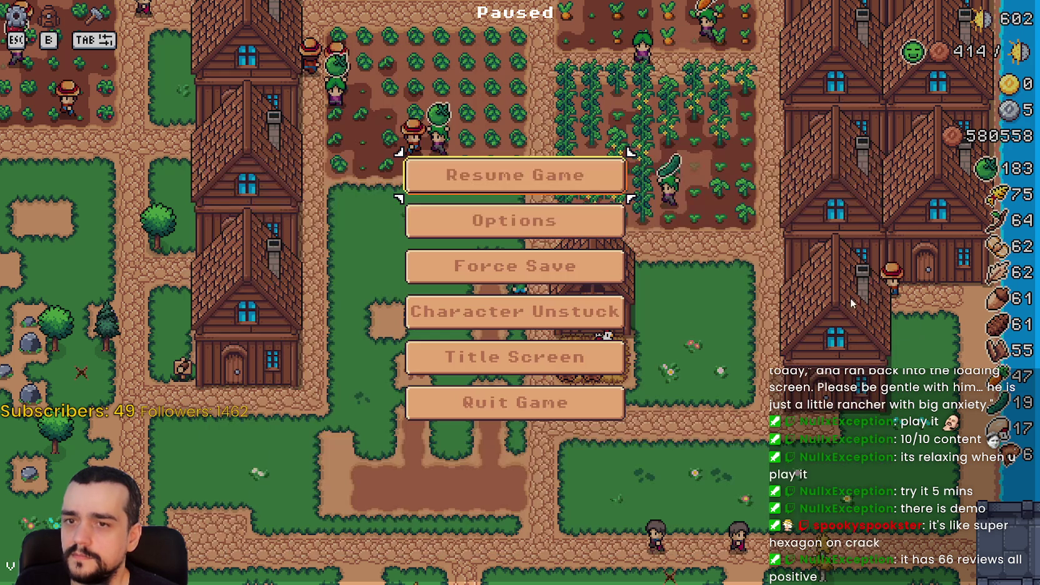
Resume the game and check a house's workers and item priority panel.
{"action": "left_click", "coordinate": [523, 177]}
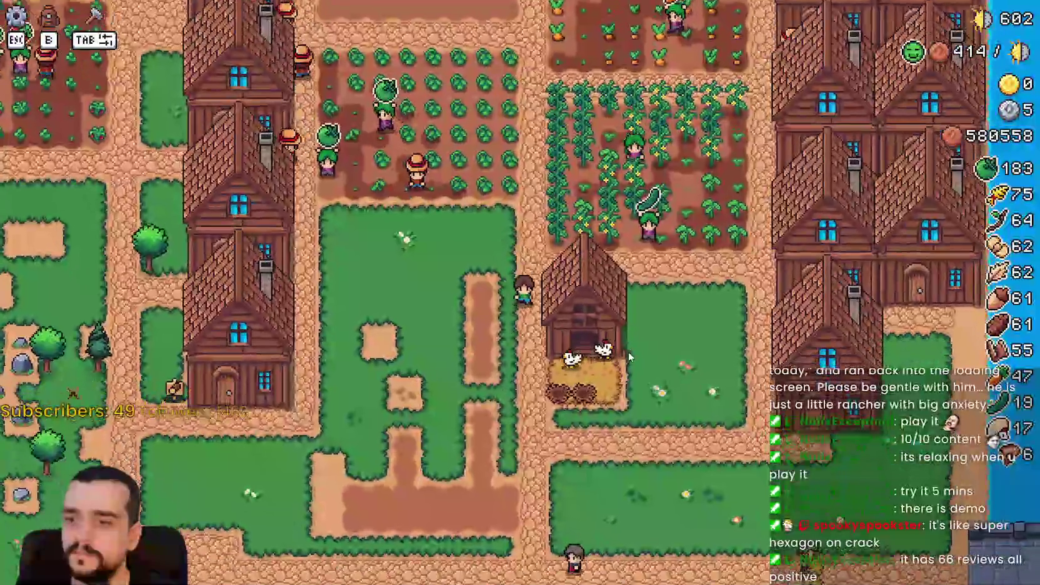
{"action": "scroll", "coordinate": [630, 357], "scroll_direction": "down", "scroll_amount": 3}
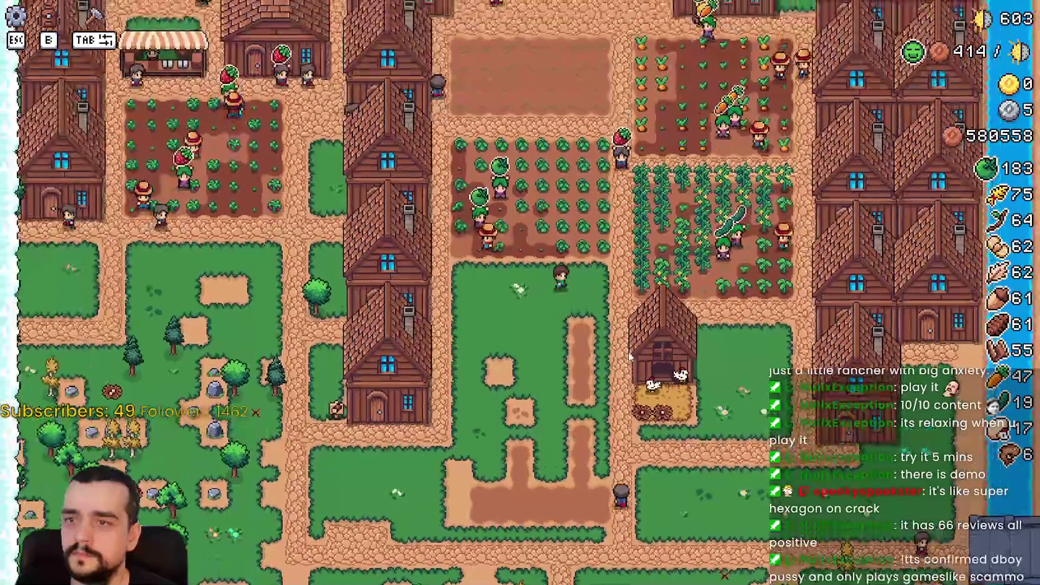
{"action": "scroll", "coordinate": [630, 357], "scroll_direction": "up", "scroll_amount": 3}
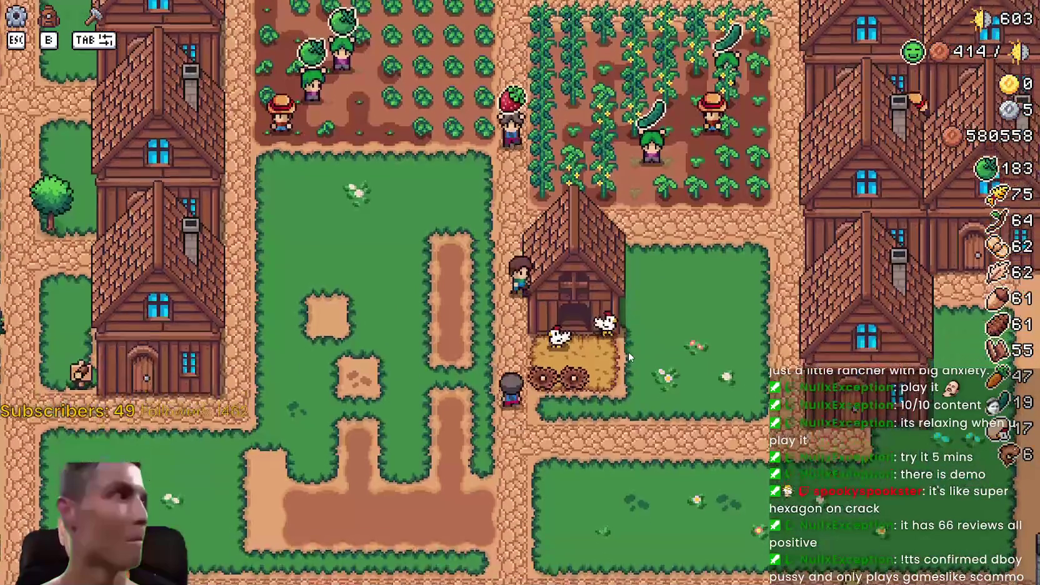
{"action": "scroll", "coordinate": [628, 352], "scroll_direction": "down", "scroll_amount": 3}
{"action": "scroll", "coordinate": [628, 351], "scroll_direction": "up", "scroll_amount": 3}
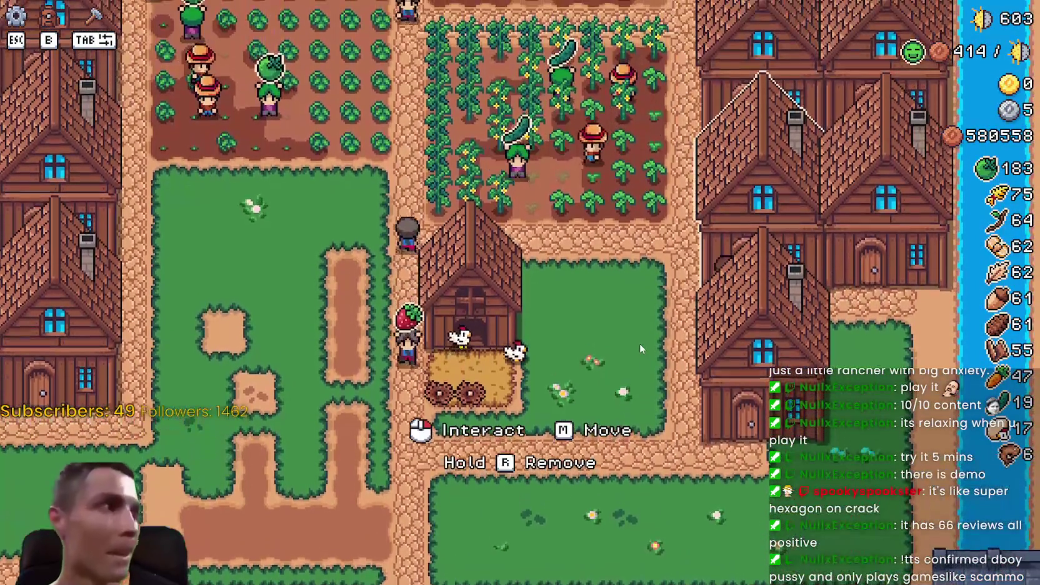
{"action": "left_click", "coordinate": [639, 343]}
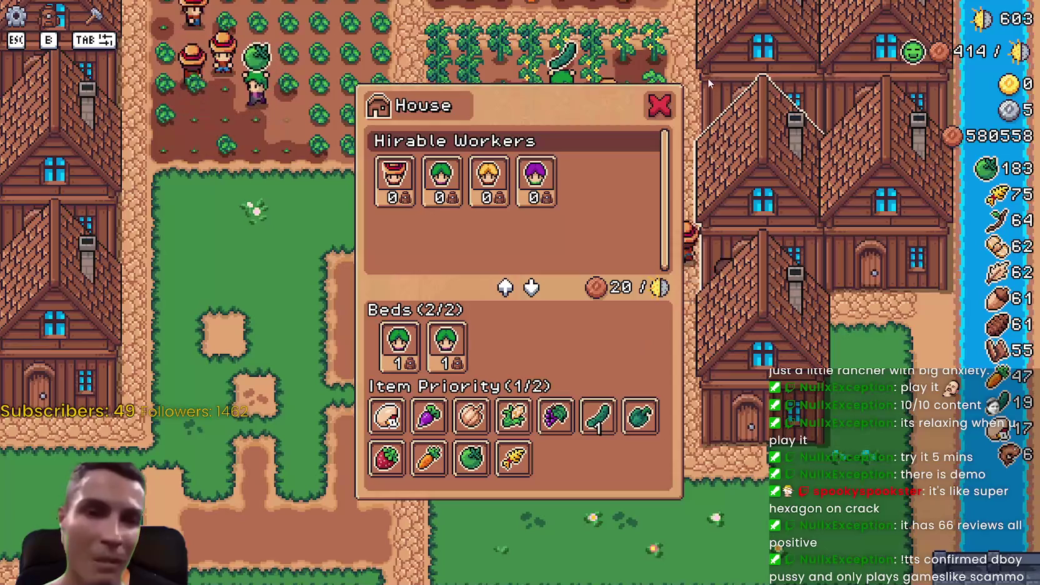
{"action": "left_click", "coordinate": [659, 107]}
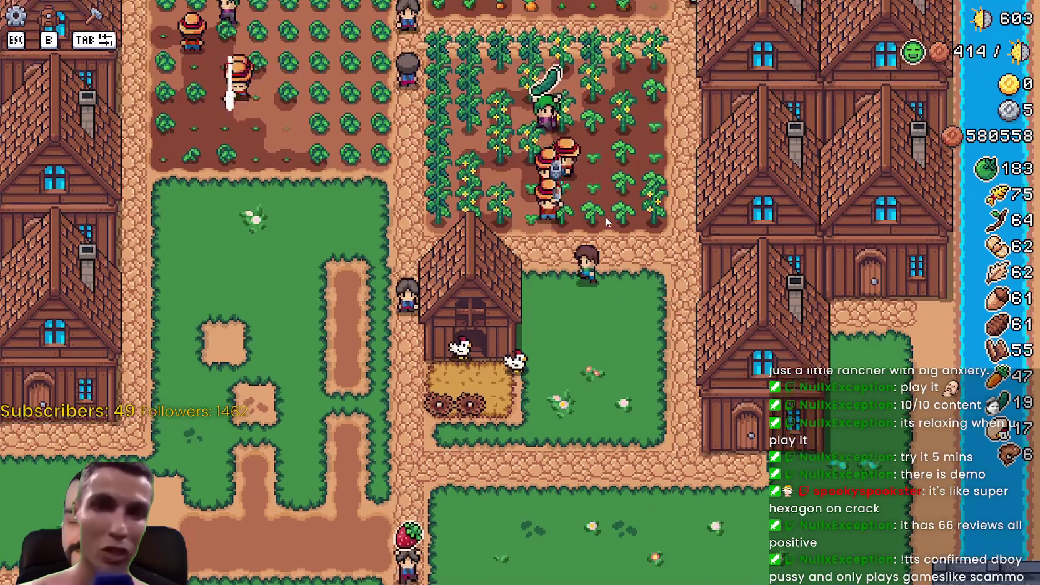
Pan the map view over to the chicken coop.
{"action": "key", "text": "a"}
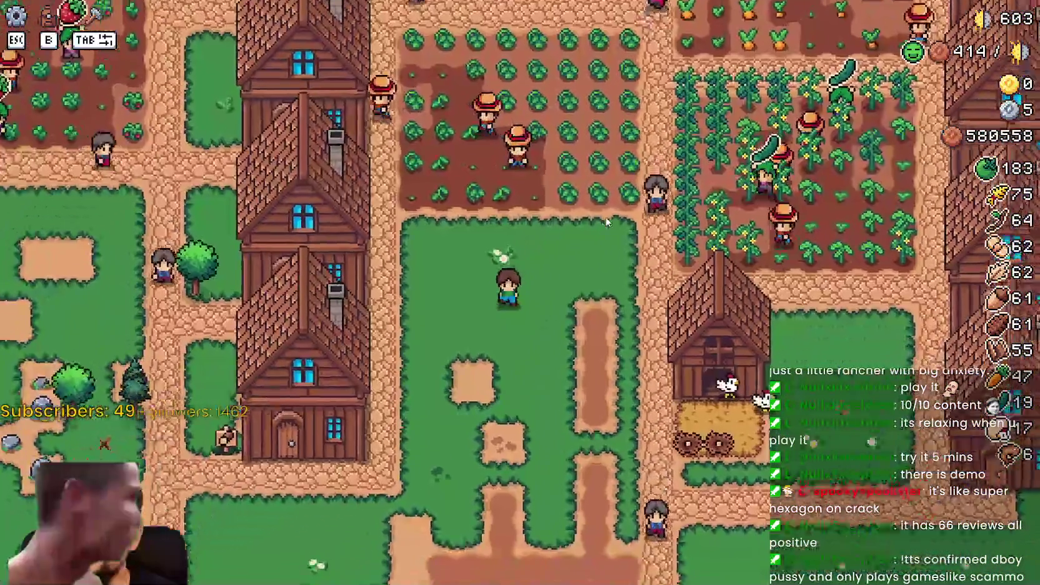
{"action": "key", "text": "d"}
{"action": "key", "text": "s"}
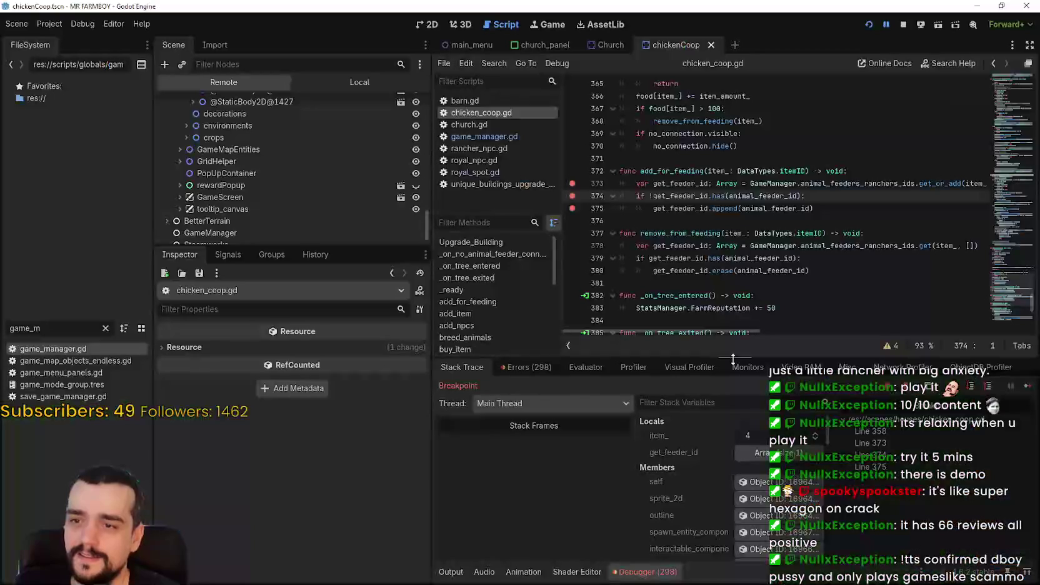
Continue into add_for_feeding, step to line 374, and expand get_feeder_id showing the value 1.
{"action": "left_click", "coordinate": [1028, 387]}
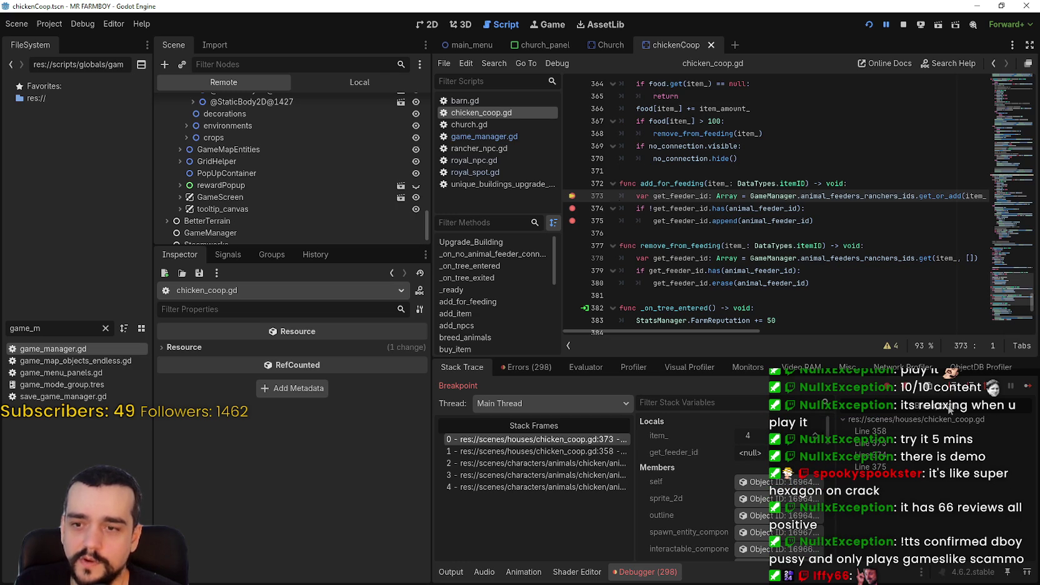
{"action": "key", "text": "F10"}
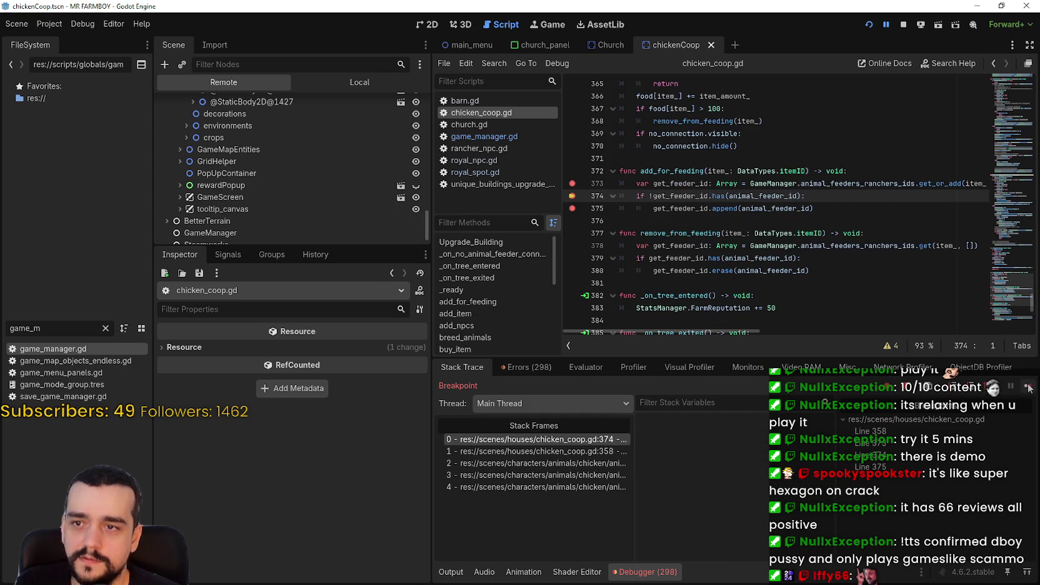
{"action": "left_click", "coordinate": [758, 456]}
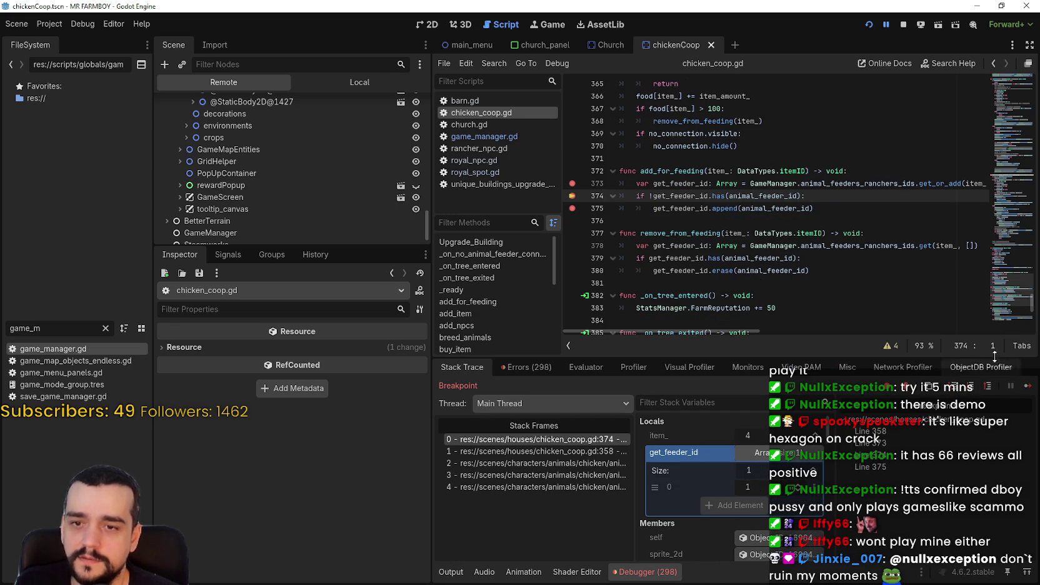
{"action": "left_click", "coordinate": [362, 85]}
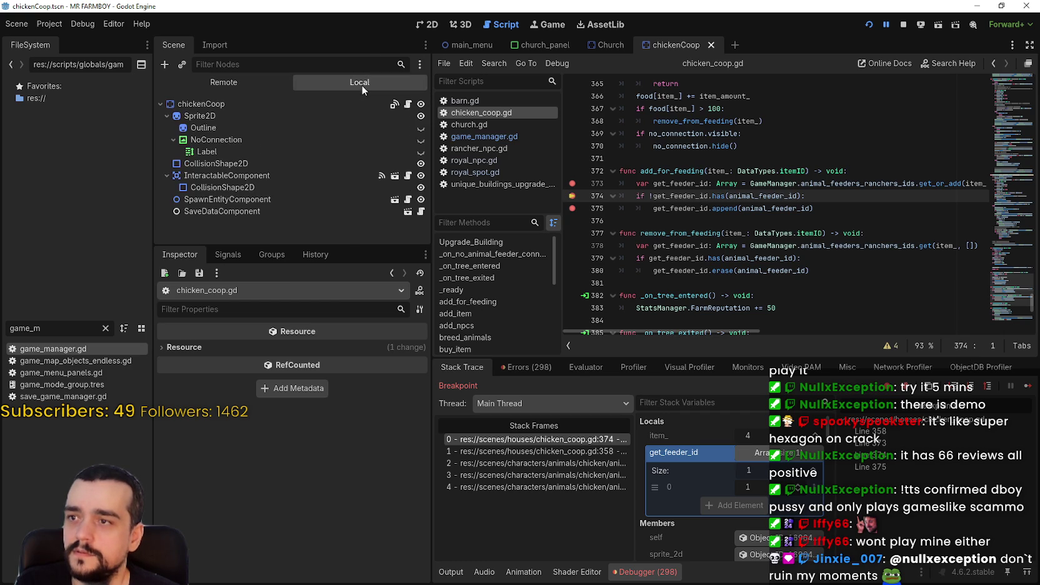
Inspect remote GameManager's warehouse_items_ranchers_ids, expanding key 29's array holding 1.
{"action": "left_click", "coordinate": [244, 88]}
{"action": "scroll", "coordinate": [248, 211], "scroll_direction": "down", "scroll_amount": 1}
{"action": "left_click", "coordinate": [237, 209]}
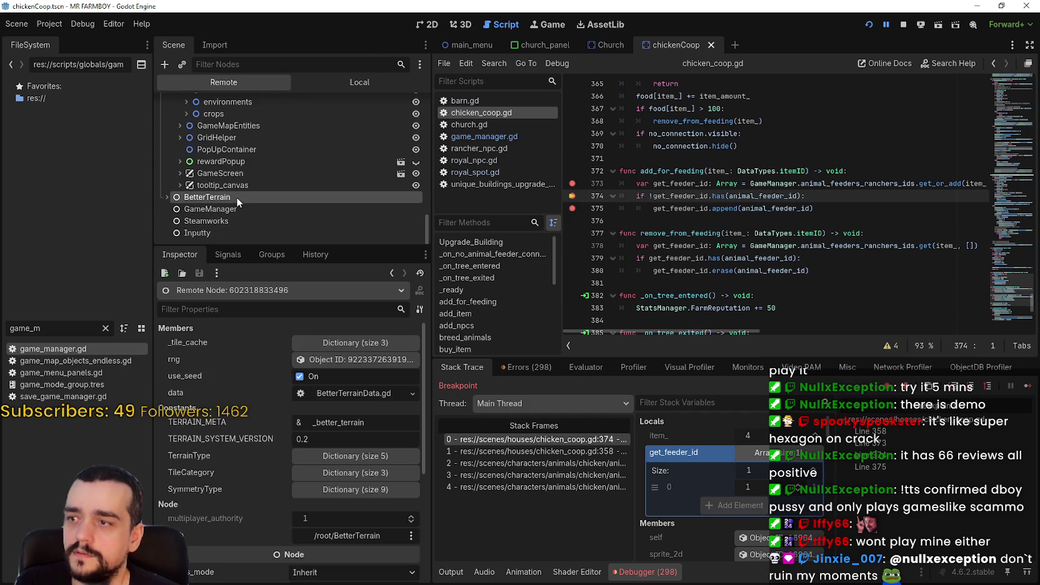
{"action": "left_click", "coordinate": [166, 196]}
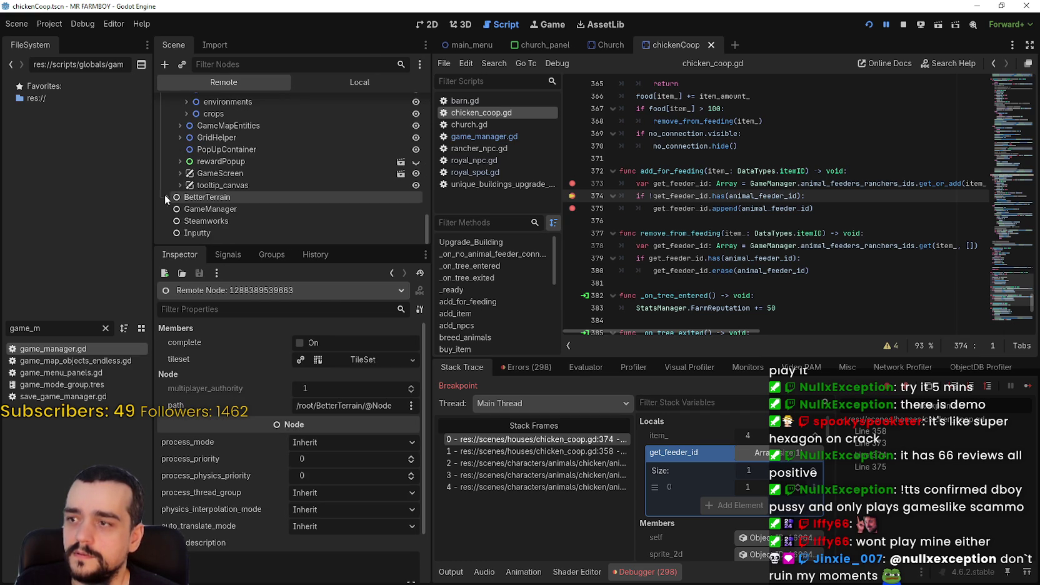
{"action": "left_click", "coordinate": [193, 209]}
{"action": "scroll", "coordinate": [281, 493], "scroll_direction": "down", "scroll_amount": 5}
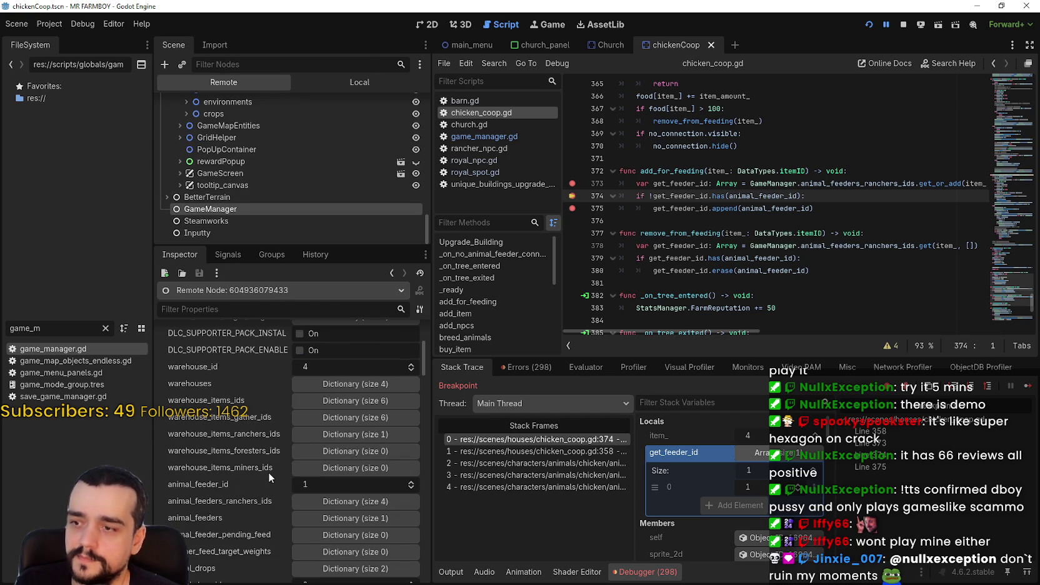
{"action": "scroll", "coordinate": [393, 457], "scroll_direction": "up", "scroll_amount": 2}
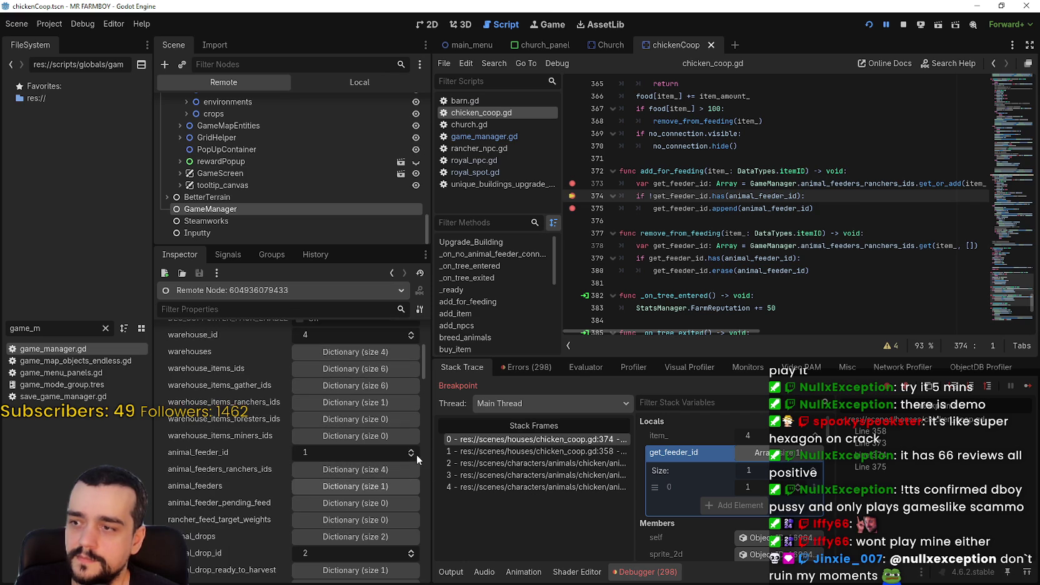
{"action": "left_click", "coordinate": [359, 401]}
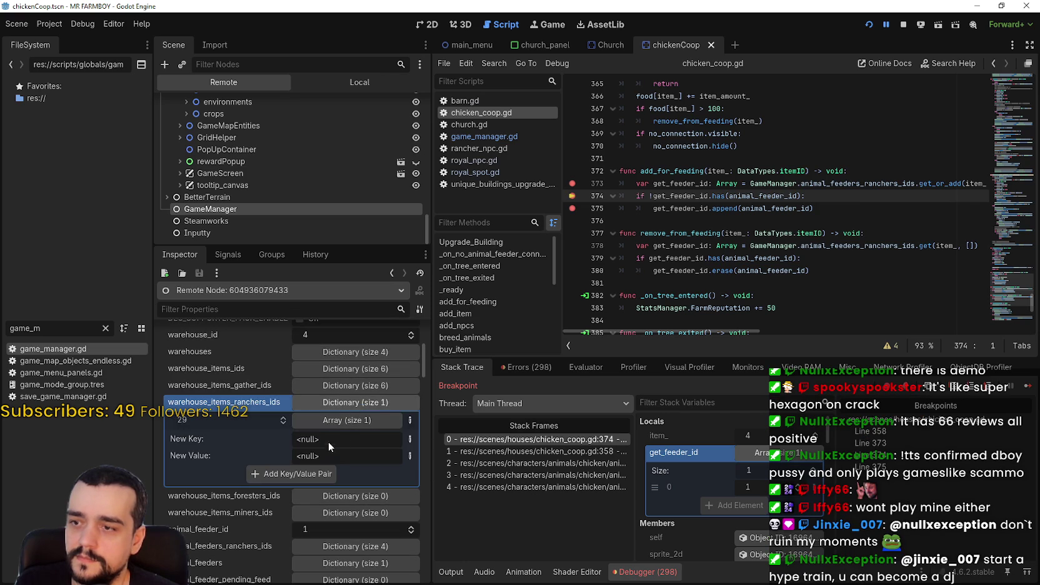
{"action": "left_click", "coordinate": [337, 420]}
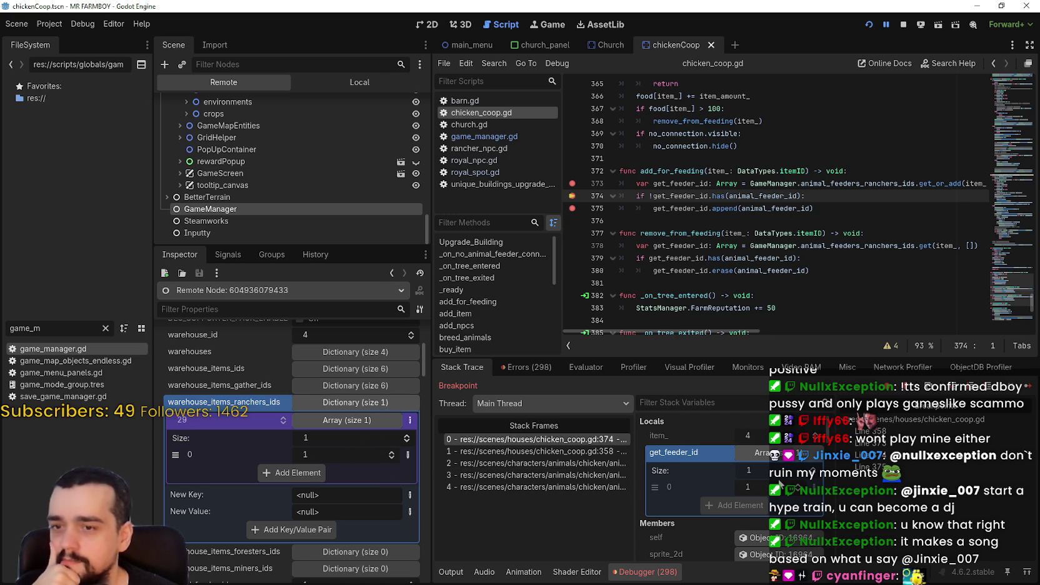
{"action": "left_click", "coordinate": [703, 216]}
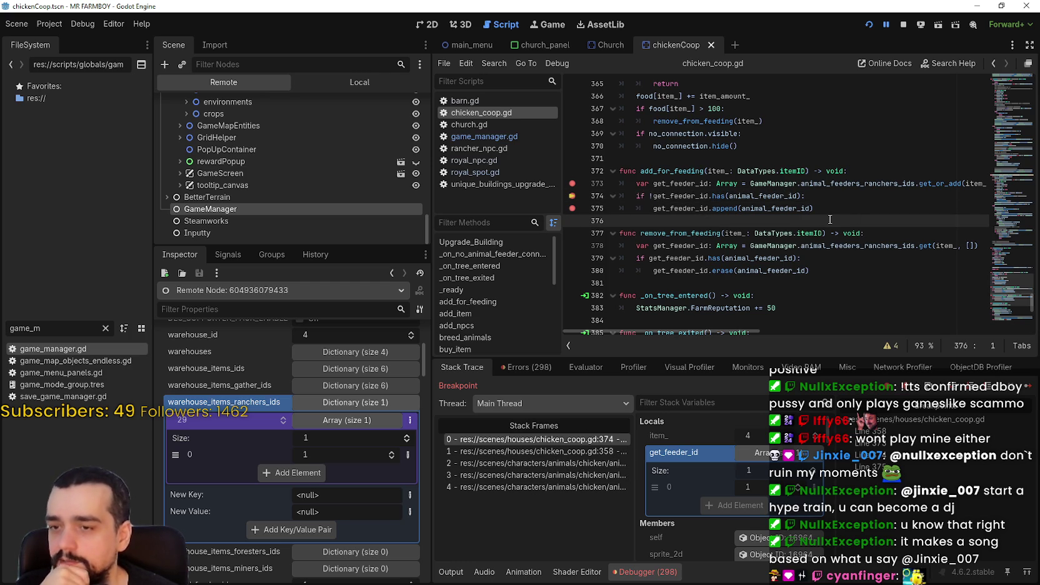
Inspect animal_feeder_pending_feed, rancher_feed_target_weights, animal_feeders and animal_feeders_ranchers_ids (keys 5, 4, 3, 14 empty).
{"action": "scroll", "coordinate": [344, 579], "scroll_direction": "down", "scroll_amount": 2}
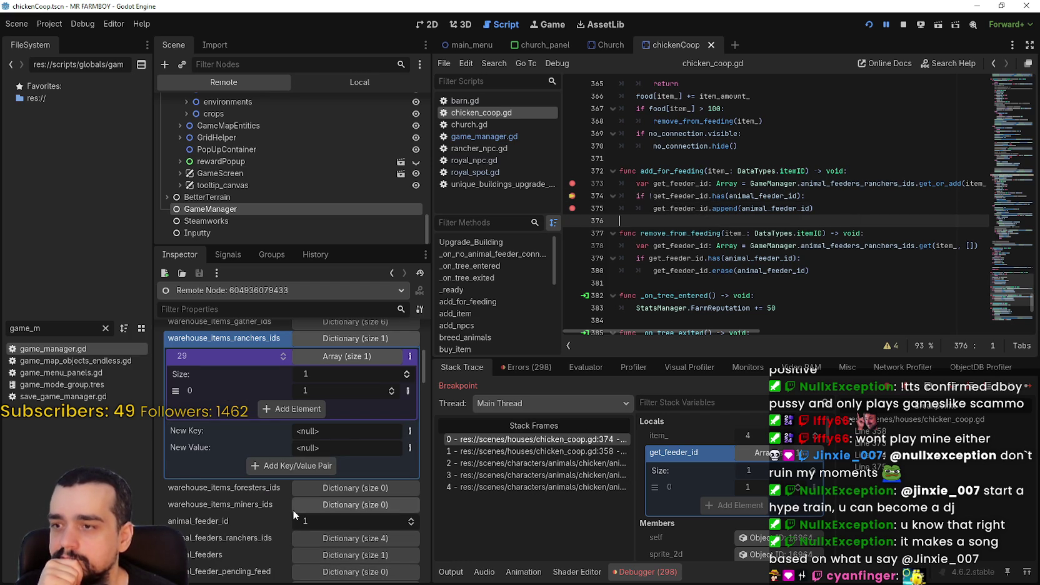
{"action": "scroll", "coordinate": [373, 542], "scroll_direction": "down", "scroll_amount": 3}
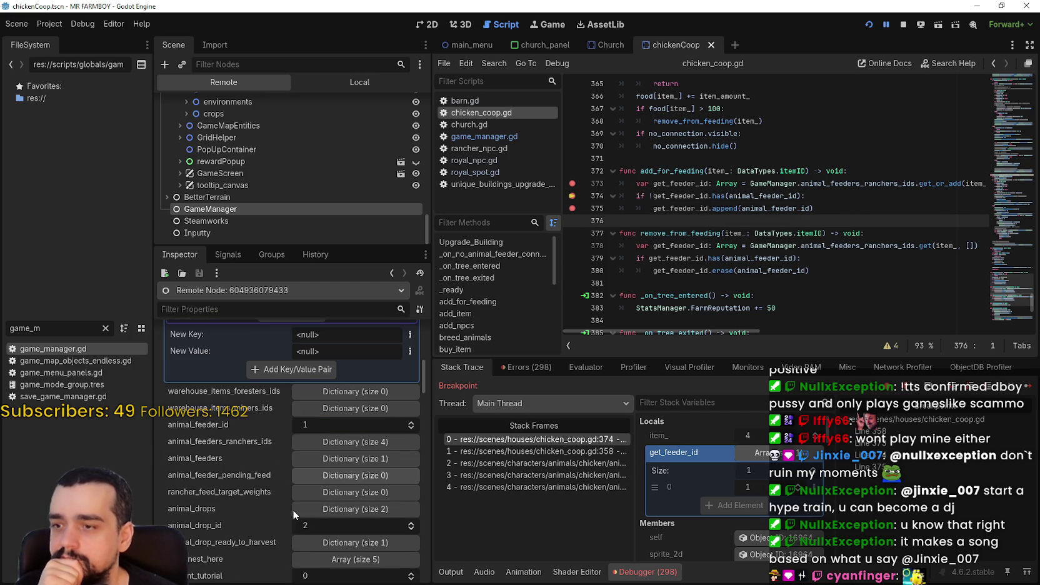
{"action": "left_click", "coordinate": [364, 475]}
{"action": "left_click", "coordinate": [364, 475]}
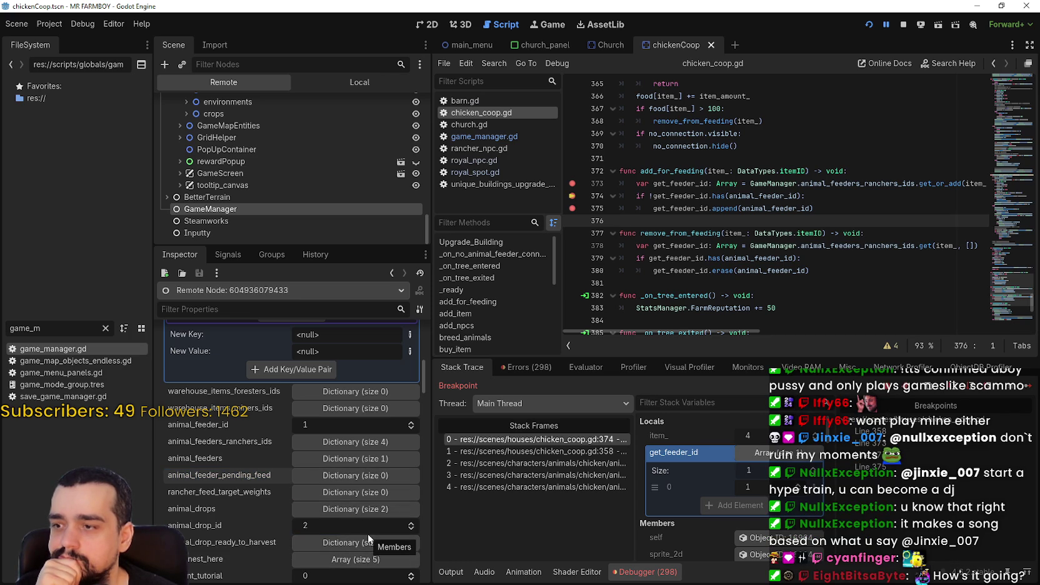
{"action": "left_click", "coordinate": [353, 492]}
{"action": "left_click", "coordinate": [353, 492]}
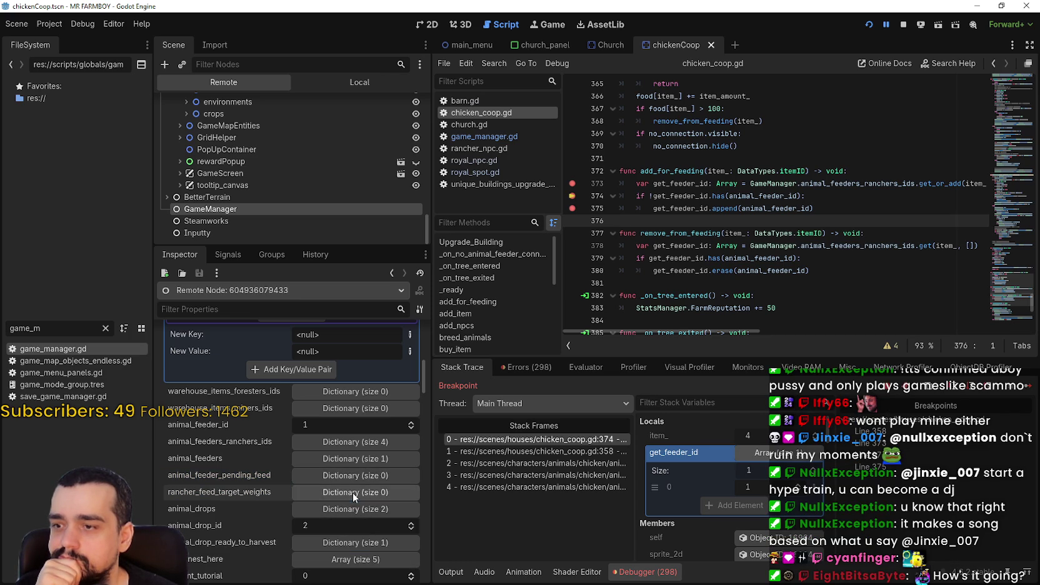
{"action": "left_click", "coordinate": [355, 459]}
{"action": "left_click", "coordinate": [356, 459]}
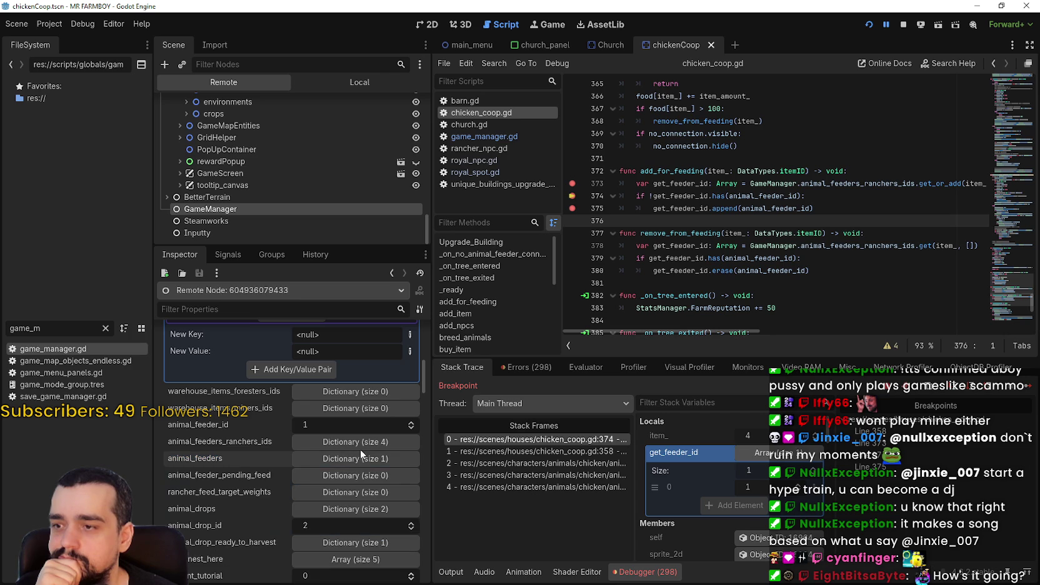
{"action": "left_click", "coordinate": [361, 440]}
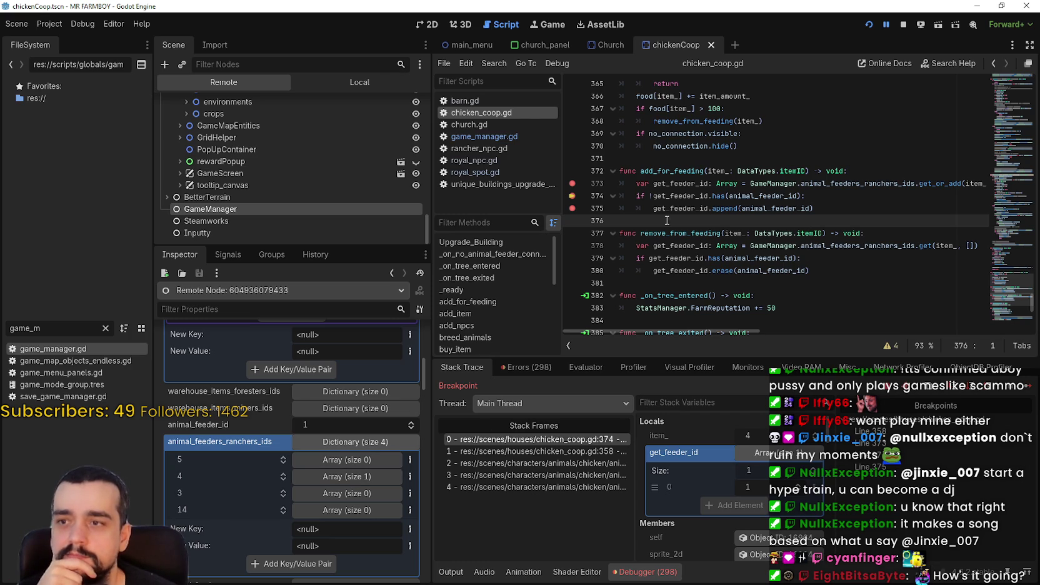
Resume the game with F12 past the add_for_feeding breakpoints.
{"action": "key", "text": "F12"}
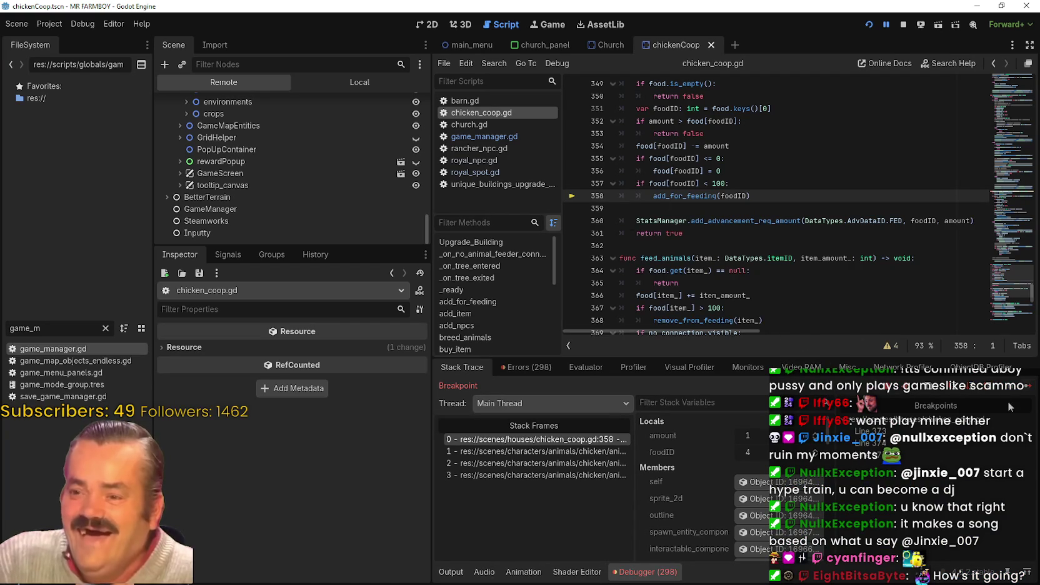
{"action": "key", "text": "ctrl+period"}
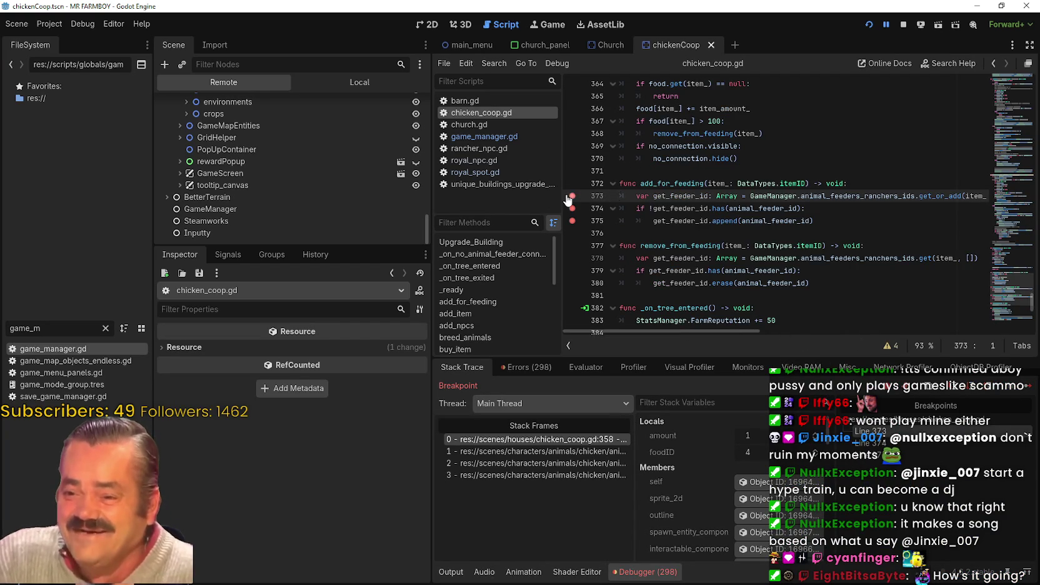
{"action": "key", "text": "F12"}
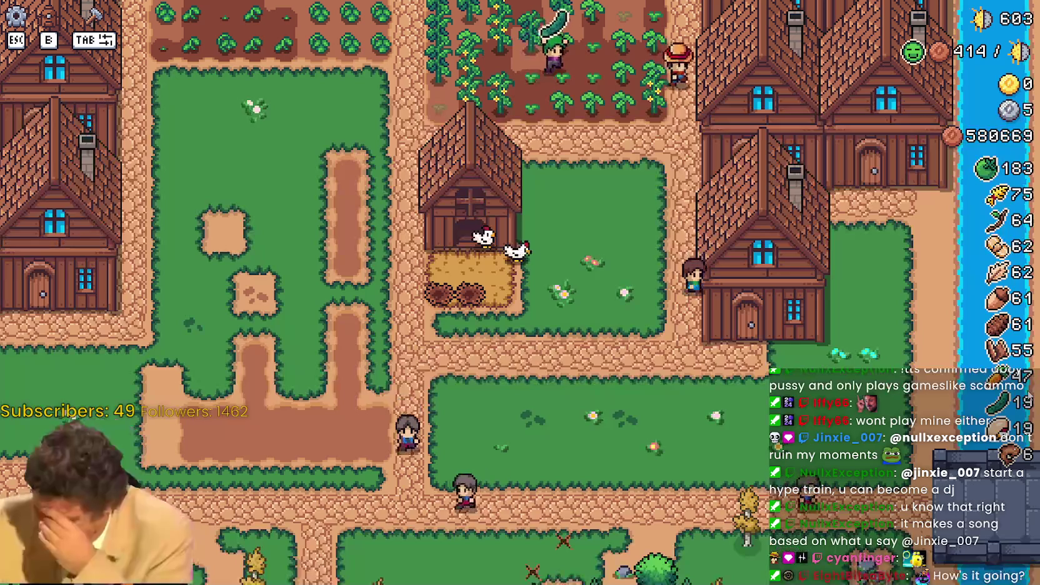
Stop the running game with F8 and relaunch MR FARMBOY with F5 to its v1.0.9 title menu.
{"action": "key", "text": "w"}
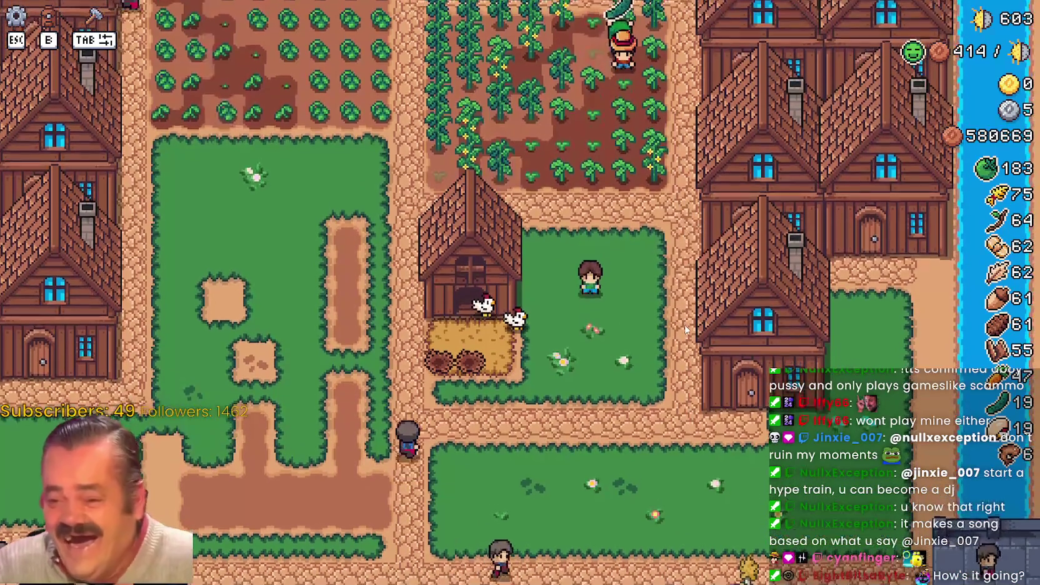
{"action": "key", "text": "Escape"}
{"action": "key", "text": "Escape"}
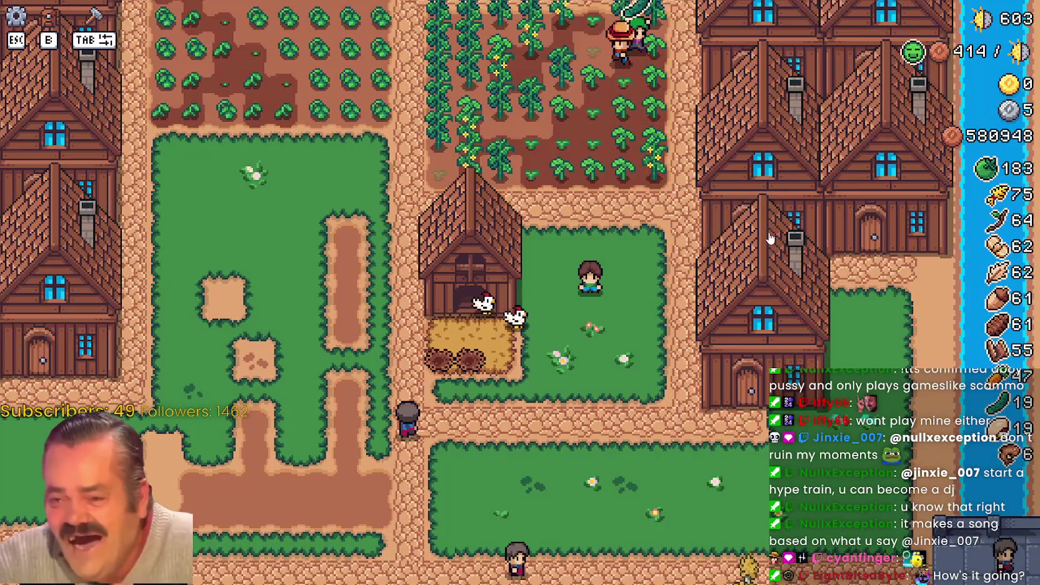
{"action": "key", "text": "F8"}
{"action": "key", "text": "F5"}
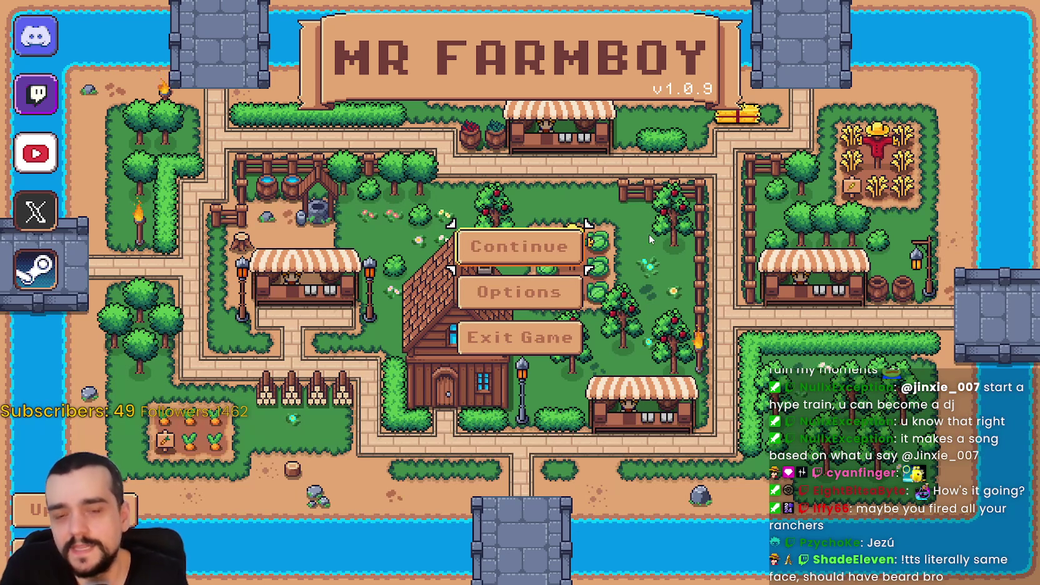
Continue from the title menu and load Save 6 (Incremental) from the save list.
{"action": "left_click", "coordinate": [519, 247]}
{"action": "scroll", "coordinate": [528, 316], "scroll_direction": "down", "scroll_amount": 1}
{"action": "scroll", "coordinate": [528, 316], "scroll_direction": "down", "scroll_amount": 1}
{"action": "scroll", "coordinate": [528, 306], "scroll_direction": "down", "scroll_amount": 2}
{"action": "left_click", "coordinate": [470, 294]}
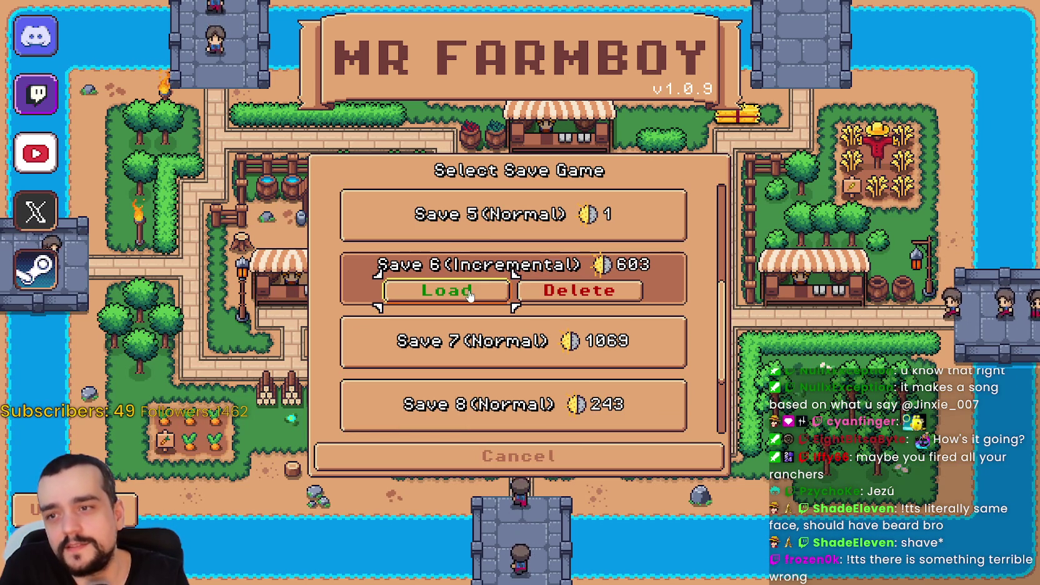
{"action": "left_click", "coordinate": [471, 294]}
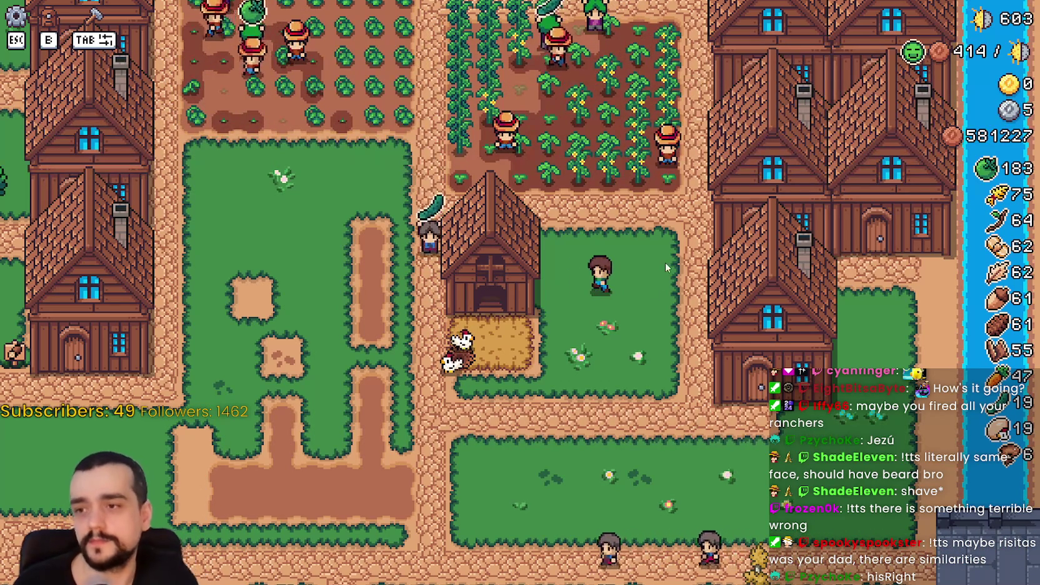
Glance at the chicken coop's details, then walk the player south past the fields and barn.
{"action": "left_click", "coordinate": [491, 275]}
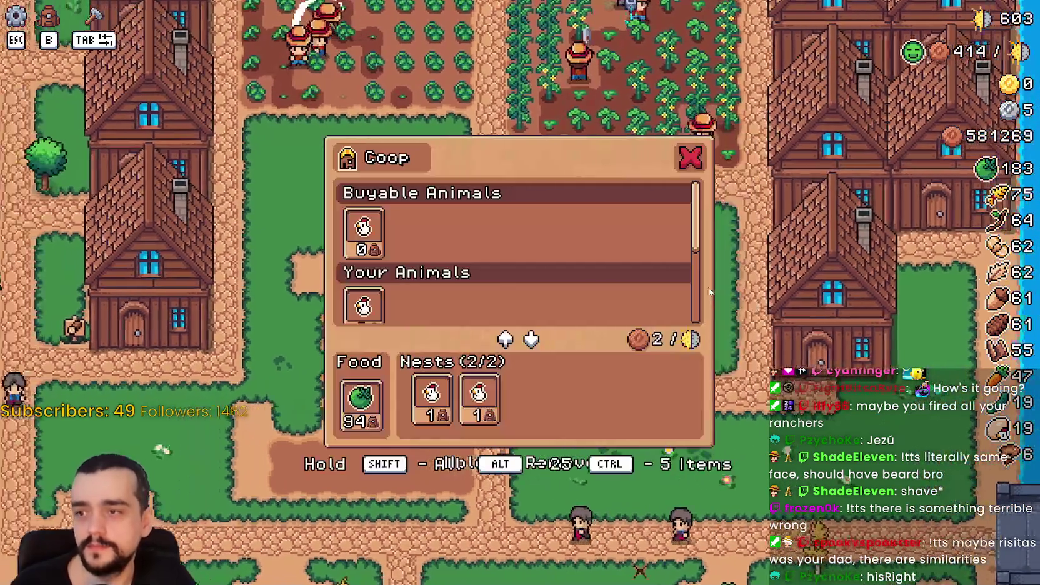
{"action": "key", "text": "Escape"}
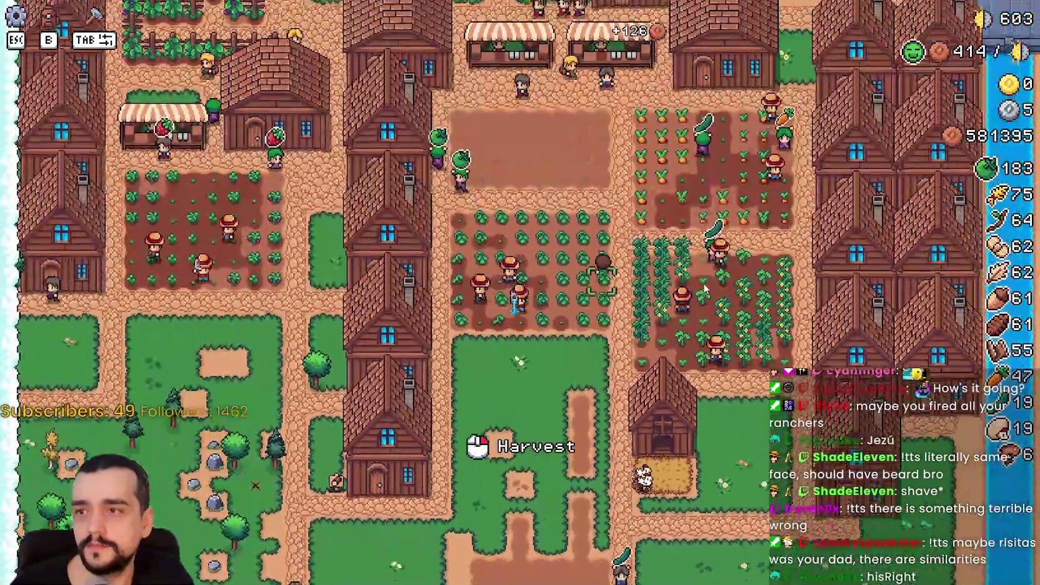
{"action": "key", "text": "w"}
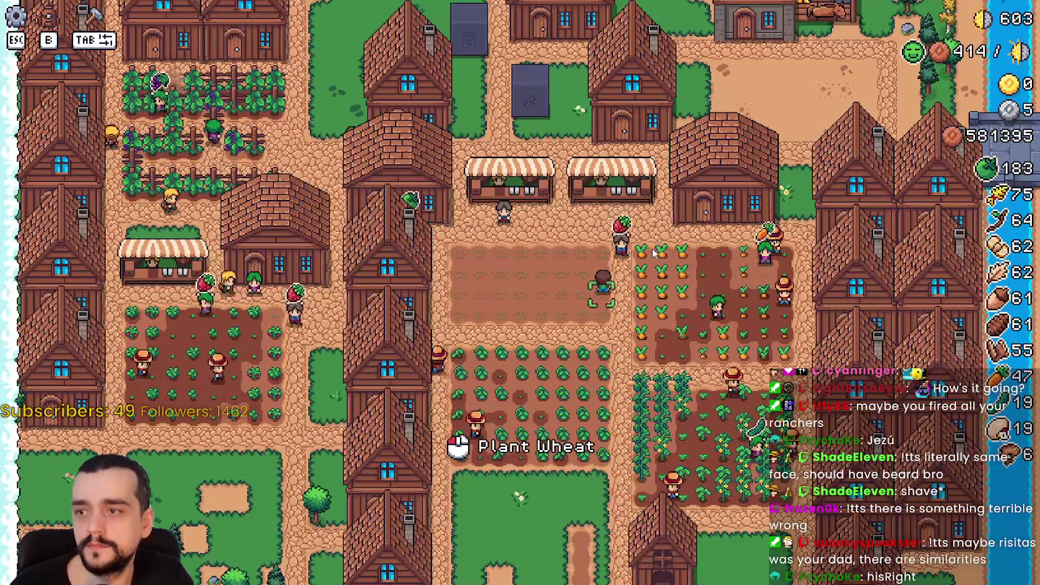
{"action": "key", "text": "s"}
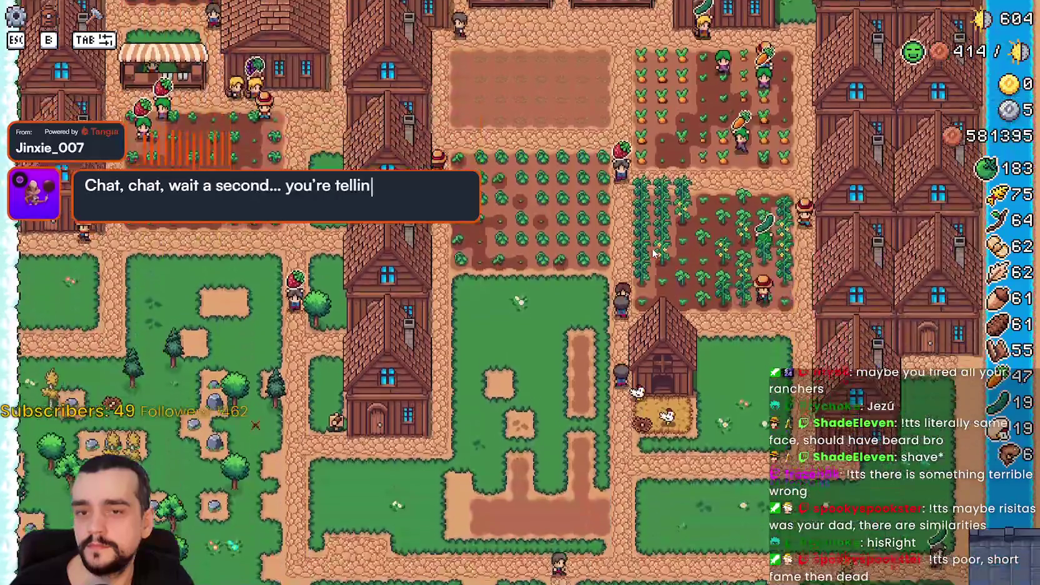
{"action": "key", "text": "s"}
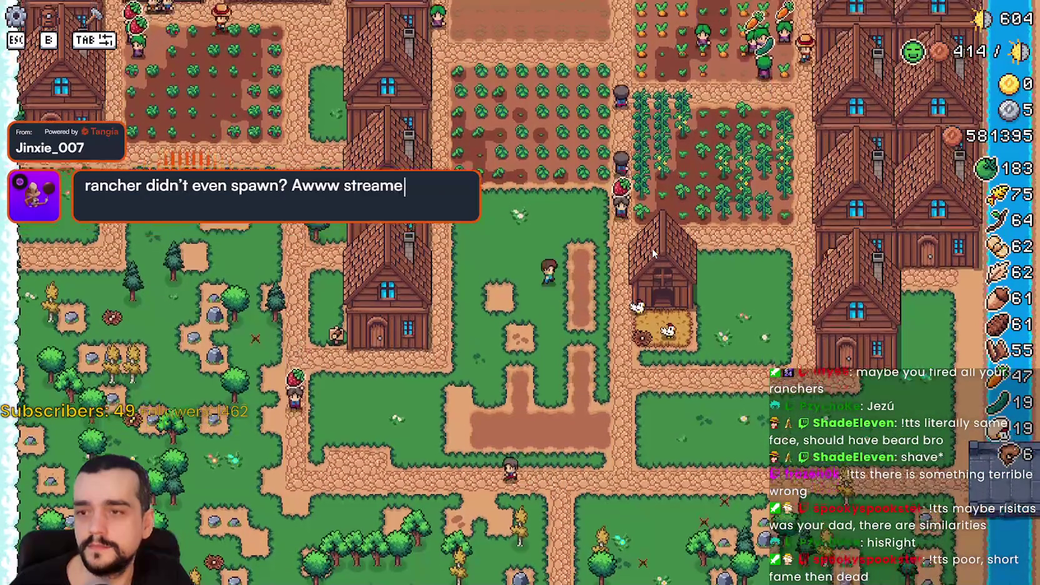
{"action": "key", "text": "s"}
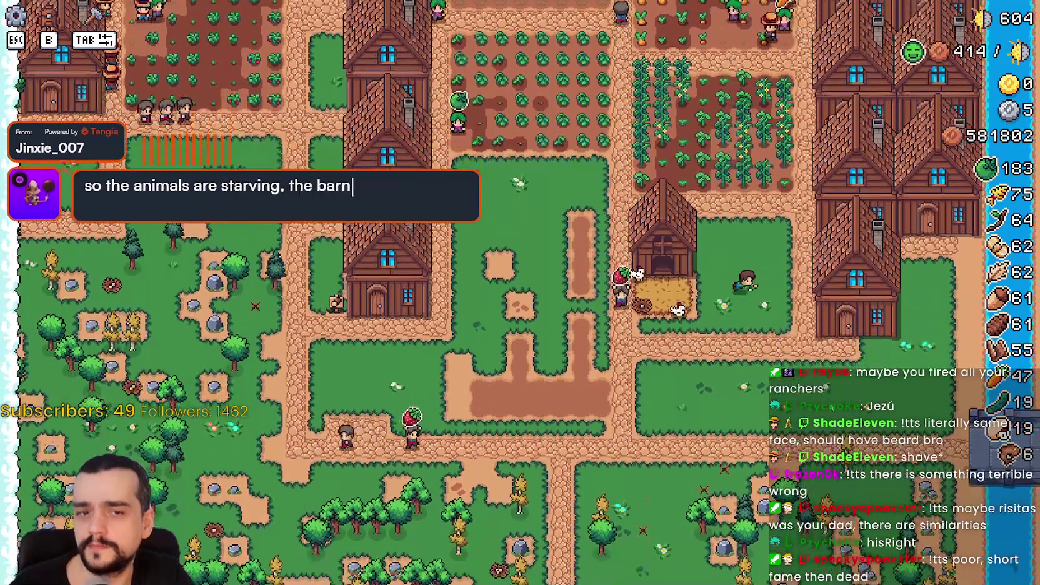
Open and close the house's workers and beds panel.
{"action": "key", "text": "s"}
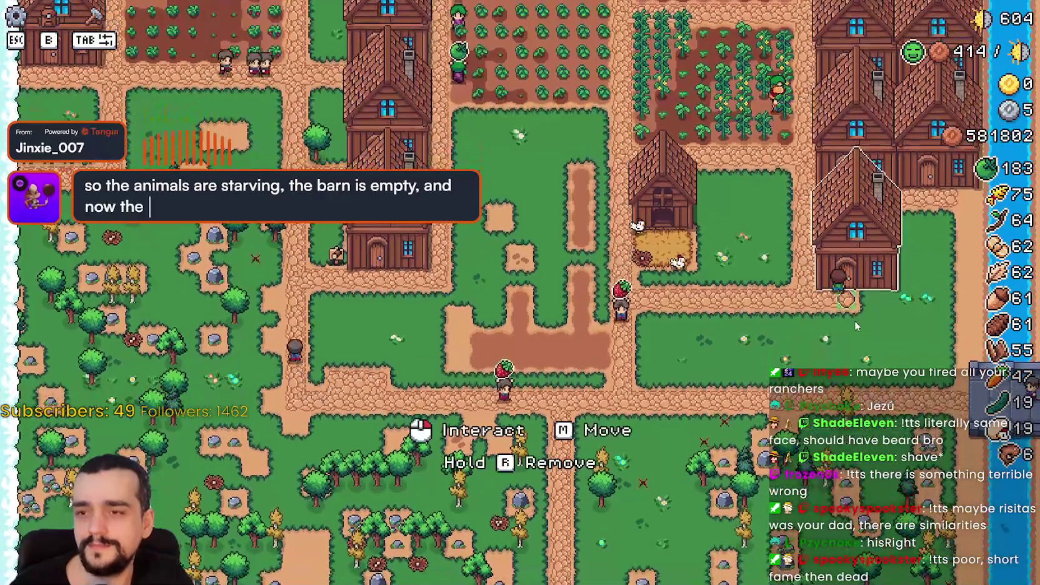
{"action": "left_click", "coordinate": [855, 322]}
{"action": "mouse_move", "coordinate": [407, 355]}
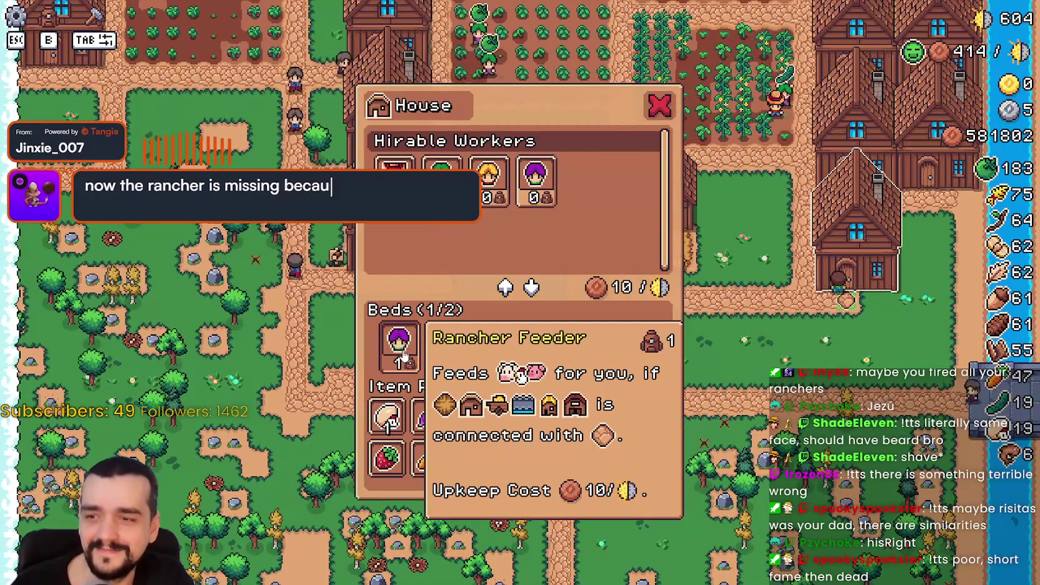
{"action": "key", "text": "Escape"}
{"action": "key", "text": "w"}
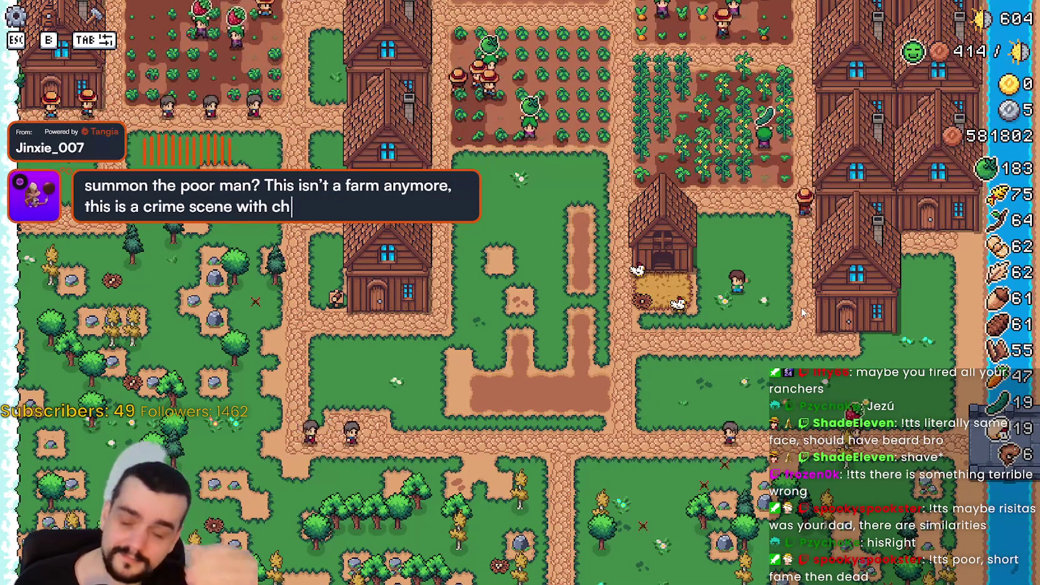
Walk the player north to the warehouse and check its contents.
{"action": "key", "text": "w"}
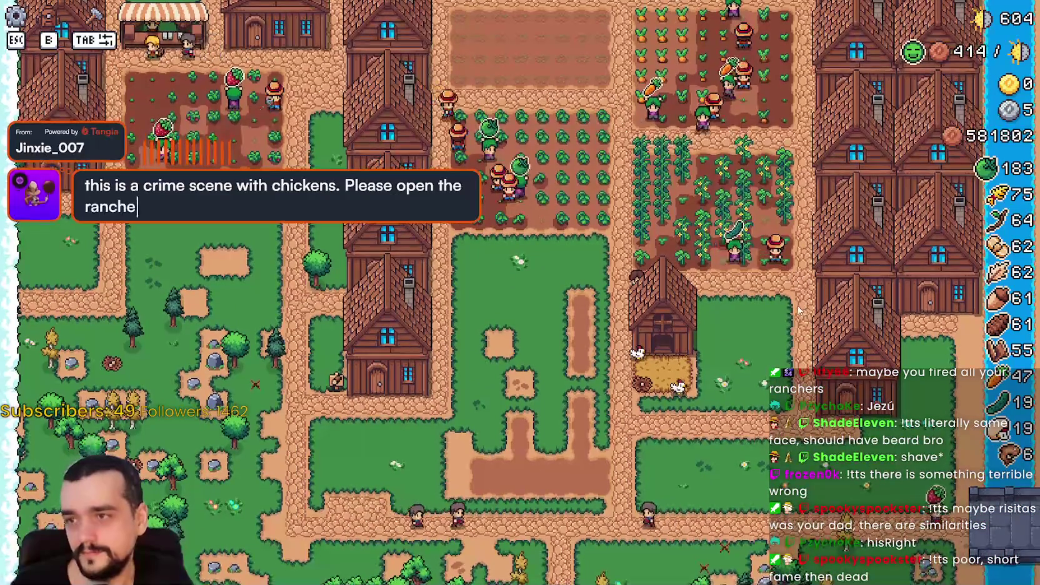
{"action": "key", "text": "w"}
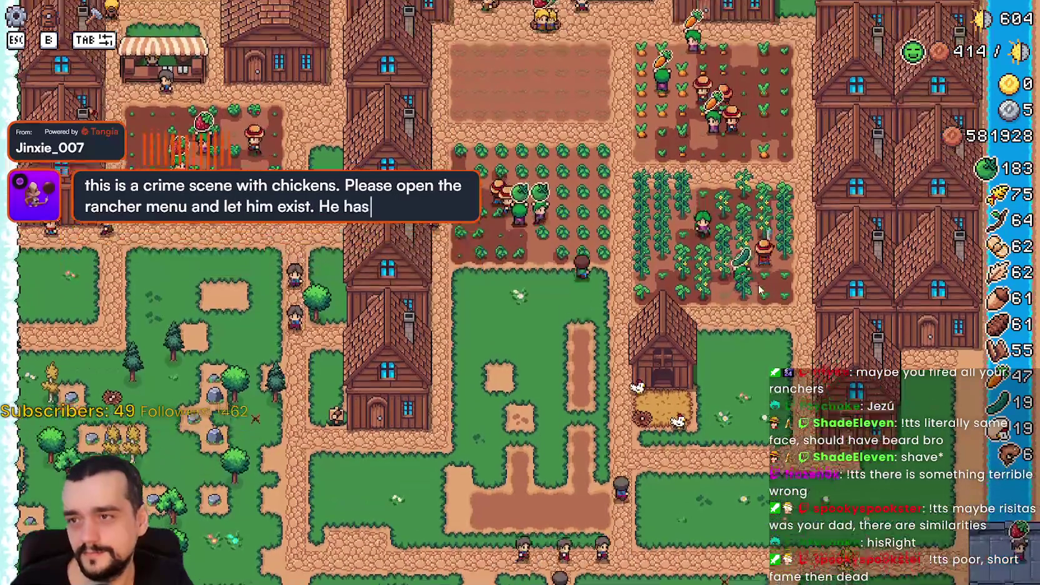
{"action": "key", "text": "w"}
{"action": "key", "text": "s"}
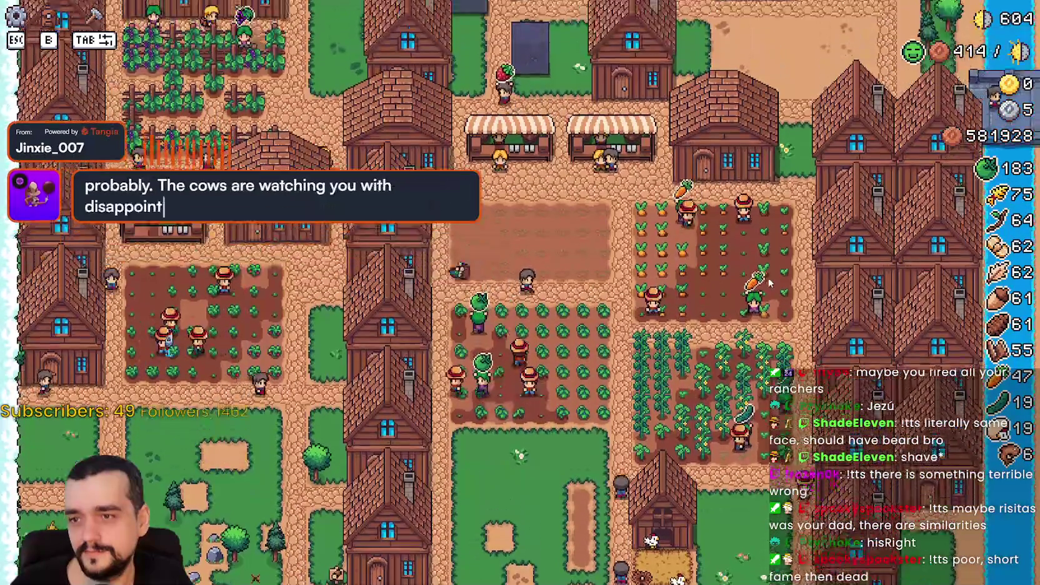
{"action": "key", "text": "w"}
{"action": "left_click", "coordinate": [769, 281]}
{"action": "key", "text": "Escape"}
Recheck the warehouse and pan the map back toward the coop.
{"action": "key", "text": "s"}
{"action": "key", "text": "w"}
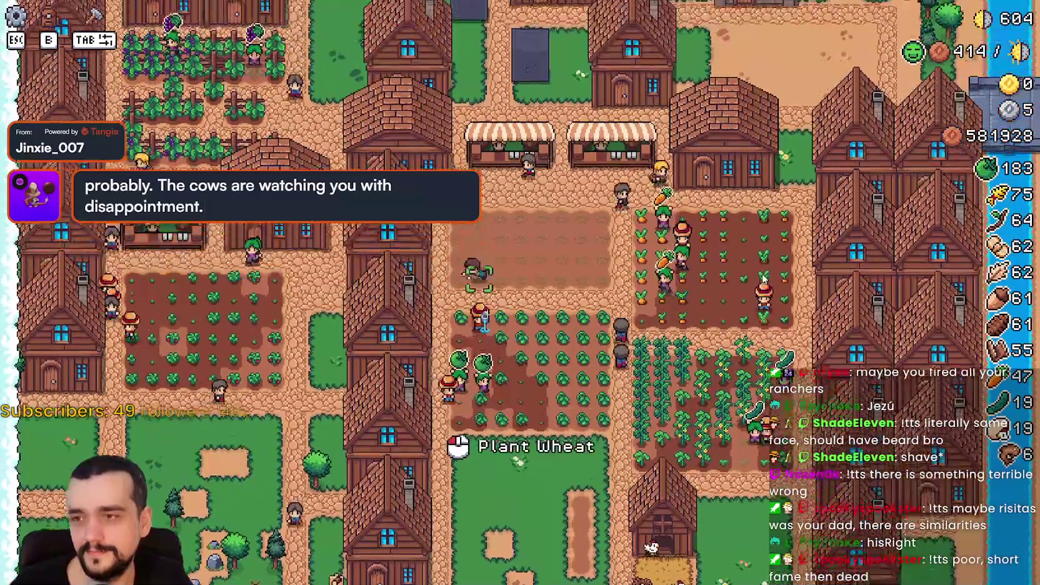
{"action": "key", "text": "w"}
{"action": "left_click", "coordinate": [763, 273]}
{"action": "key", "text": "Escape"}
{"action": "key", "text": "s"}
{"action": "key", "text": "s"}
{"action": "key", "text": "s"}
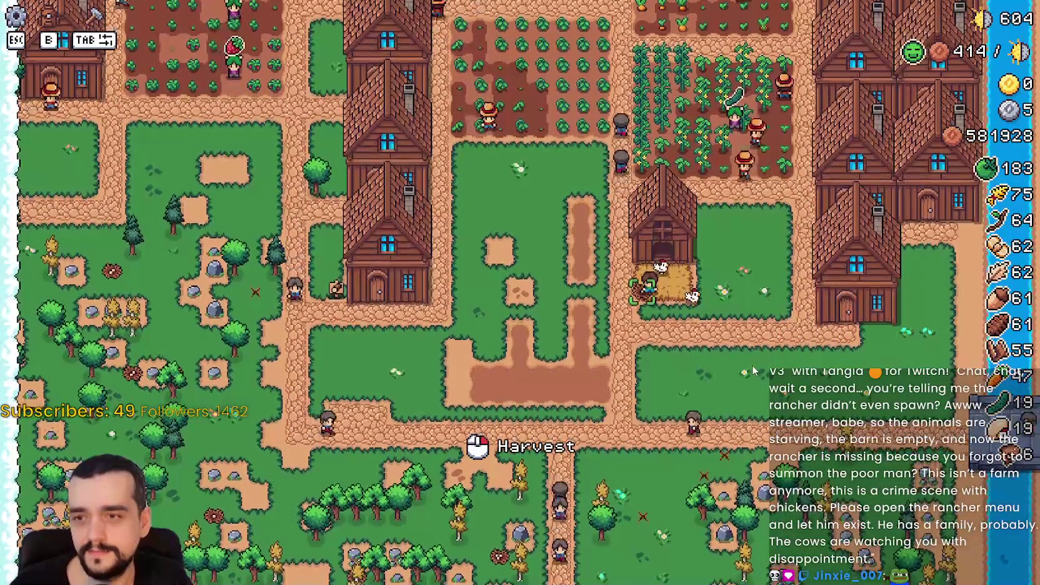
Check the coop's food and nests, then switch back to the Godot editor.
{"action": "key", "text": "e"}
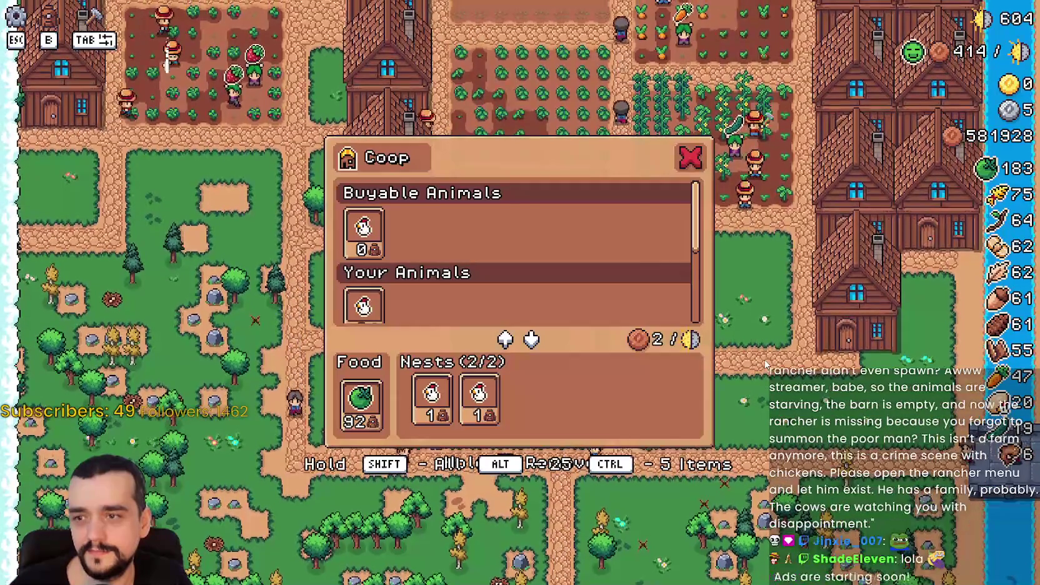
{"action": "key", "text": "Escape"}
{"action": "key", "text": "Escape"}
{"action": "key", "text": "alt+Tab"}
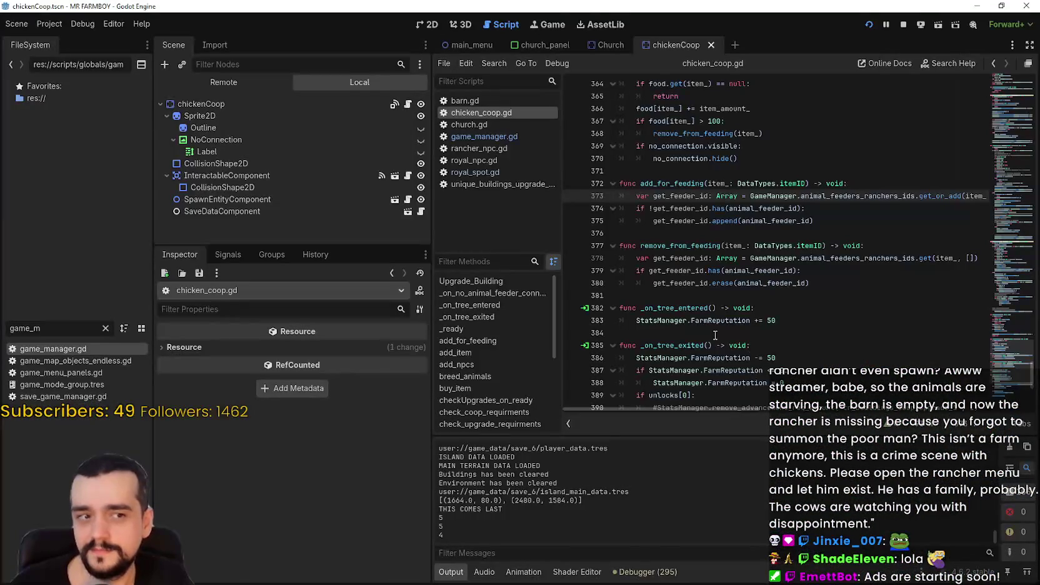
Switch the Scene dock to the running game's remote tree and select GameManager to view its live members.
{"action": "left_click", "coordinate": [759, 298]}
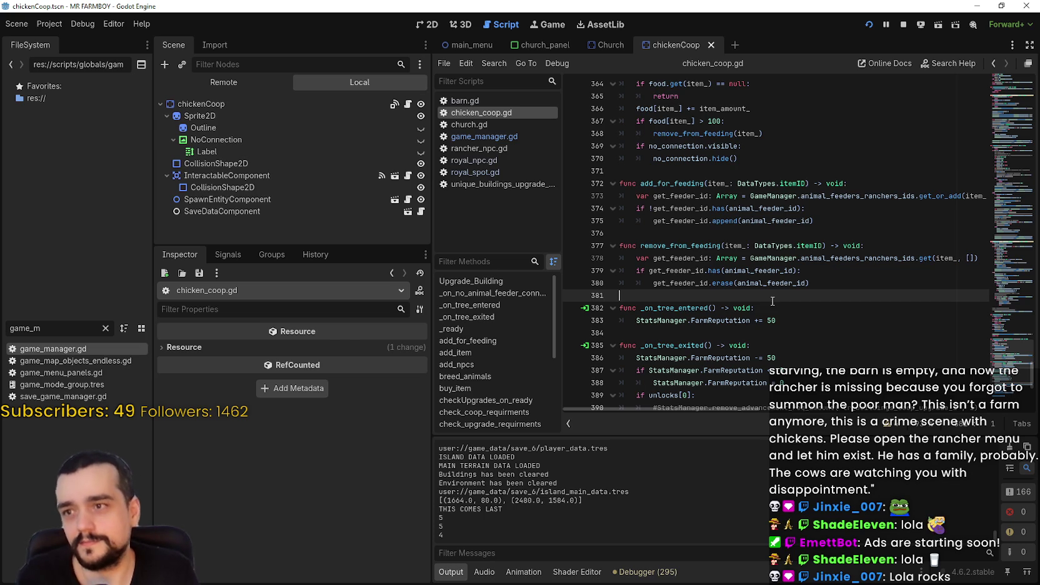
{"action": "left_click", "coordinate": [215, 82]}
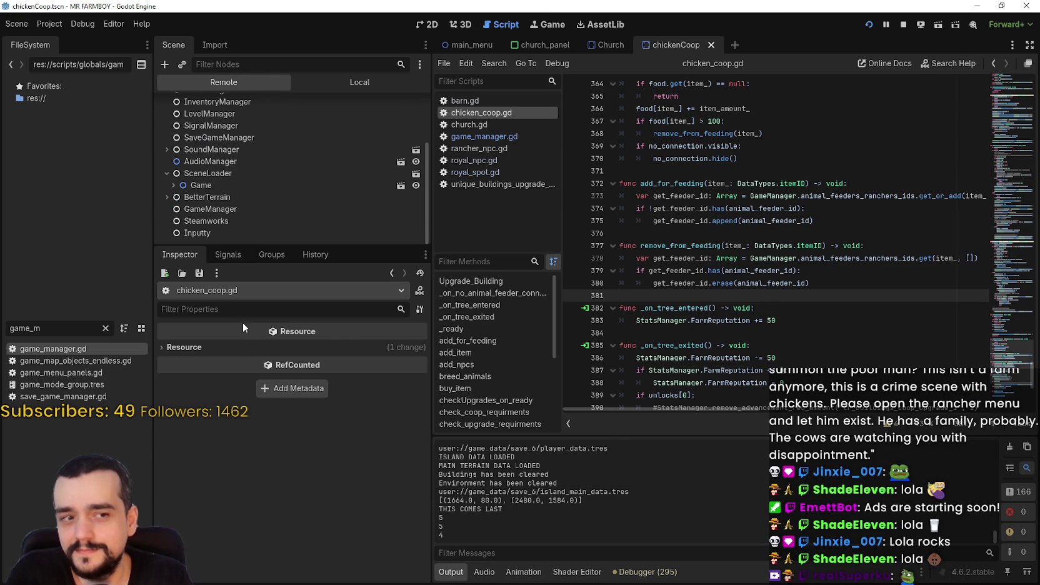
{"action": "left_click", "coordinate": [286, 209]}
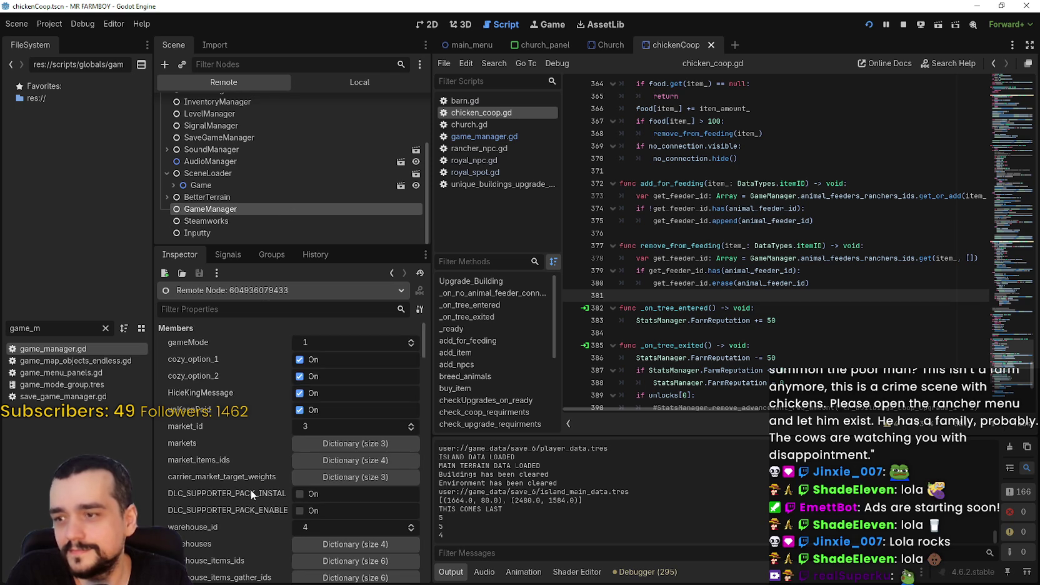
Expand warehouse_items_ranchers_ids to check the rancher array stored under key 29.
{"action": "scroll", "coordinate": [244, 484], "scroll_direction": "down", "scroll_amount": 3}
{"action": "scroll", "coordinate": [260, 470], "scroll_direction": "down", "scroll_amount": 2}
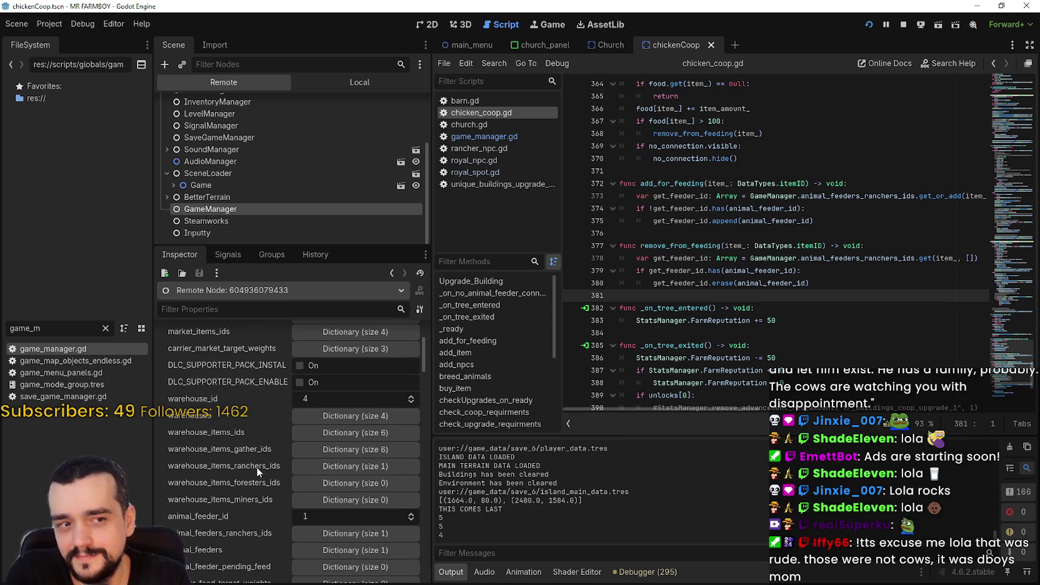
{"action": "scroll", "coordinate": [335, 370], "scroll_direction": "down", "scroll_amount": 1}
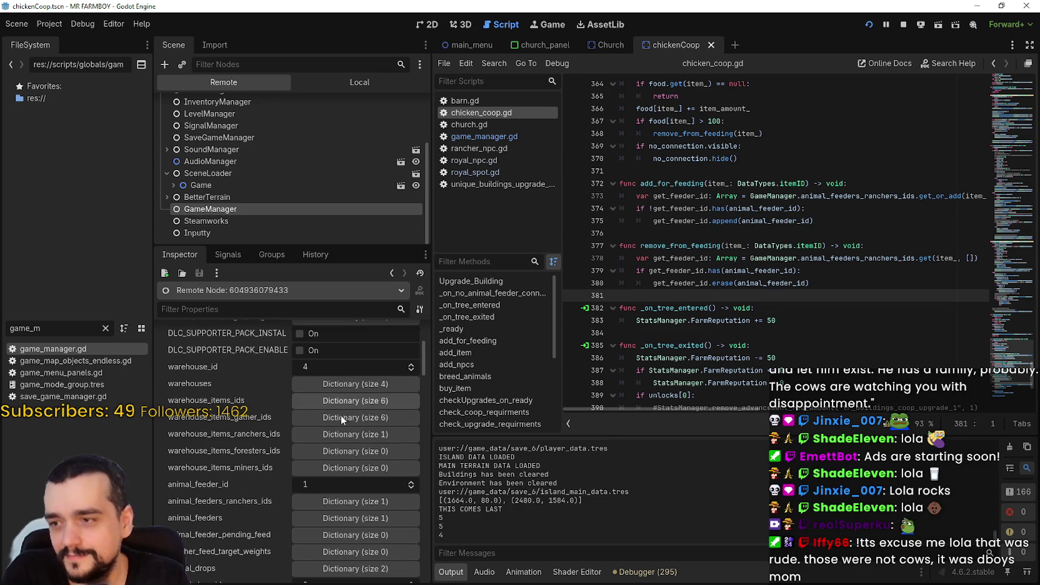
{"action": "left_click", "coordinate": [351, 437]}
{"action": "left_click", "coordinate": [354, 454]}
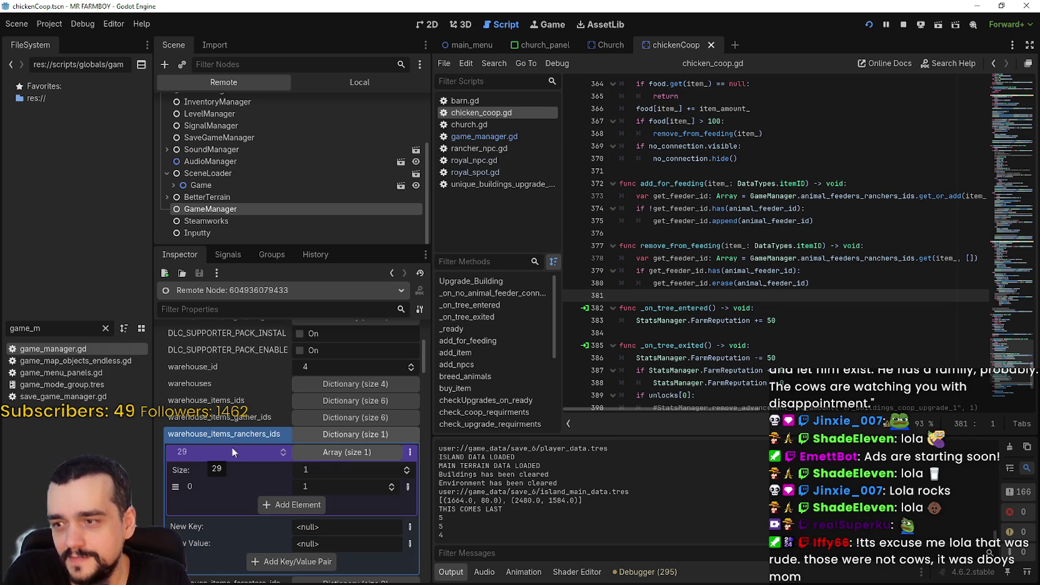
{"action": "left_click", "coordinate": [342, 456]}
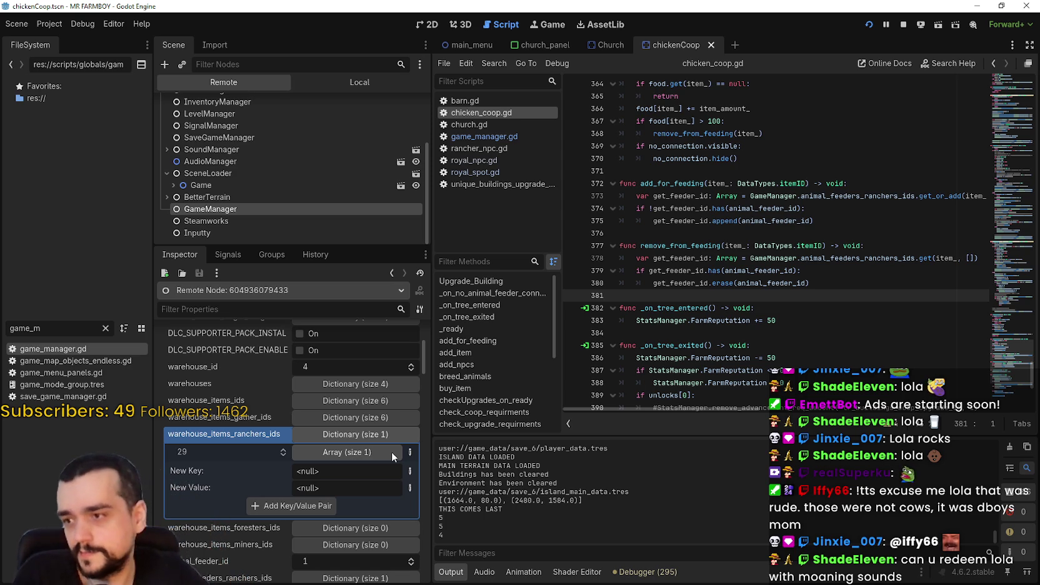
{"action": "scroll", "coordinate": [244, 447], "scroll_direction": "down", "scroll_amount": 2}
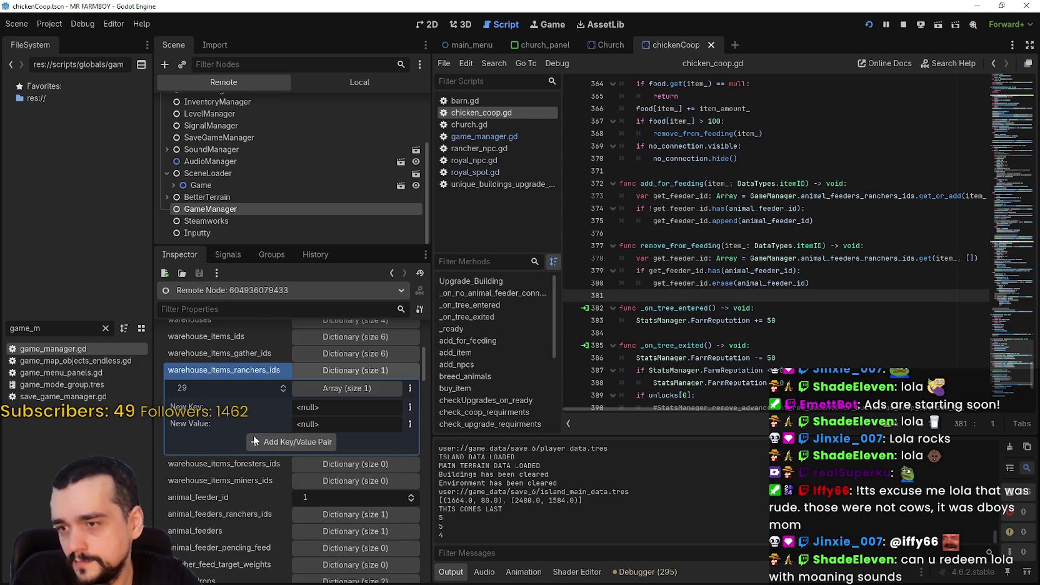
{"action": "left_click", "coordinate": [361, 392]}
{"action": "left_click", "coordinate": [361, 391]}
Briefly expand animal_feeders and animal_feeders_ranchers_ids to glance at their entries.
{"action": "scroll", "coordinate": [306, 498], "scroll_direction": "down", "scroll_amount": 2}
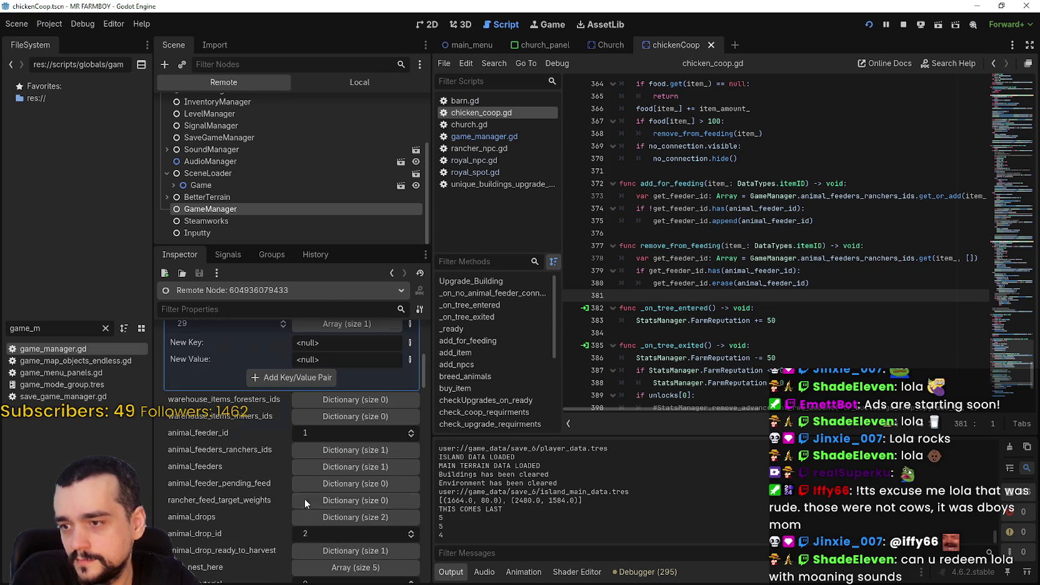
{"action": "left_click", "coordinate": [359, 468]}
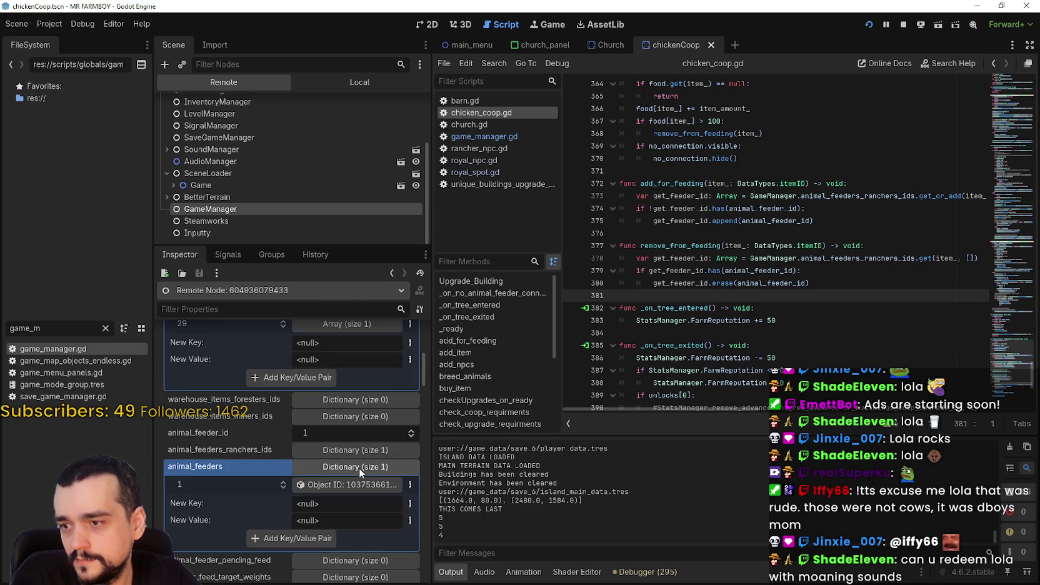
{"action": "left_click", "coordinate": [360, 467]}
{"action": "left_click", "coordinate": [362, 452]}
{"action": "left_click", "coordinate": [363, 452]}
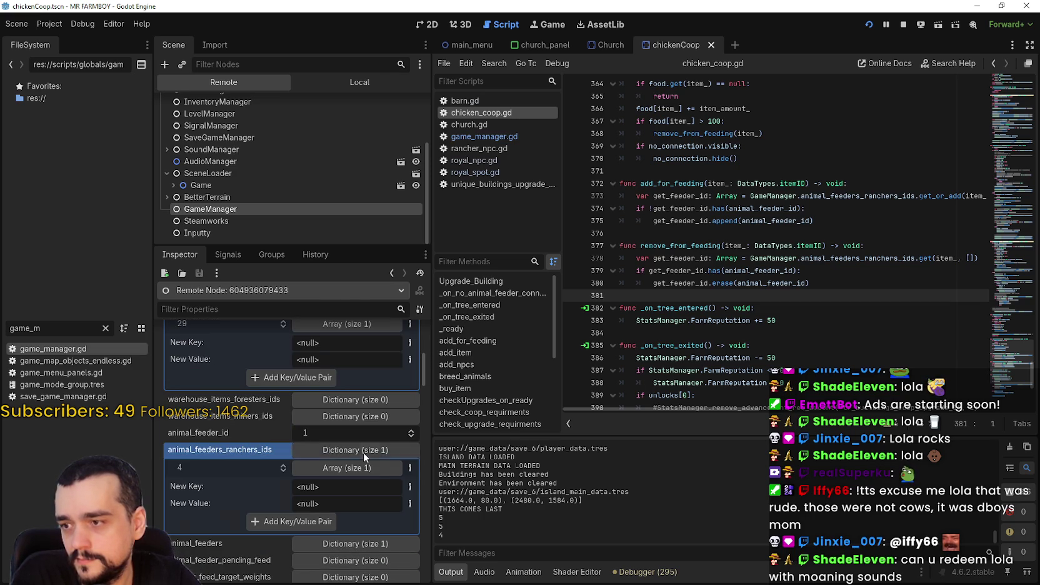
{"action": "scroll", "coordinate": [308, 466], "scroll_direction": "up", "scroll_amount": 2}
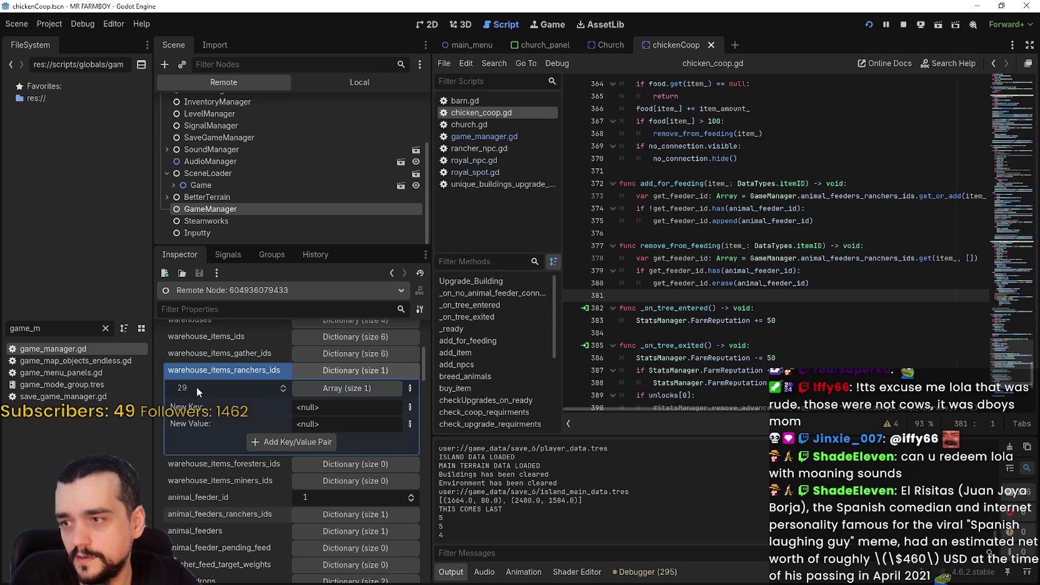
Expand animal_feeders_ranchers_ids and view the rancher ids stored under key 4.
{"action": "scroll", "coordinate": [197, 386], "scroll_direction": "down", "scroll_amount": 3}
{"action": "left_click", "coordinate": [355, 419]}
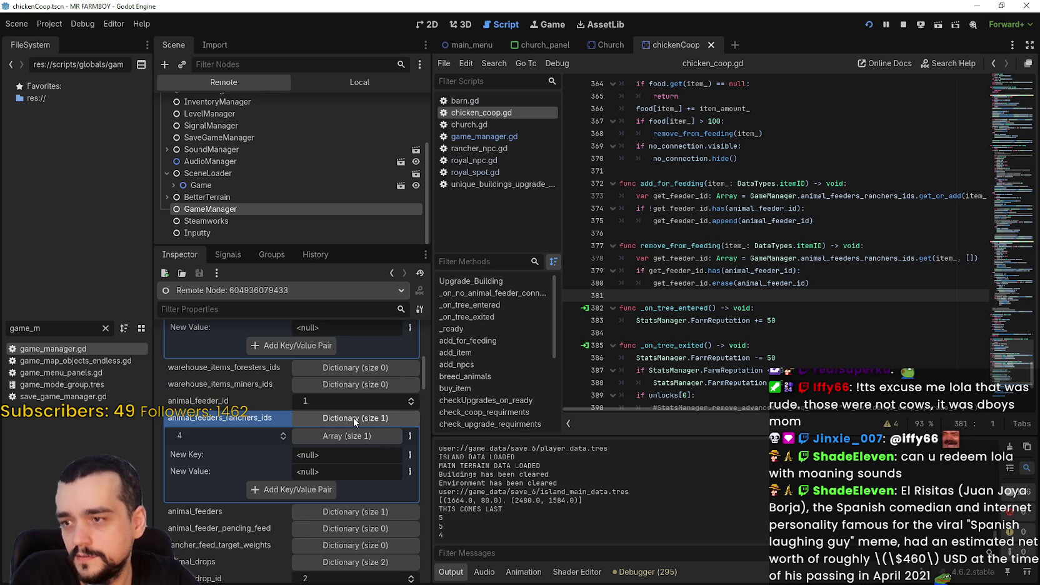
{"action": "left_click", "coordinate": [318, 438]}
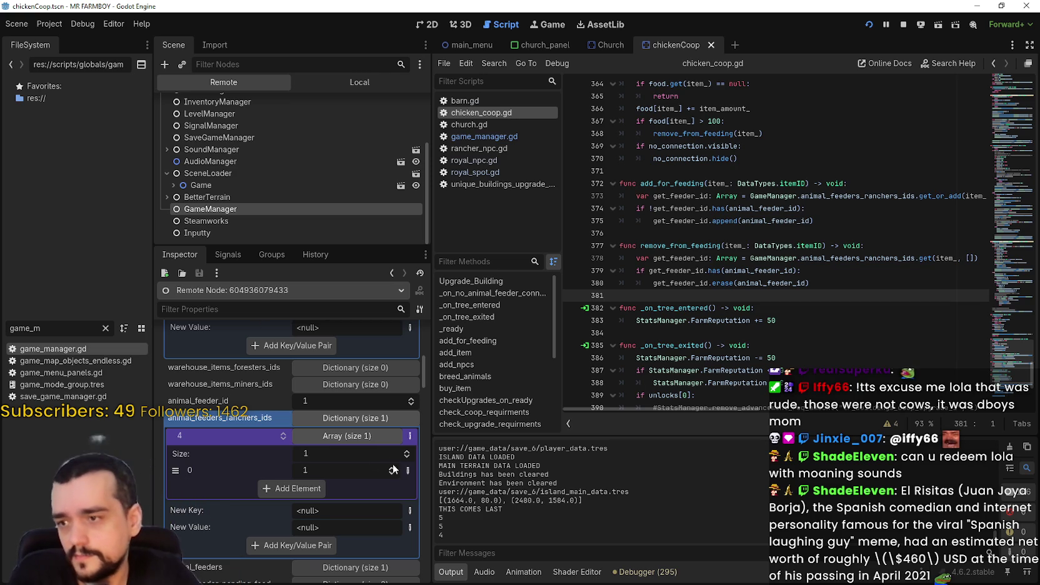
{"action": "left_click", "coordinate": [361, 418]}
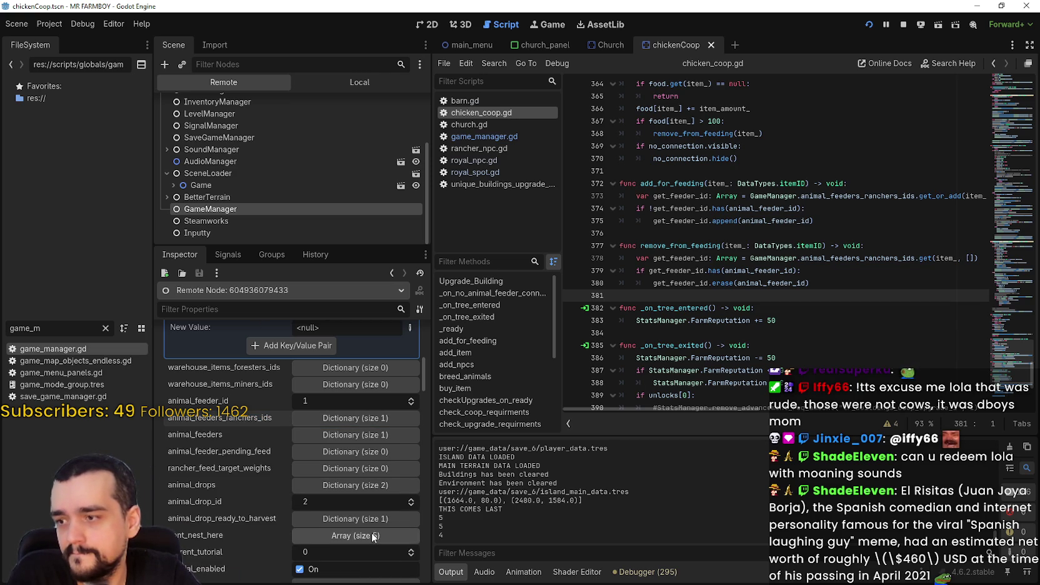
Check the animal_drops entries and the five-coordinate dont_nest_here array.
{"action": "scroll", "coordinate": [373, 537], "scroll_direction": "down", "scroll_amount": 2}
{"action": "left_click", "coordinate": [360, 419]}
{"action": "left_click", "coordinate": [359, 420]}
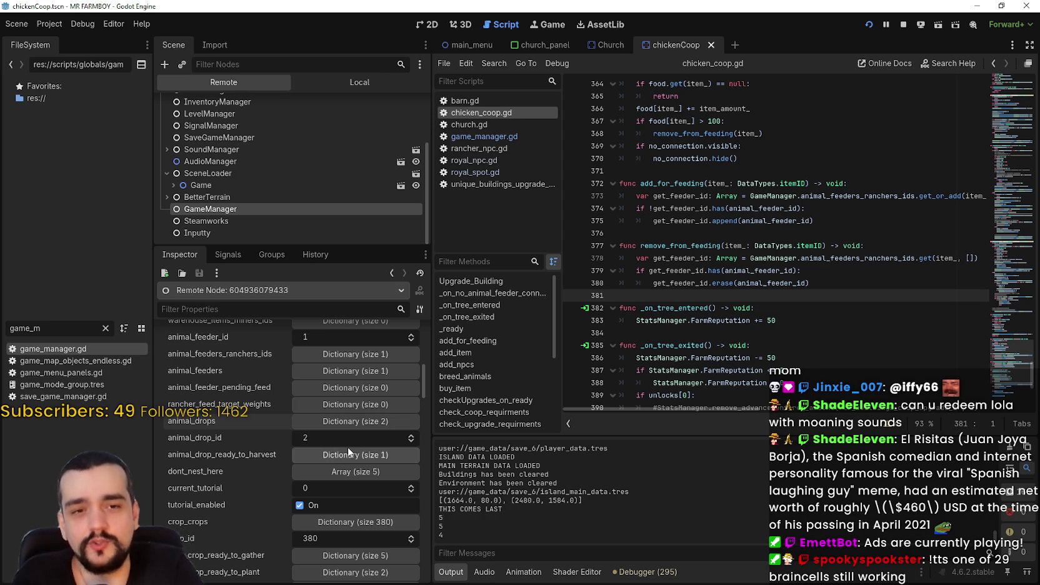
{"action": "scroll", "coordinate": [347, 509], "scroll_direction": "down", "scroll_amount": 1}
{"action": "scroll", "coordinate": [344, 517], "scroll_direction": "down", "scroll_amount": 1}
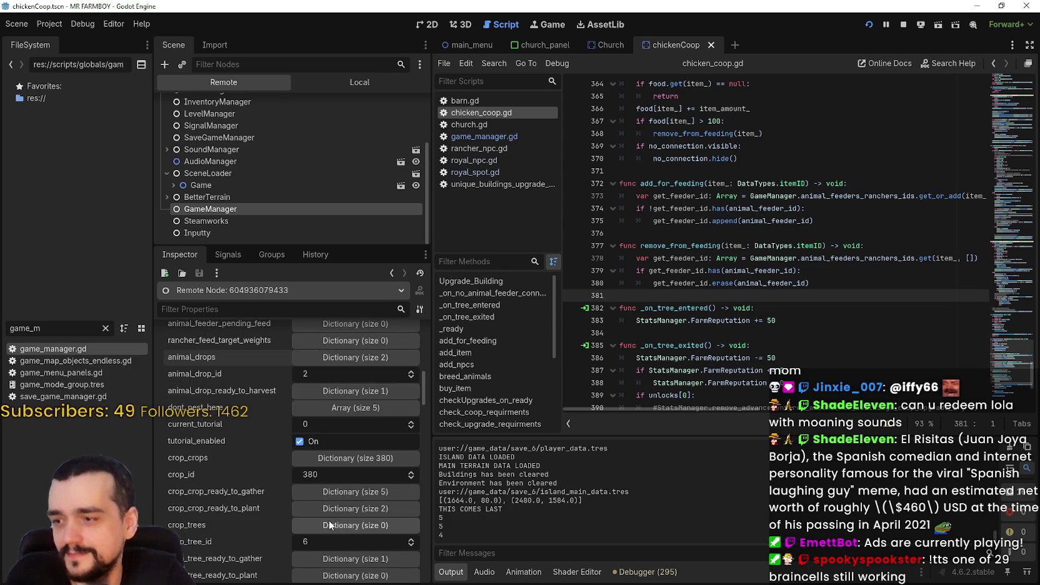
{"action": "left_click", "coordinate": [366, 408]}
{"action": "left_click", "coordinate": [365, 407]}
Inspect the key 29 array in animal_drop_ready_to_harvest, then switch to the running game.
{"action": "left_click", "coordinate": [363, 388]}
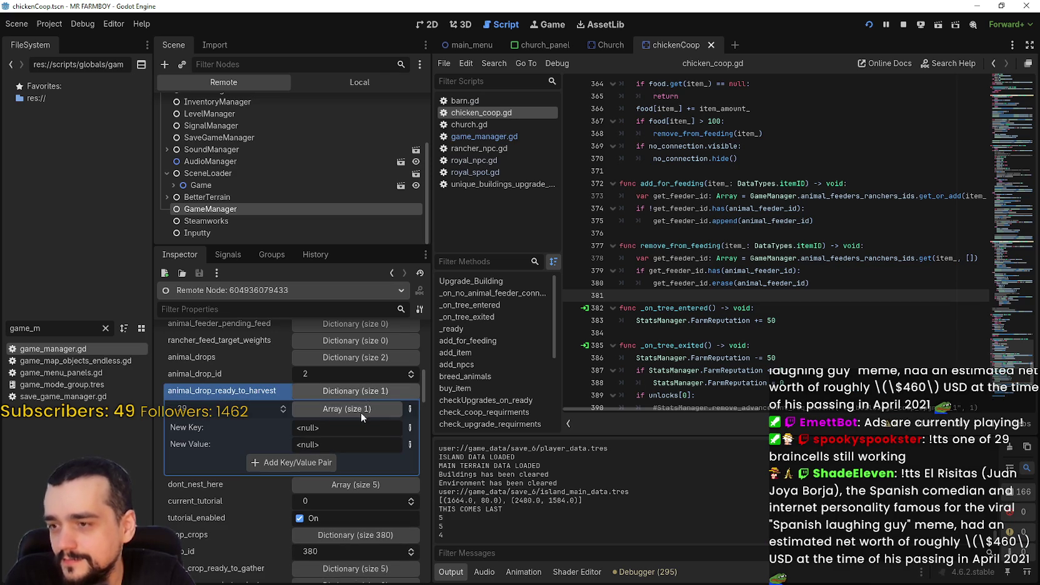
{"action": "left_click", "coordinate": [362, 409]}
{"action": "left_click", "coordinate": [361, 409]}
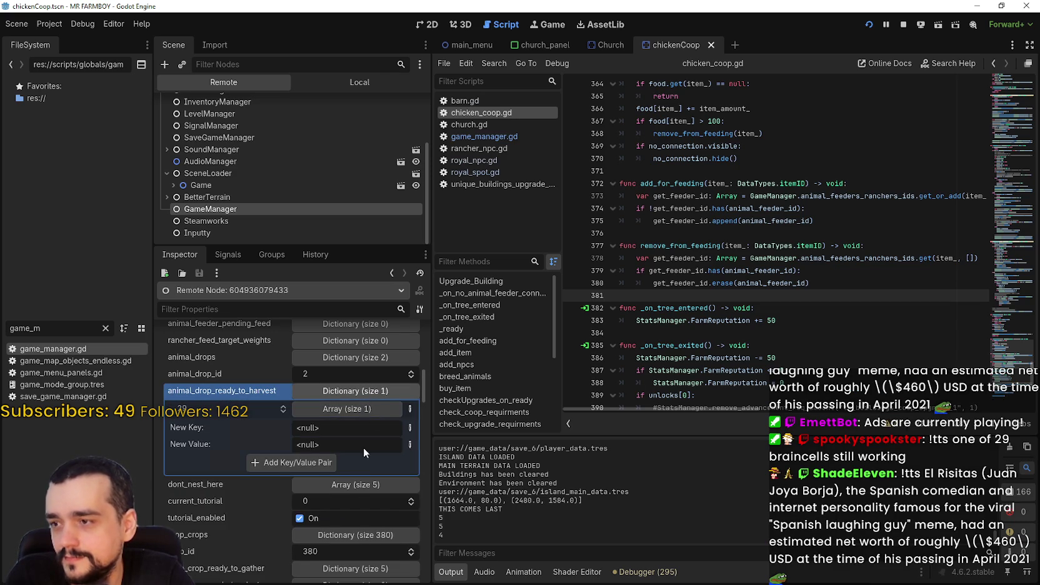
{"action": "left_click", "coordinate": [361, 392]}
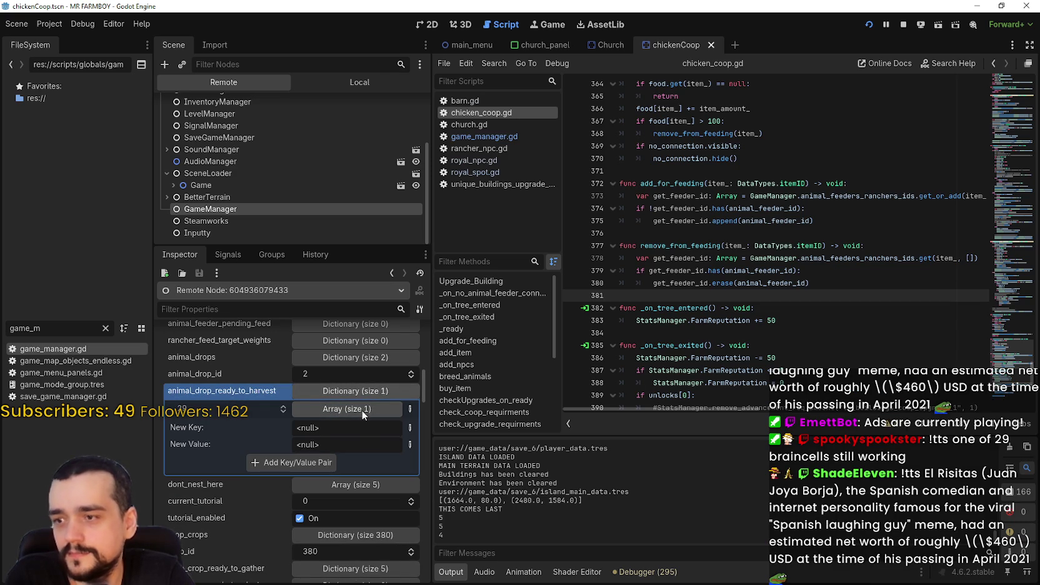
{"action": "left_click", "coordinate": [360, 393]}
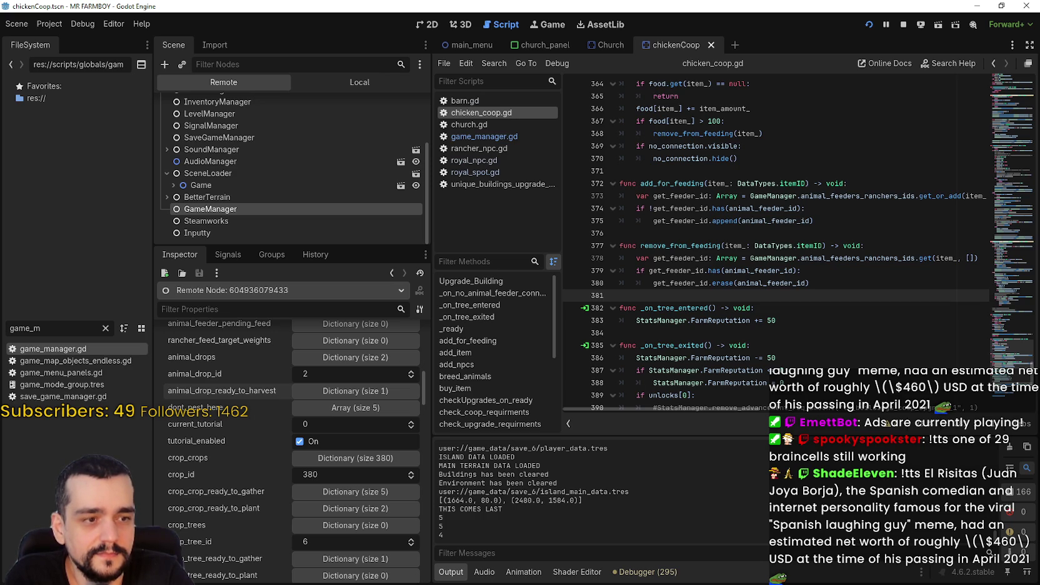
{"action": "key", "text": "alt+Tab"}
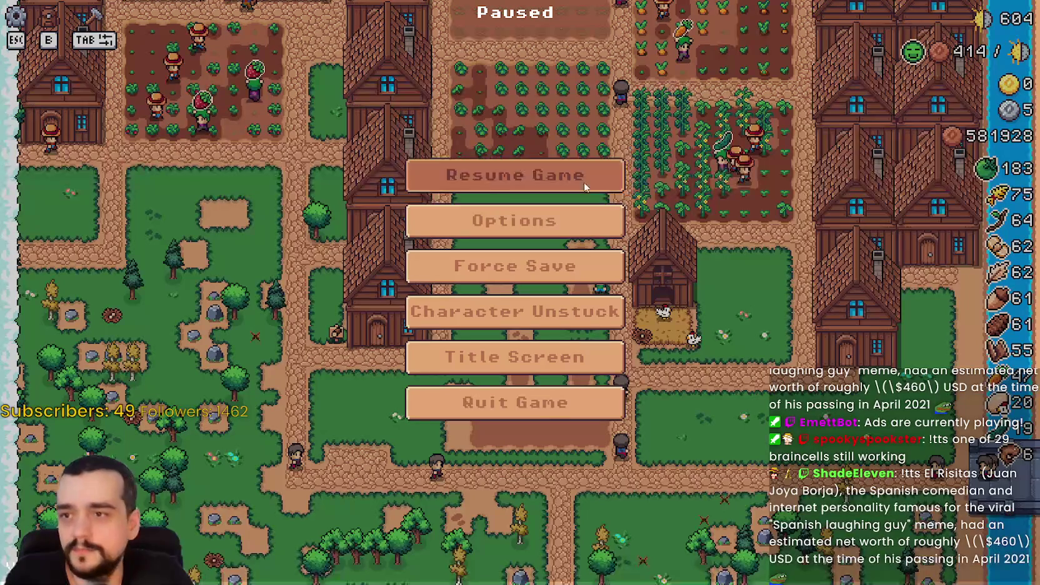
Briefly resume and re-pause the game, then return to the Godot editor.
{"action": "left_click", "coordinate": [583, 182]}
{"action": "key", "text": "Escape"}
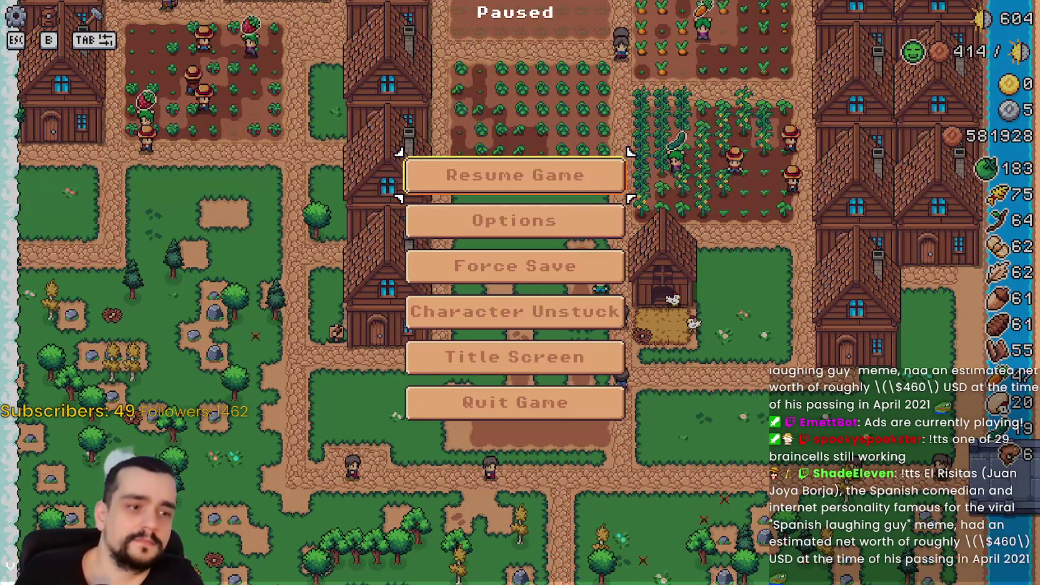
{"action": "key", "text": "alt+Tab"}
Highlight uses of animal_feeders_ranchers_ids in the open script around lines 377–396.
{"action": "left_click", "coordinate": [904, 334]}
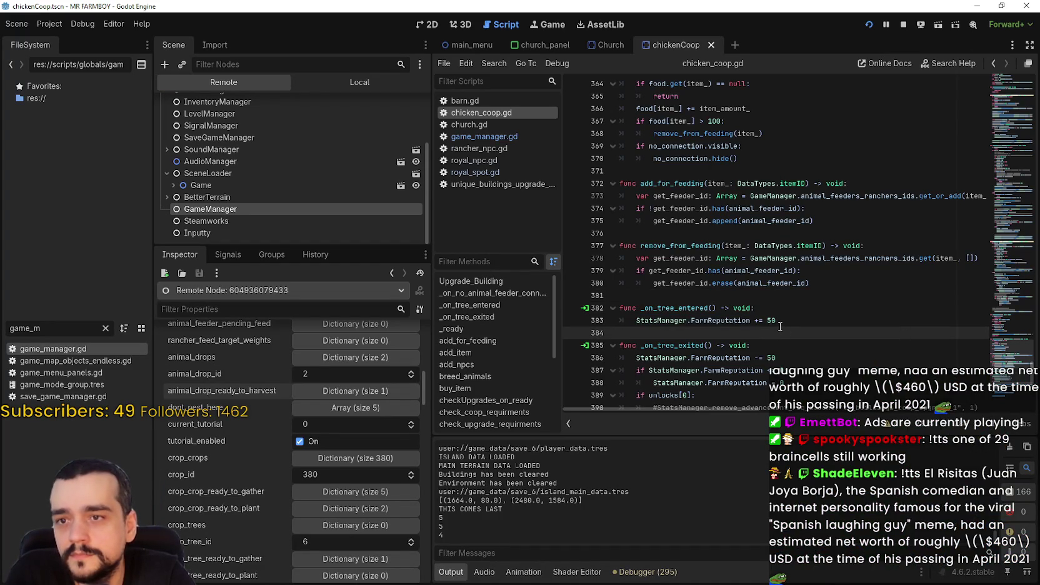
{"action": "left_click", "coordinate": [862, 244]}
{"action": "double_click", "coordinate": [854, 196]}
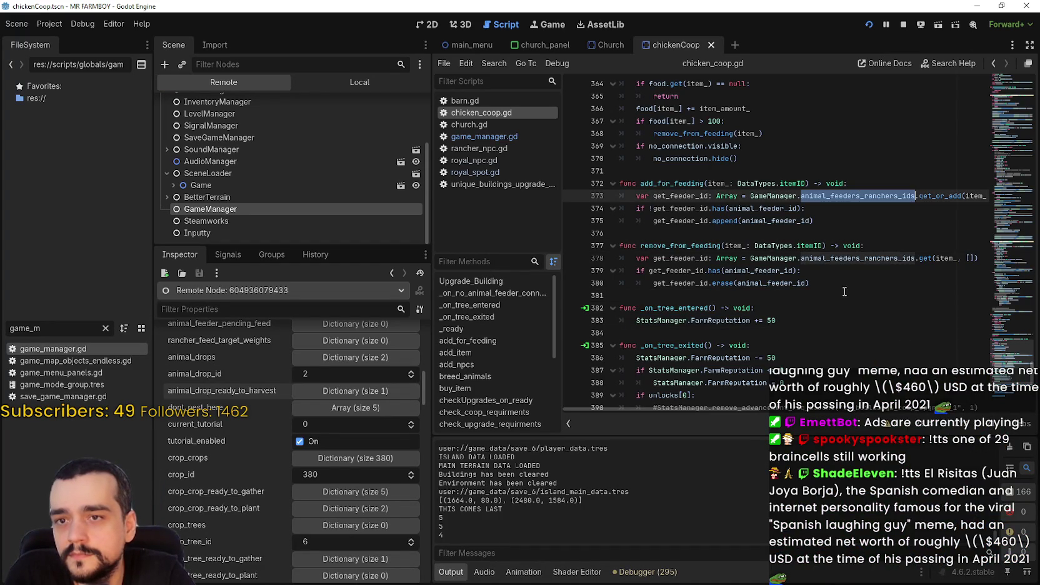
{"action": "scroll", "coordinate": [840, 311], "scroll_direction": "down", "scroll_amount": 3}
{"action": "left_click", "coordinate": [800, 208]}
{"action": "scroll", "coordinate": [789, 239], "scroll_direction": "down", "scroll_amount": 3}
{"action": "left_click", "coordinate": [789, 258]}
{"action": "scroll", "coordinate": [790, 244], "scroll_direction": "down", "scroll_amount": 2}
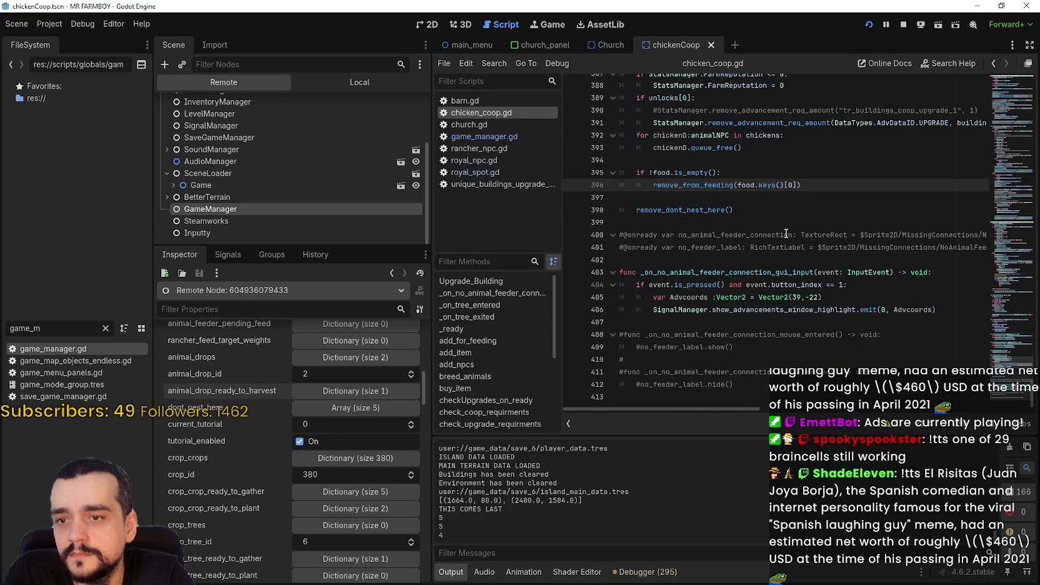
{"action": "scroll", "coordinate": [316, 527], "scroll_direction": "up", "scroll_amount": 5}
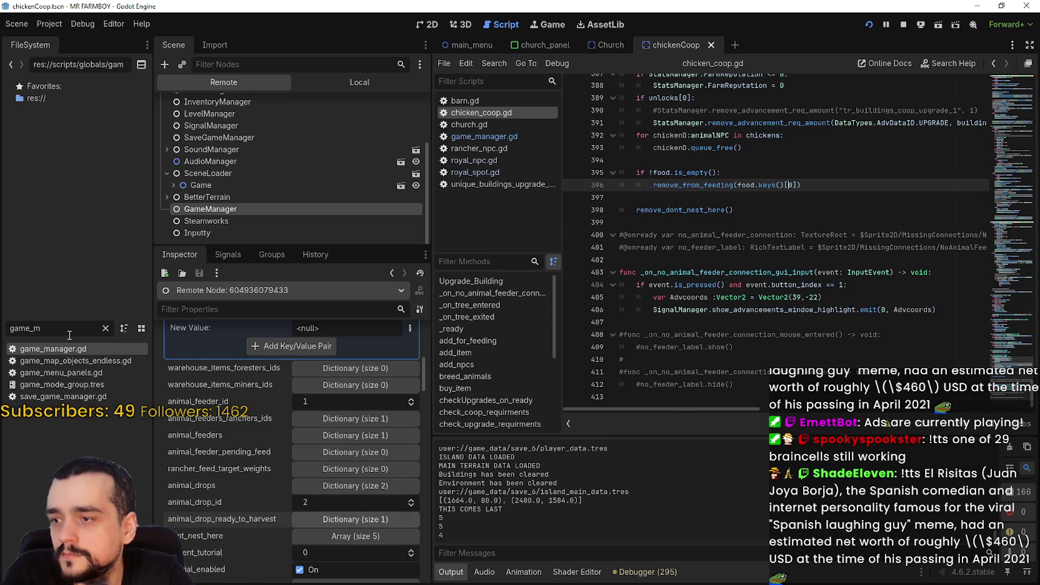
Filter the FileSystem dock by 'rancher' and open rancher_npc.gd.
{"action": "double_click", "coordinate": [25, 328]}
{"action": "type", "text": "rancher"}
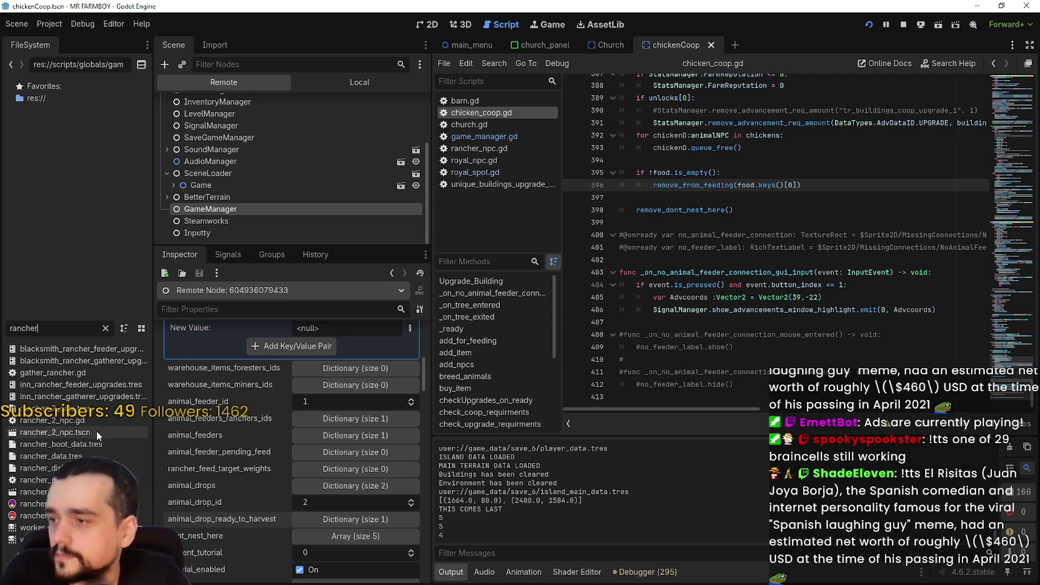
{"action": "double_click", "coordinate": [37, 480]}
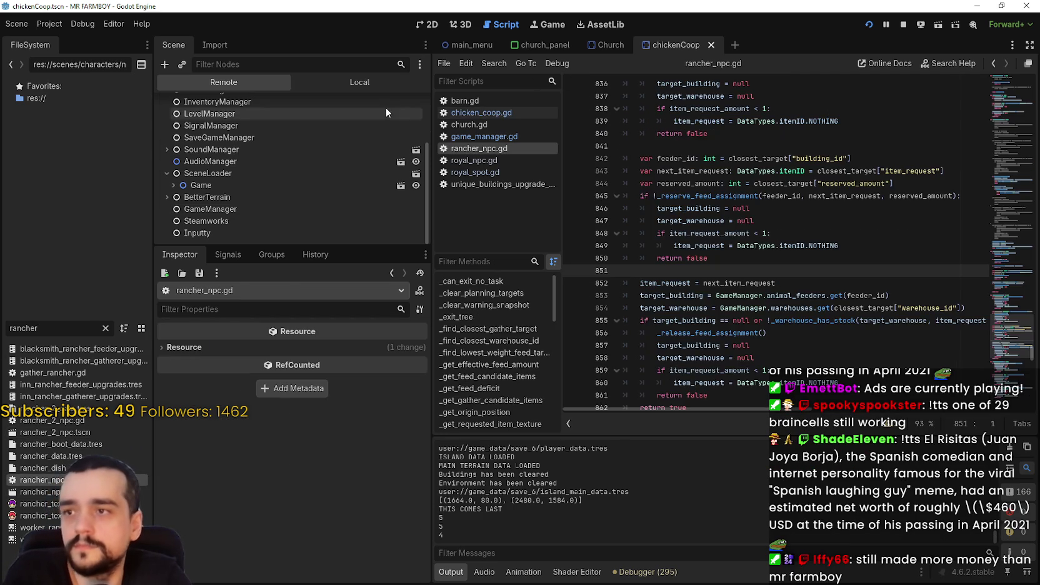
{"action": "left_click", "coordinate": [829, 259]}
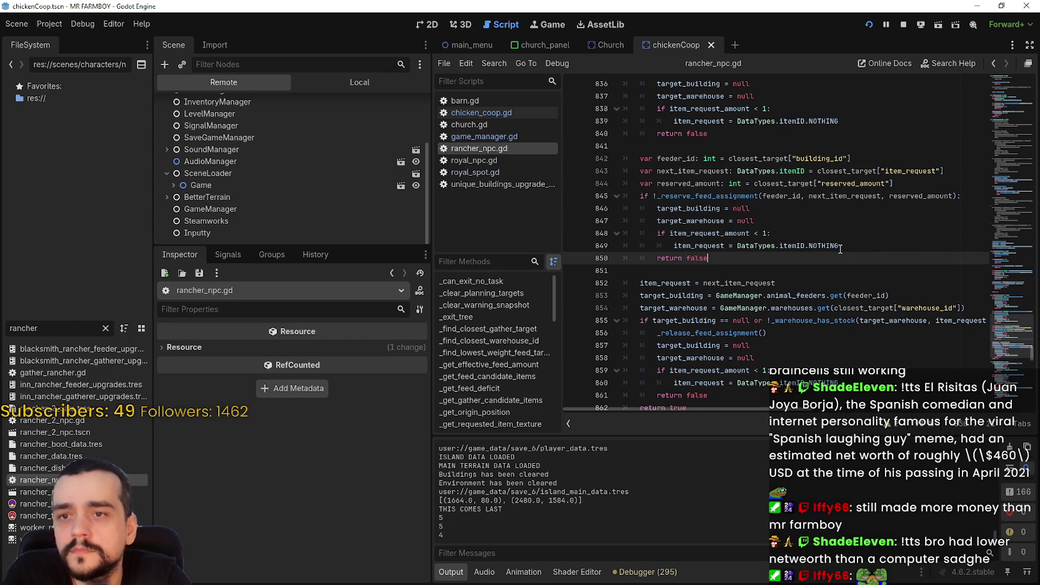
{"action": "scroll", "coordinate": [790, 283], "scroll_direction": "right", "scroll_amount": 3}
{"action": "scroll", "coordinate": [790, 283], "scroll_direction": "left", "scroll_amount": 3}
{"action": "scroll", "coordinate": [792, 278], "scroll_direction": "down", "scroll_amount": 1}
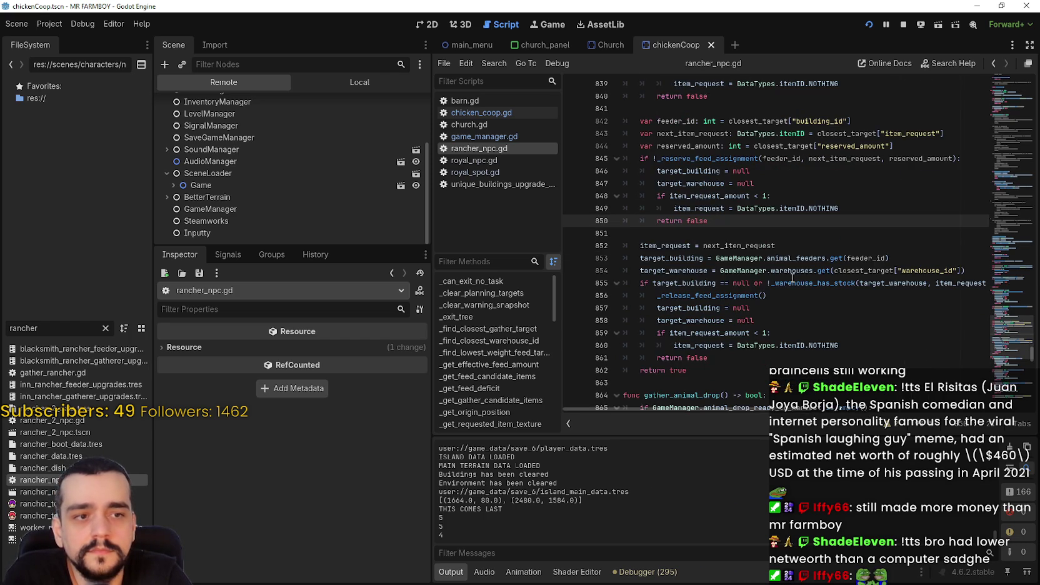
{"action": "scroll", "coordinate": [792, 278], "scroll_direction": "up", "scroll_amount": 3}
{"action": "scroll", "coordinate": [792, 278], "scroll_direction": "up", "scroll_amount": 3}
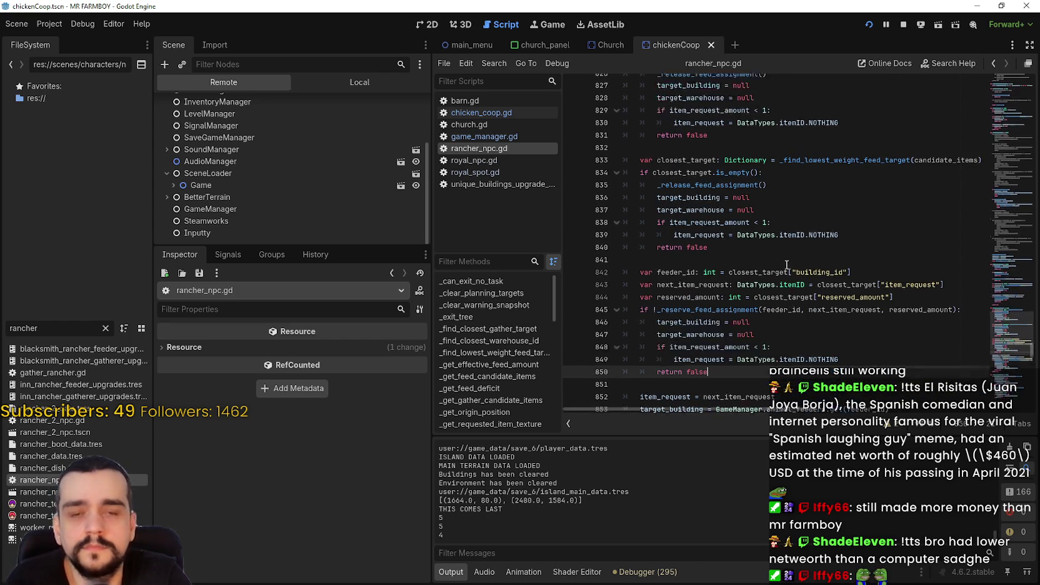
{"action": "mouse_move", "coordinate": [1001, 351]}
{"action": "left_mouse_down"}
{"action": "mouse_move", "coordinate": [999, 325]}
{"action": "mouse_move", "coordinate": [998, 337]}
{"action": "left_mouse_up"}
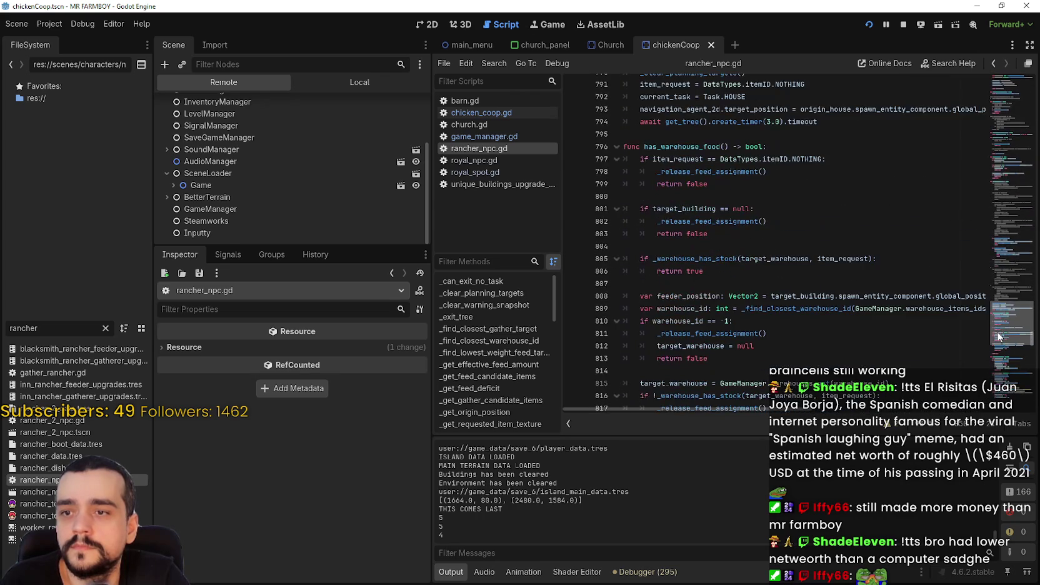
{"action": "left_click", "coordinate": [699, 170]}
{"action": "double_click", "coordinate": [700, 170]}
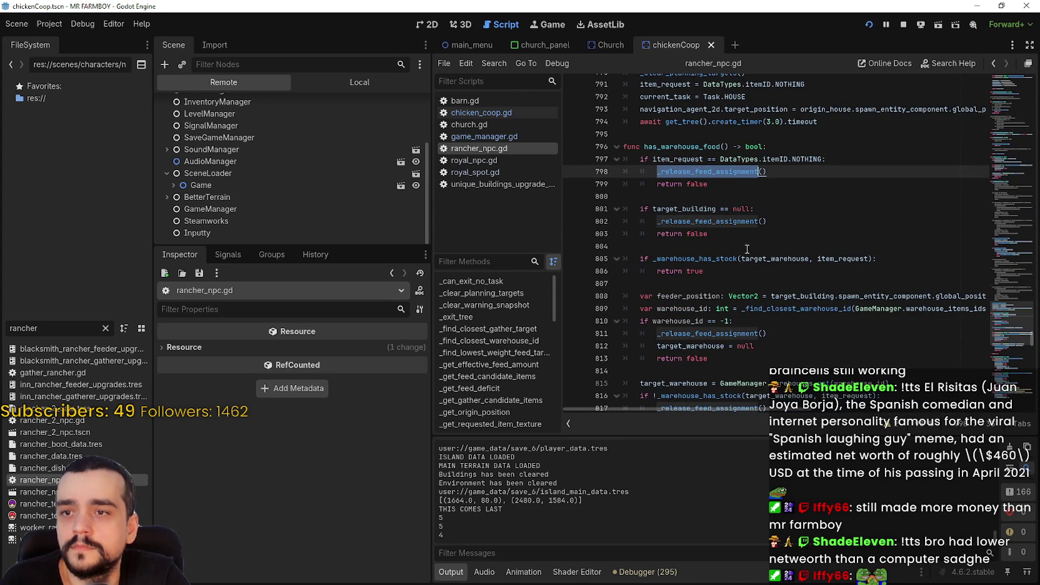
{"action": "double_click", "coordinate": [713, 221]}
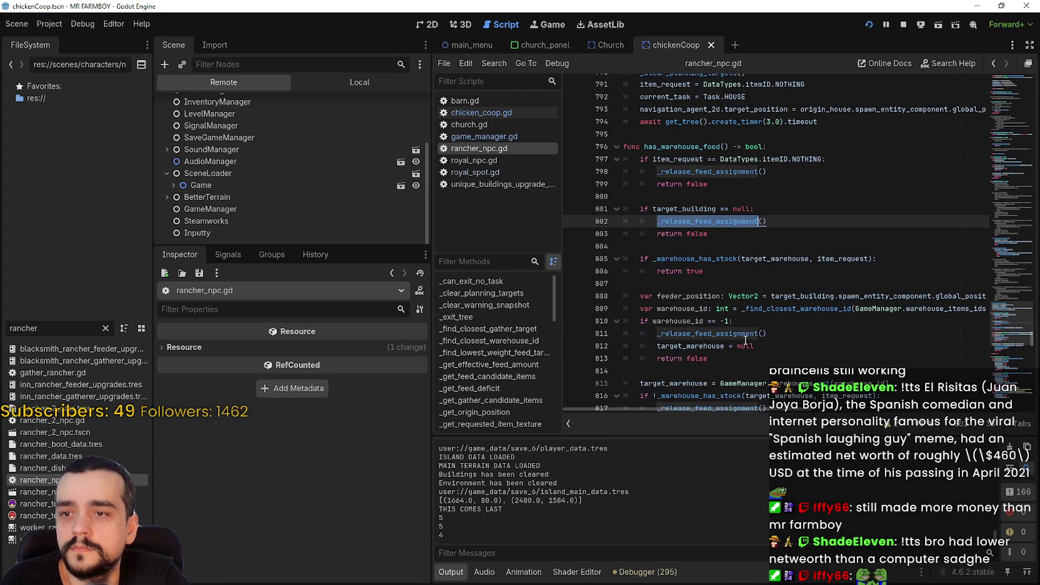
{"action": "double_click", "coordinate": [738, 333]}
{"action": "mouse_move", "coordinate": [779, 410]}
{"action": "left_mouse_down"}
{"action": "mouse_move", "coordinate": [914, 425]}
{"action": "mouse_move", "coordinate": [718, 405]}
{"action": "left_mouse_up"}
{"action": "scroll", "coordinate": [713, 369], "scroll_direction": "down", "scroll_amount": 3}
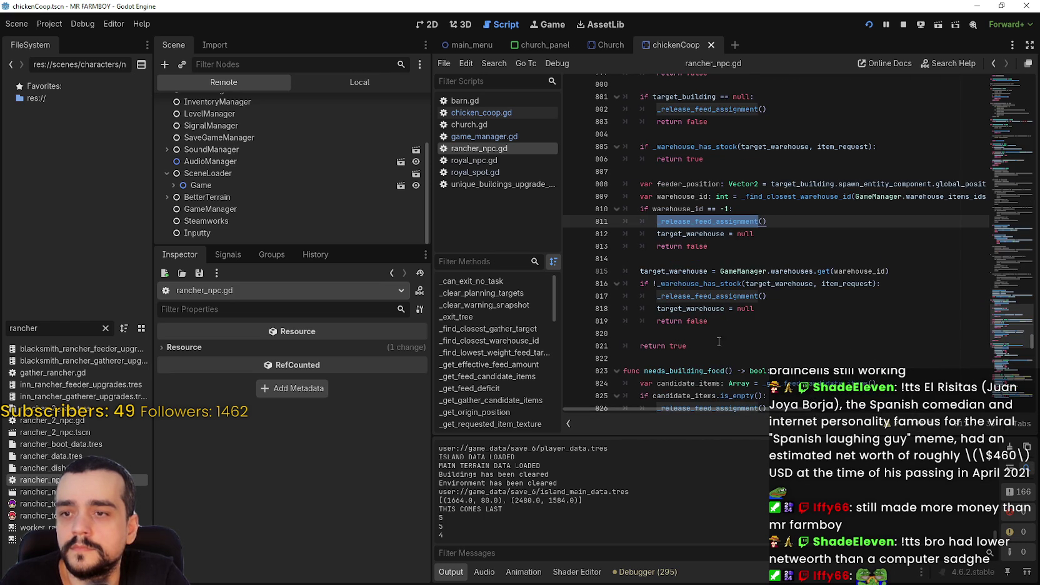
{"action": "left_click", "coordinate": [682, 262]}
{"action": "left_click", "coordinate": [774, 318]}
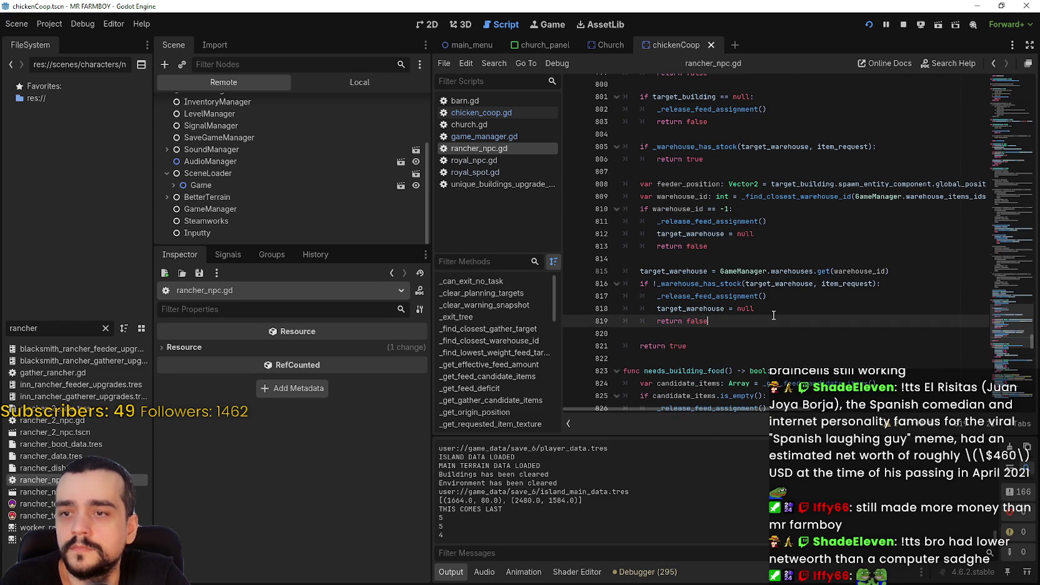
{"action": "double_click", "coordinate": [716, 283]}
{"action": "right_click", "coordinate": [707, 287]}
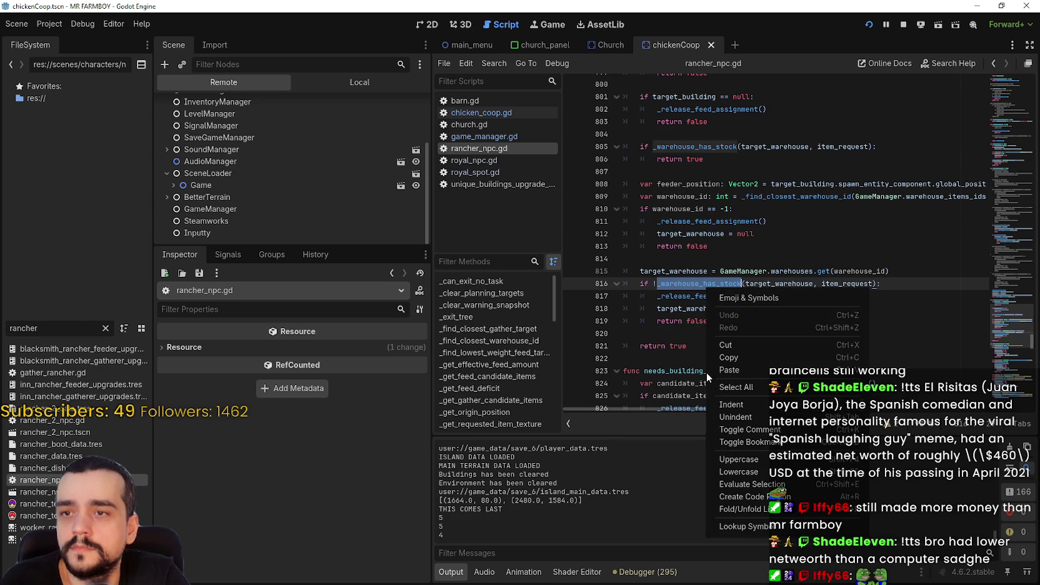
Jump to the _warehouse_has_stock definition and read through it around lines 435–444.
{"action": "left_click", "coordinate": [747, 525]}
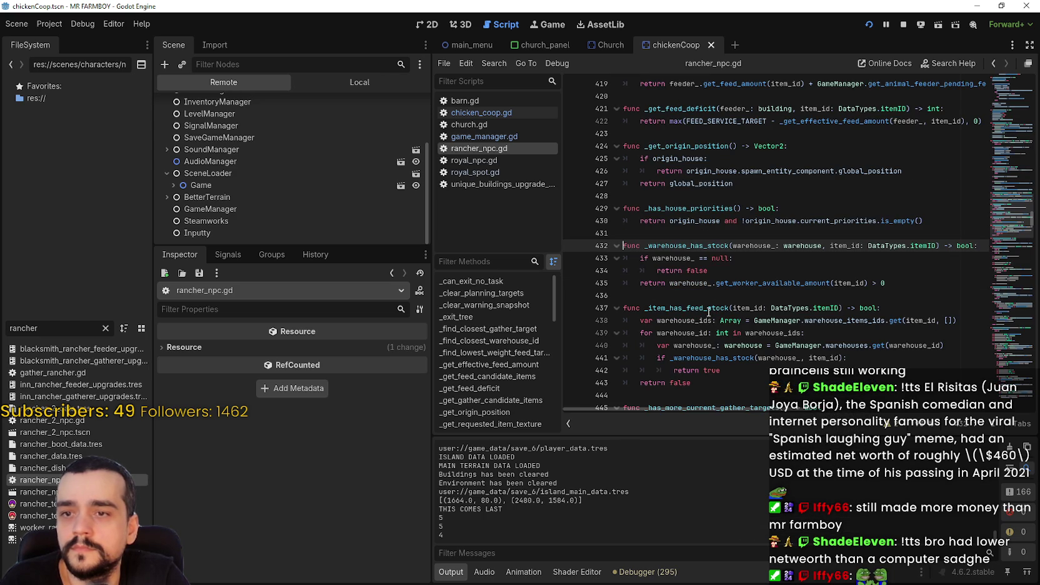
{"action": "left_click", "coordinate": [912, 286]}
{"action": "scroll", "coordinate": [863, 319], "scroll_direction": "down", "scroll_amount": 1}
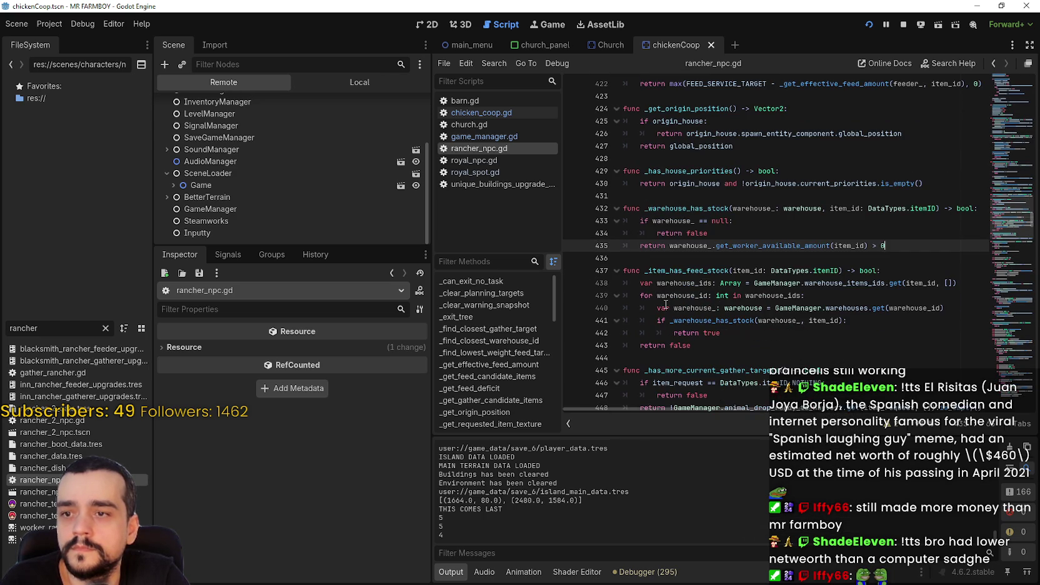
{"action": "left_click", "coordinate": [806, 354]}
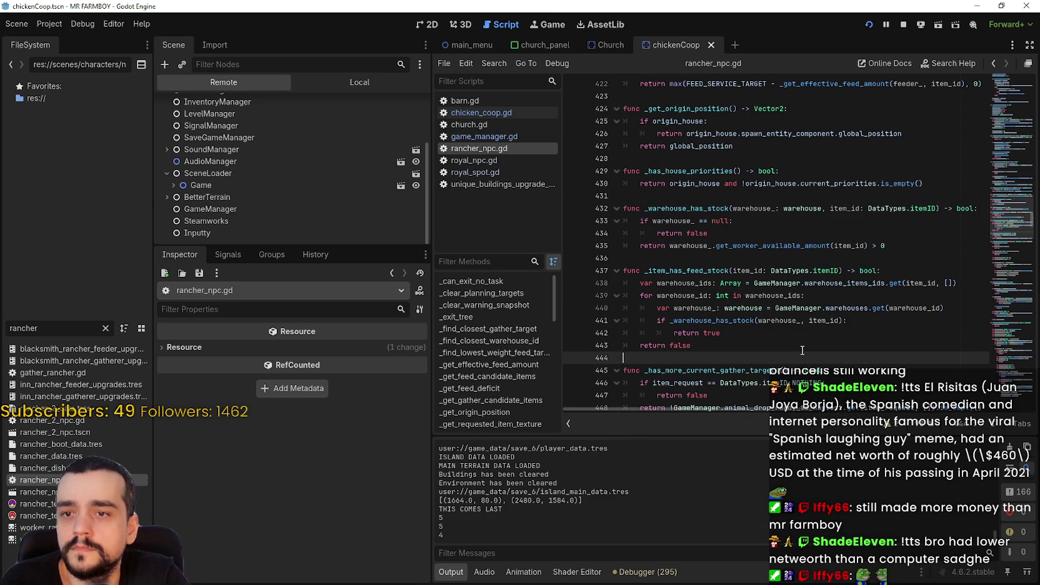
{"action": "scroll", "coordinate": [801, 348], "scroll_direction": "down", "scroll_amount": 2}
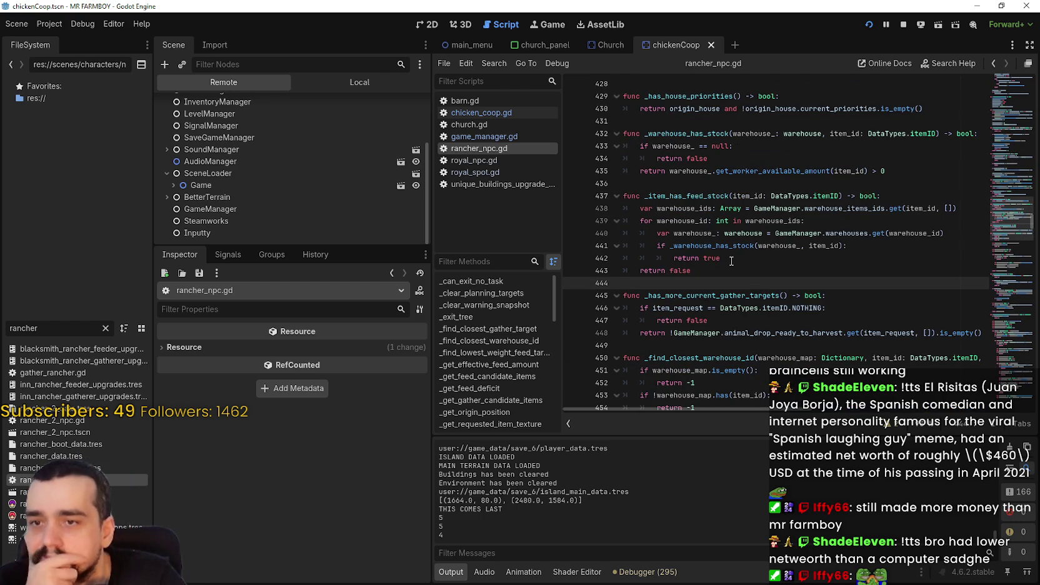
{"action": "scroll", "coordinate": [804, 291], "scroll_direction": "down", "scroll_amount": 1}
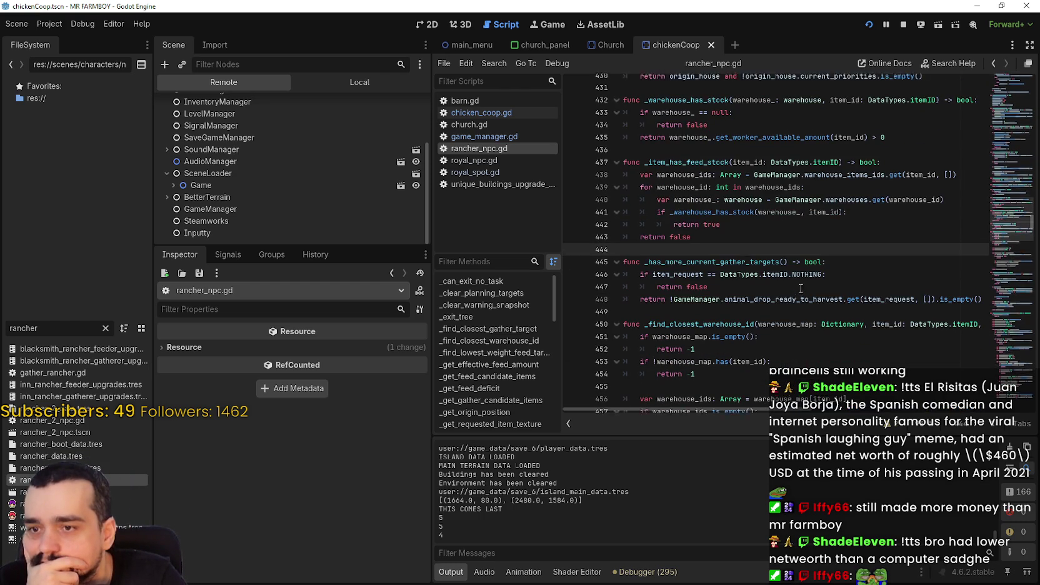
{"action": "scroll", "coordinate": [794, 280], "scroll_direction": "down", "scroll_amount": 5}
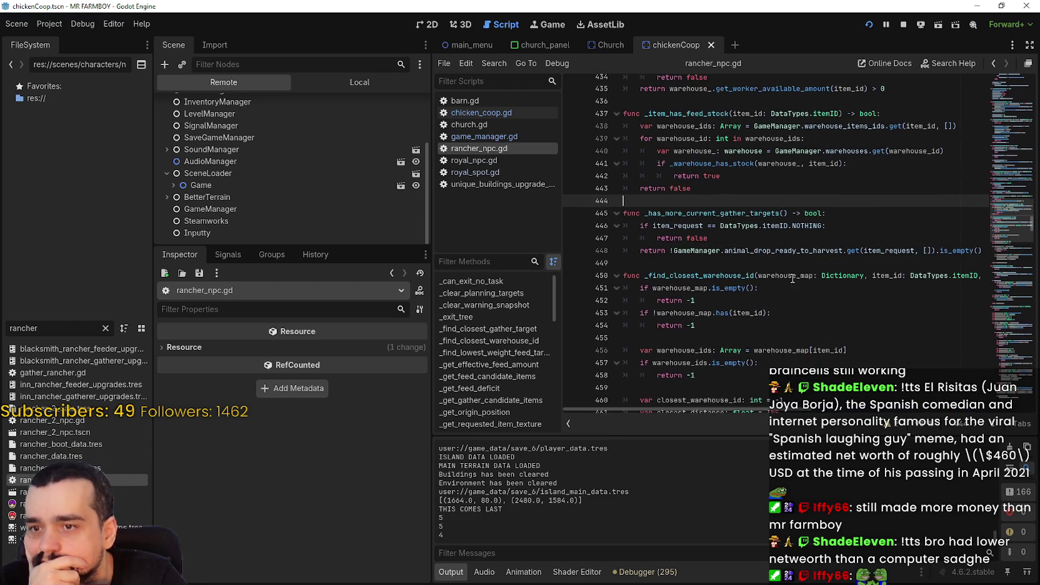
{"action": "scroll", "coordinate": [763, 268], "scroll_direction": "down", "scroll_amount": 1}
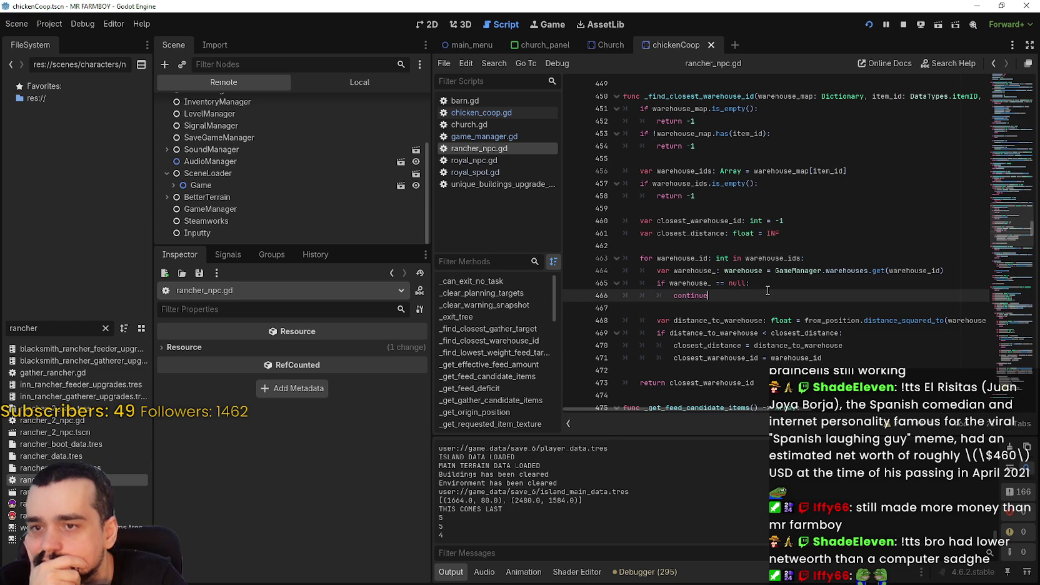
Read through _get_feed_candidate_items around lines 468–478, selecting code along the way.
{"action": "left_click", "coordinate": [789, 320]}
{"action": "scroll", "coordinate": [769, 295], "scroll_direction": "down", "scroll_amount": 1}
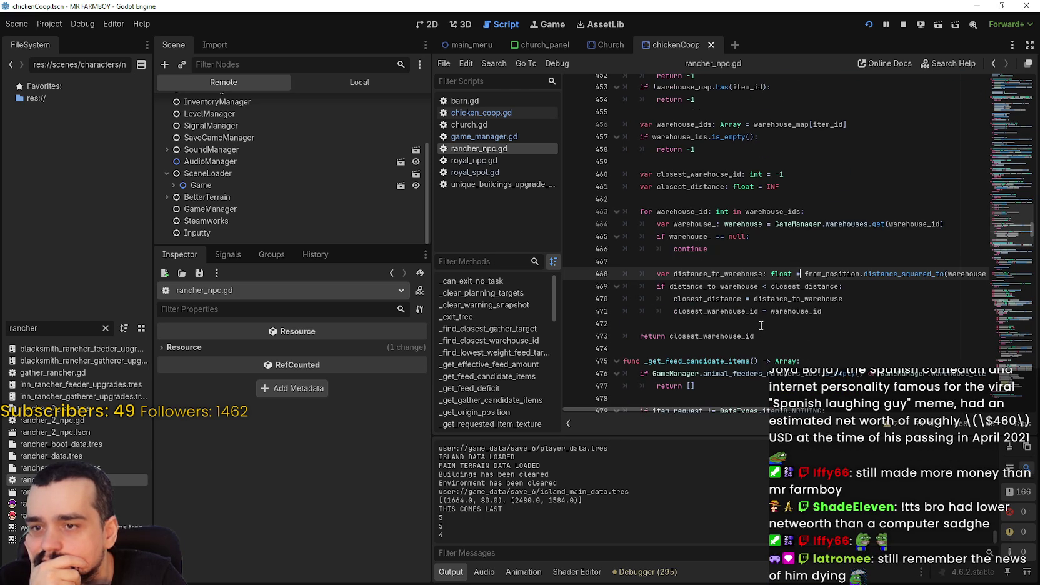
{"action": "left_click", "coordinate": [762, 328]}
{"action": "scroll", "coordinate": [751, 313], "scroll_direction": "down", "scroll_amount": 3}
{"action": "left_click", "coordinate": [732, 287]}
{"action": "scroll", "coordinate": [739, 296], "scroll_direction": "down", "scroll_amount": 1}
{"action": "left_click_drag", "start_coordinate": [734, 410], "coordinate": [825, 412]}
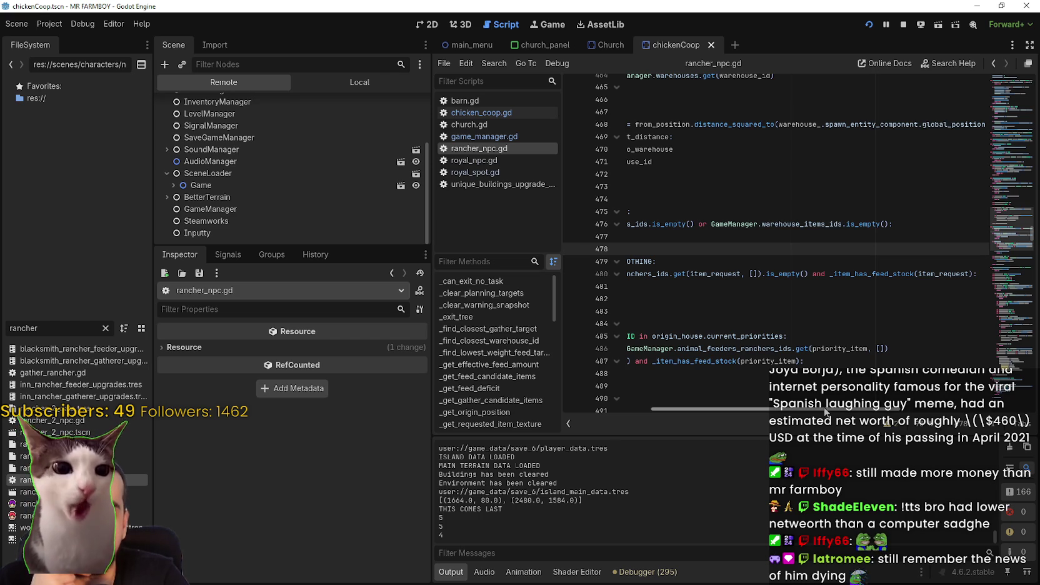
{"action": "left_click_drag", "start_coordinate": [826, 412], "coordinate": [808, 387]}
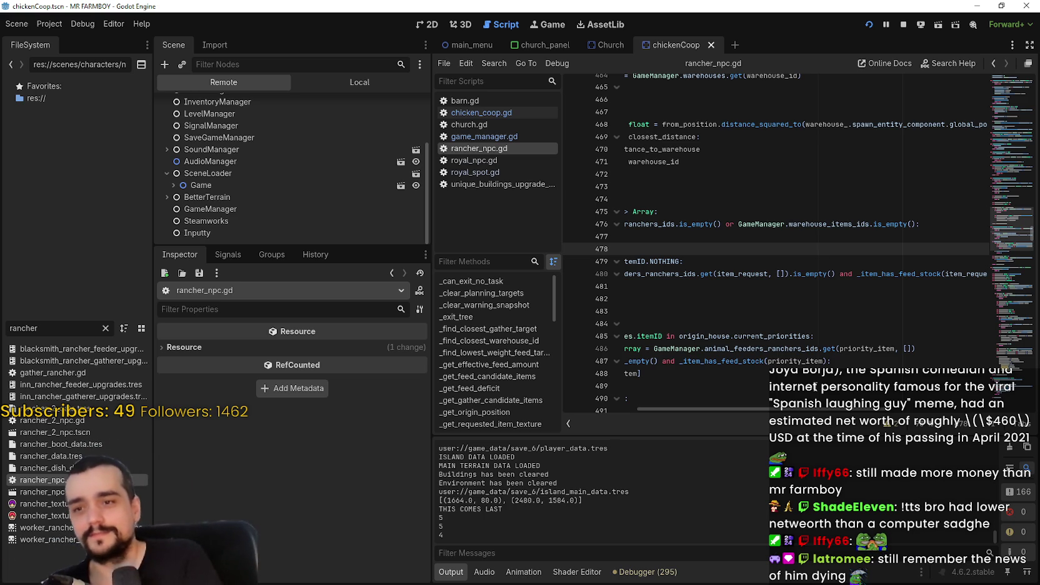
{"action": "scroll", "coordinate": [826, 414], "scroll_direction": "left", "scroll_amount": 5}
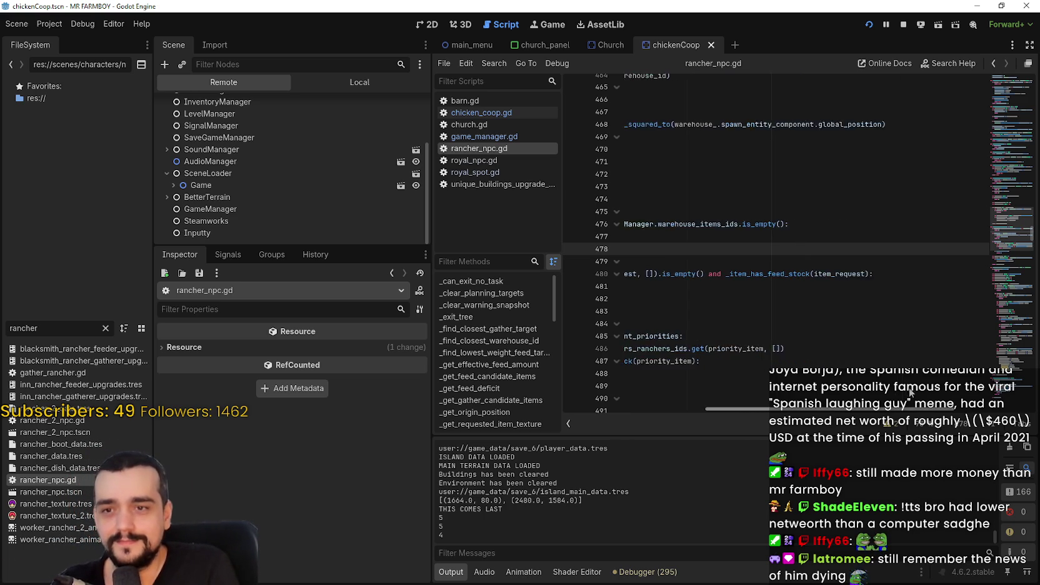
Highlight animal_feeders_ranchers_ids on line 486, then switch to the running game.
{"action": "left_click", "coordinate": [744, 222]}
{"action": "left_click", "coordinate": [720, 261]}
{"action": "scroll", "coordinate": [699, 329], "scroll_direction": "down", "scroll_amount": 3}
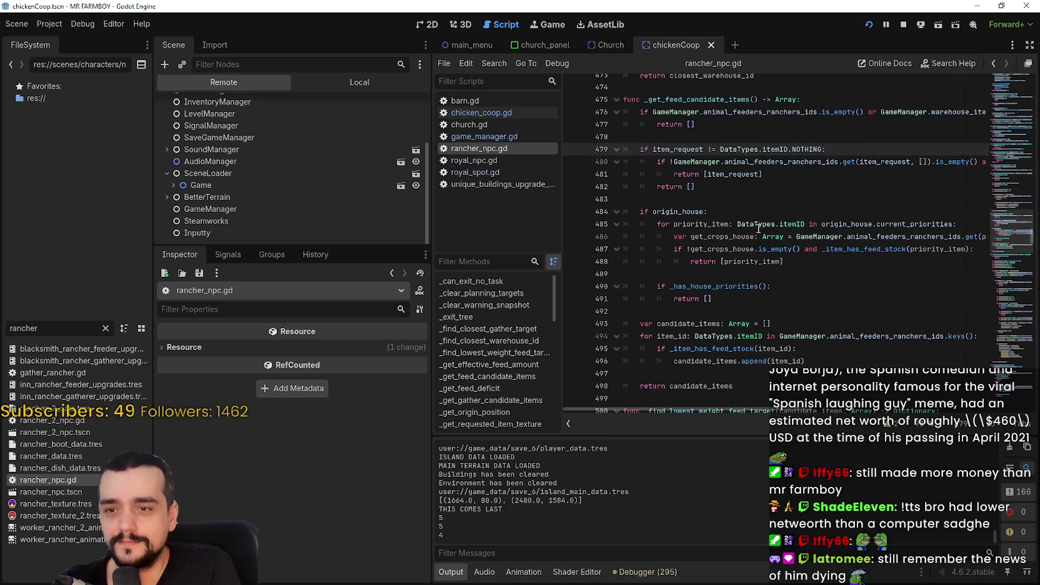
{"action": "left_click", "coordinate": [749, 273]}
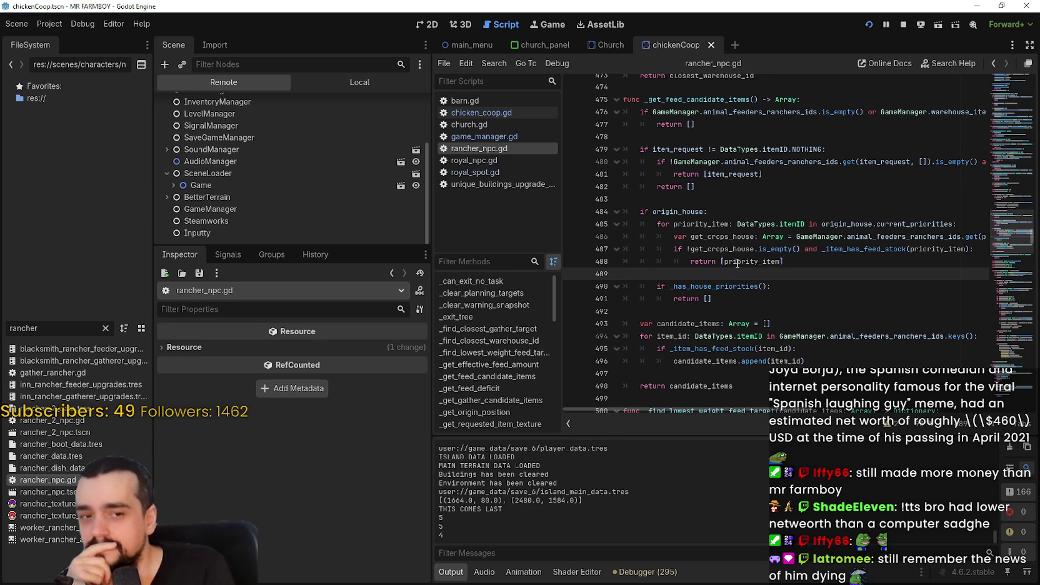
{"action": "mouse_move", "coordinate": [738, 263]}
{"action": "double_click", "coordinate": [903, 236]}
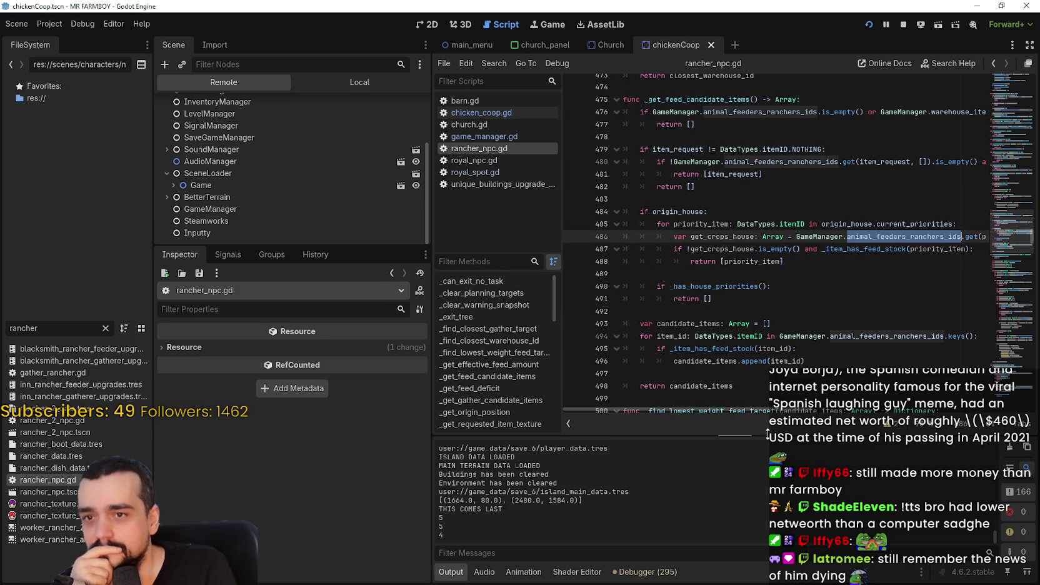
{"action": "key", "text": "alt+Tab"}
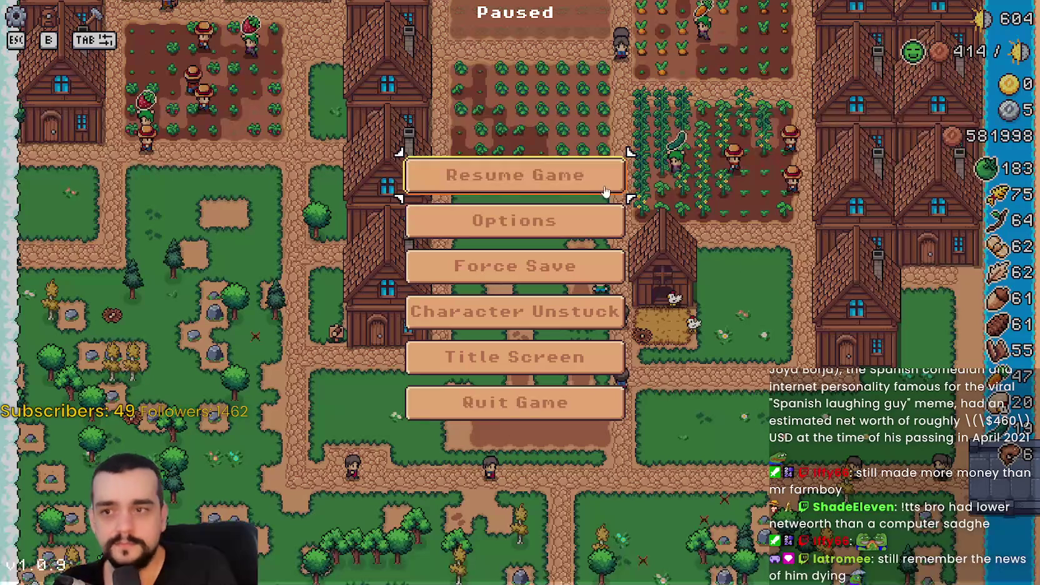
Resume the paused game and pan the map with W and S toward the coop.
{"action": "left_click", "coordinate": [609, 194]}
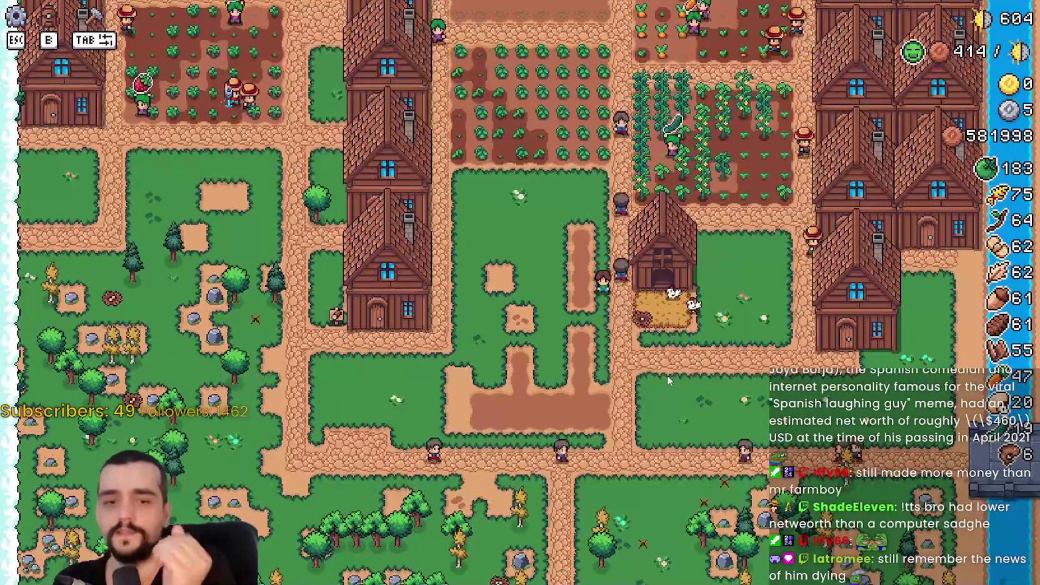
{"action": "key", "text": "w"}
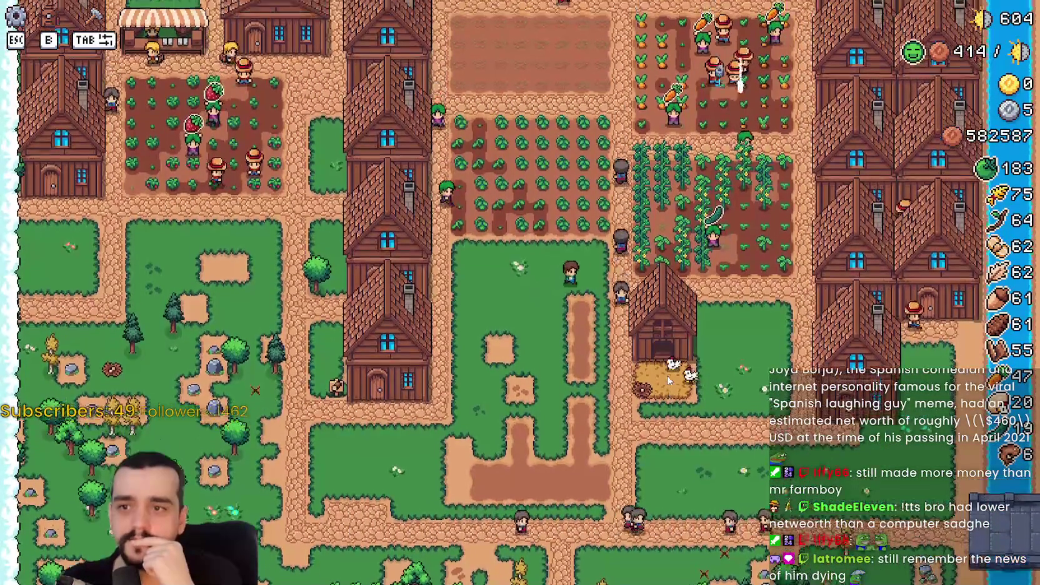
{"action": "key", "text": "w"}
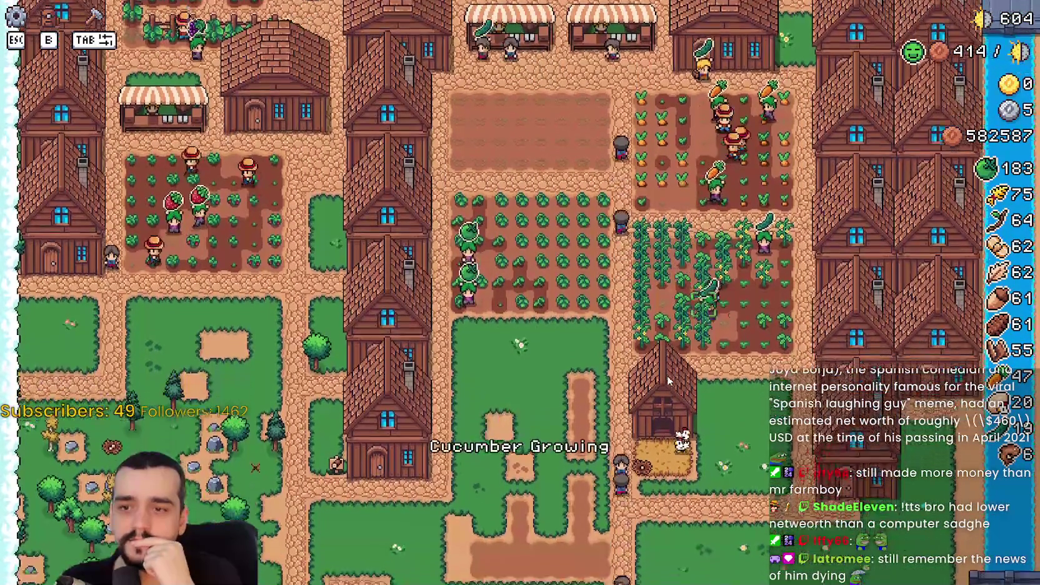
{"action": "key", "text": "s"}
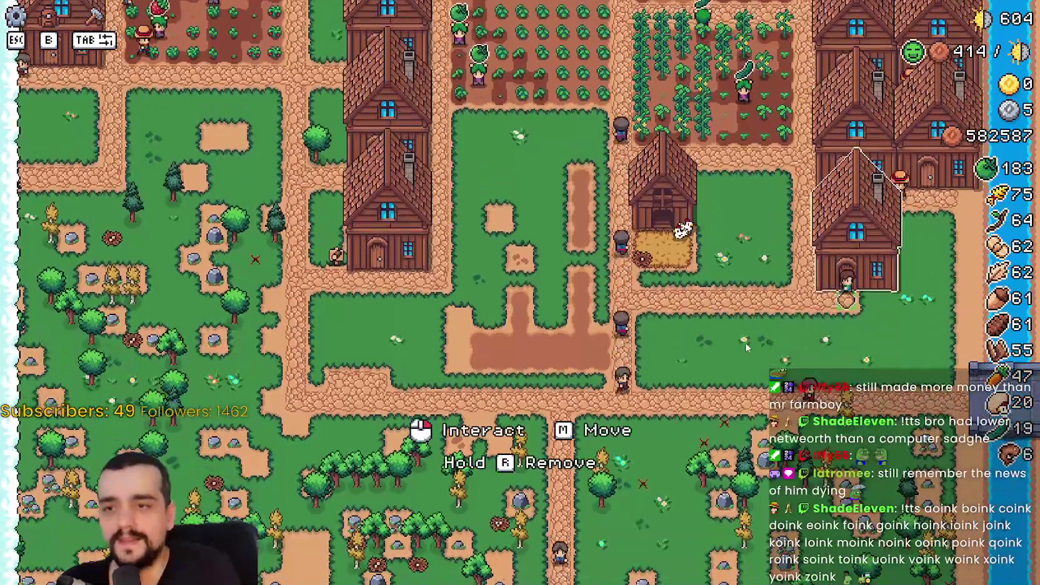
{"action": "left_click", "coordinate": [855, 256]}
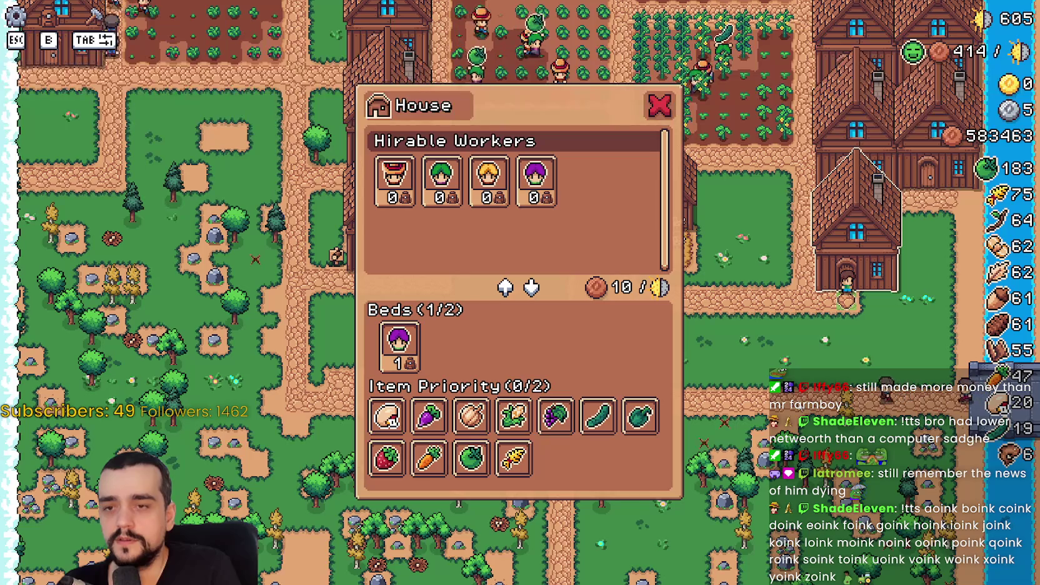
{"action": "key", "text": "Escape"}
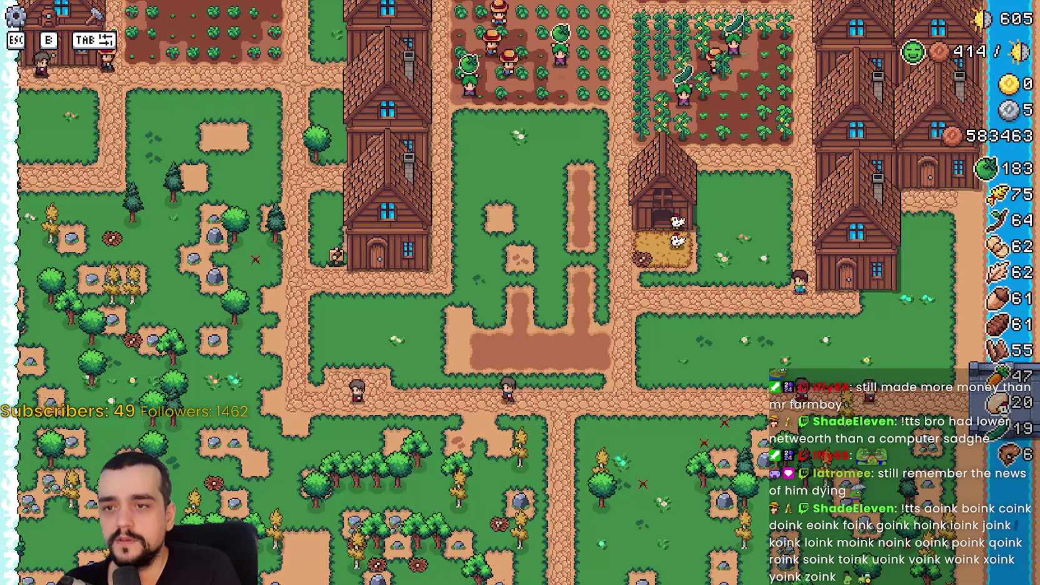
{"action": "scroll", "coordinate": [791, 395], "scroll_direction": "up", "scroll_amount": 1}
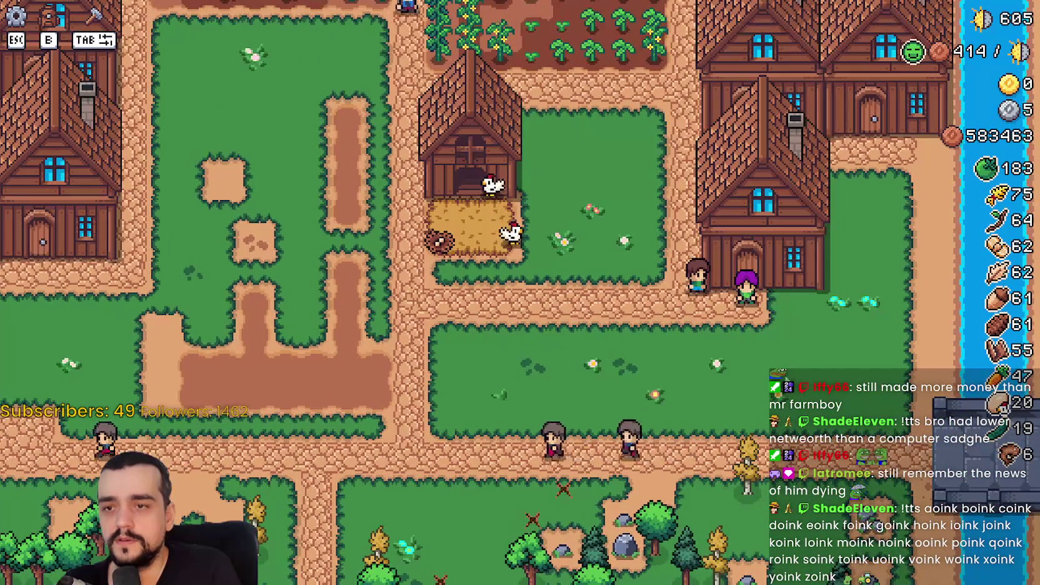
{"action": "scroll", "coordinate": [763, 356], "scroll_direction": "up", "scroll_amount": 2}
{"action": "scroll", "coordinate": [760, 350], "scroll_direction": "down", "scroll_amount": 1}
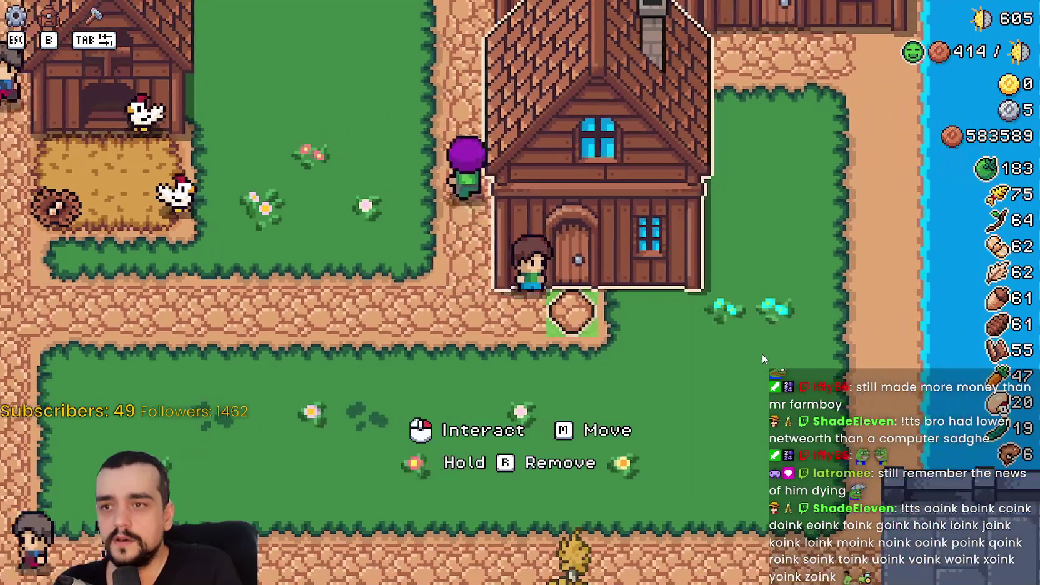
{"action": "left_click", "coordinate": [762, 354]}
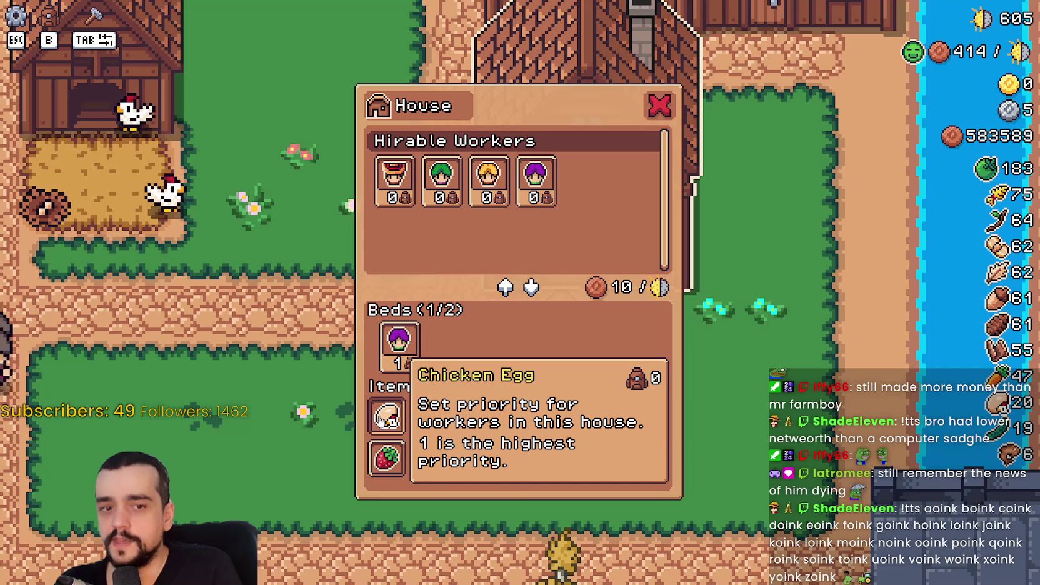
{"action": "key", "text": "Escape"}
{"action": "left_click", "coordinate": [594, 368]}
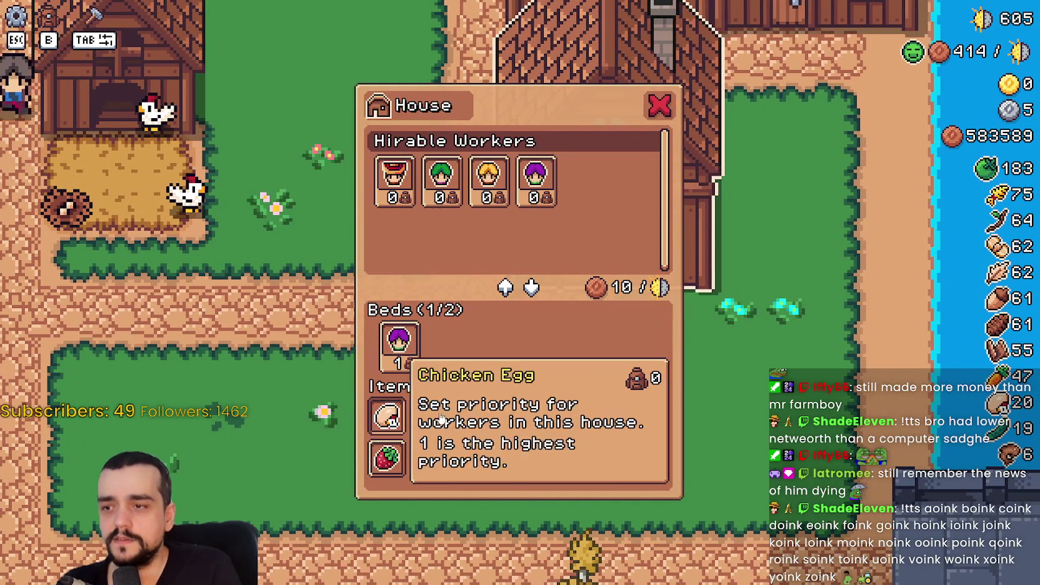
{"action": "key", "text": "Escape"}
{"action": "key", "text": "w"}
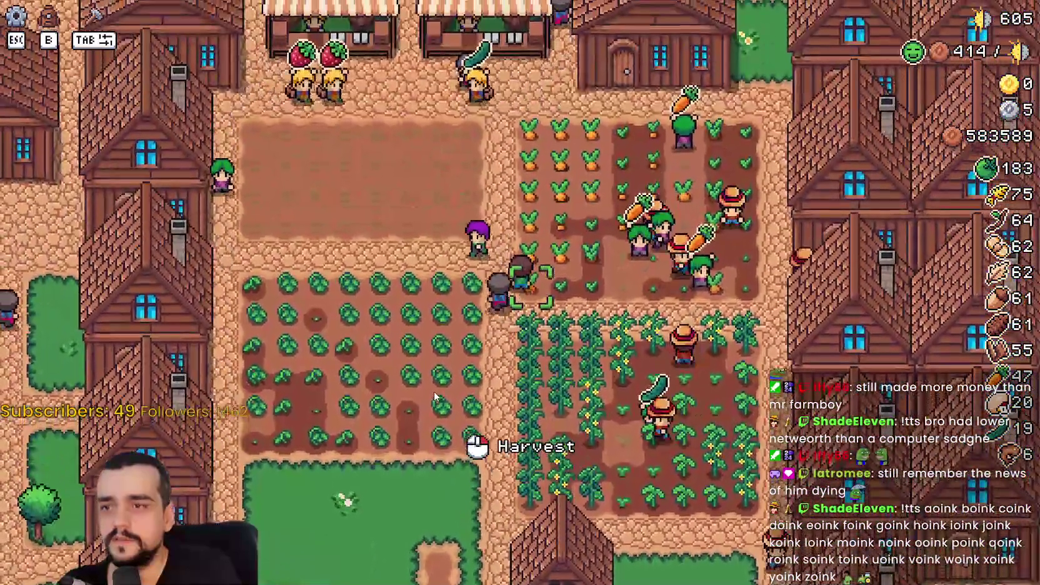
Pan across the farm, walk the farmer to the house beside the chicken coop and open its details.
{"action": "key", "text": "a"}
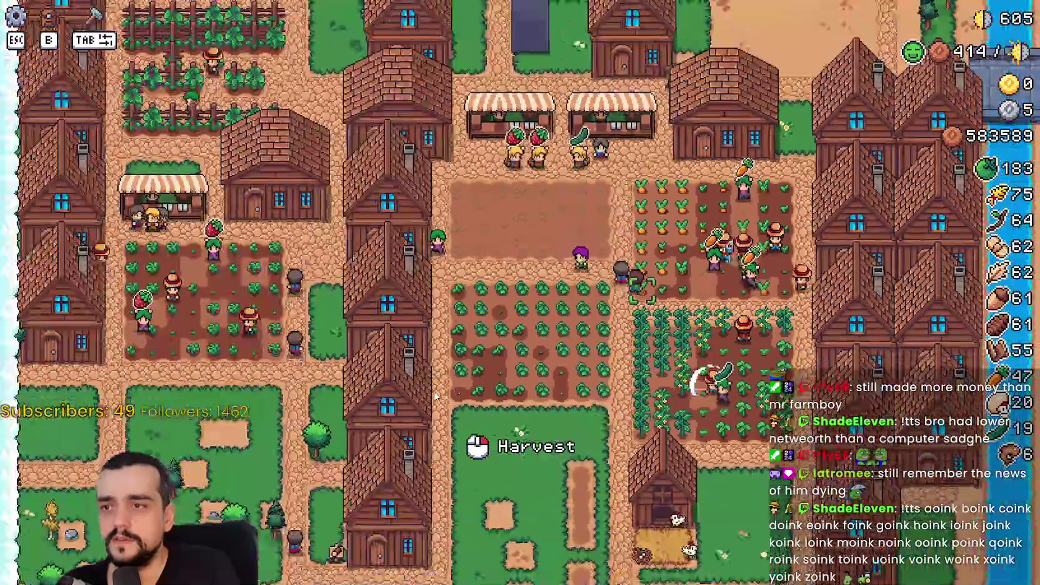
{"action": "key", "text": "w"}
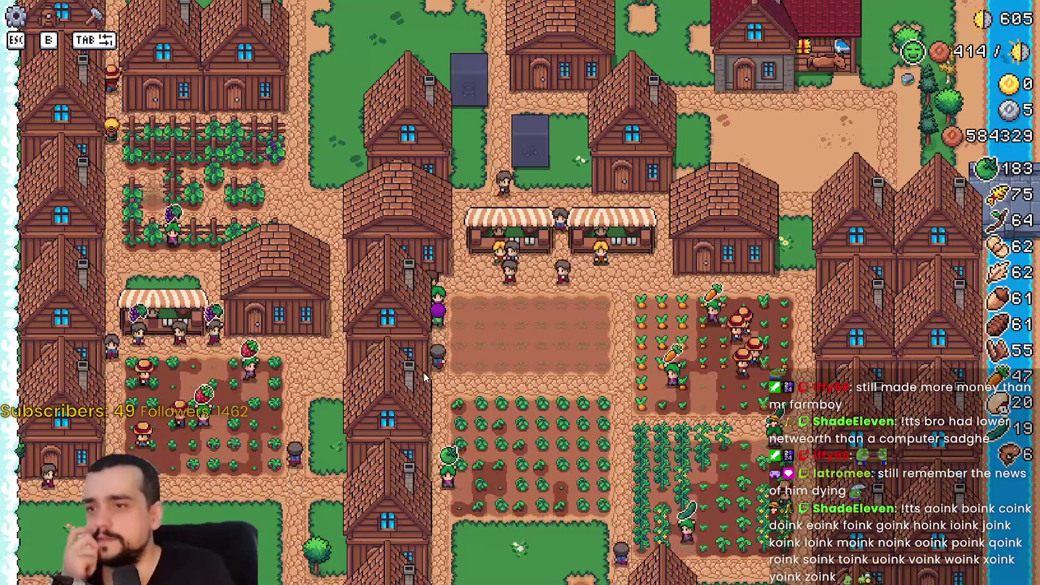
{"action": "key", "text": "s"}
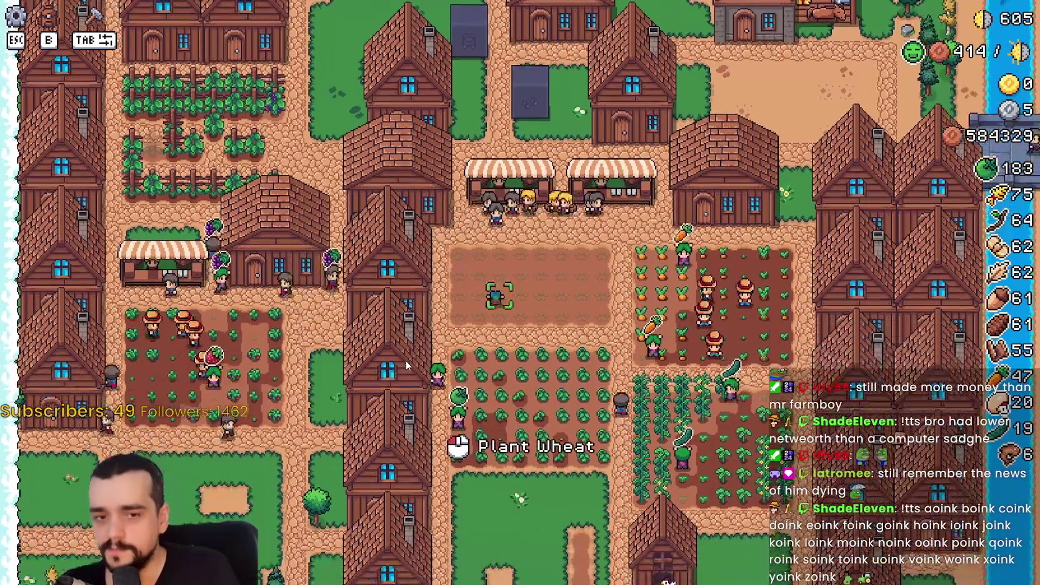
{"action": "key", "text": "s"}
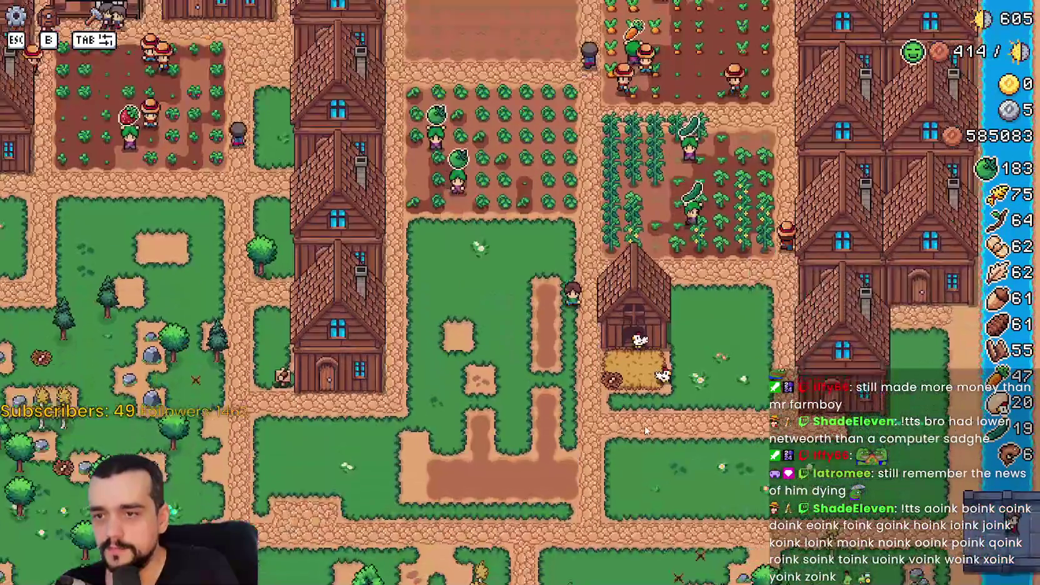
{"action": "key", "text": "s"}
{"action": "key", "text": "d"}
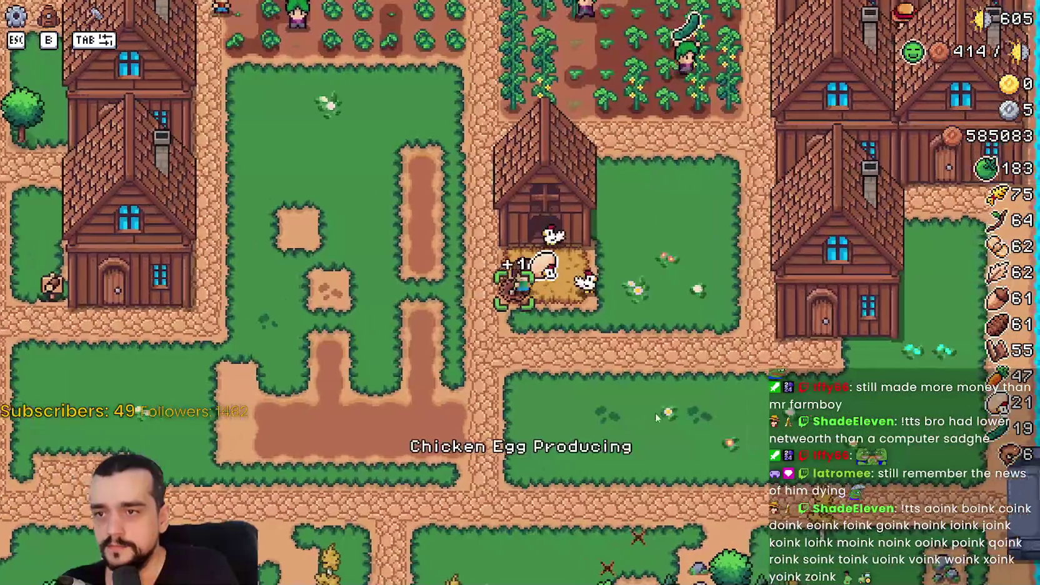
{"action": "key", "text": "d"}
{"action": "key", "text": "e"}
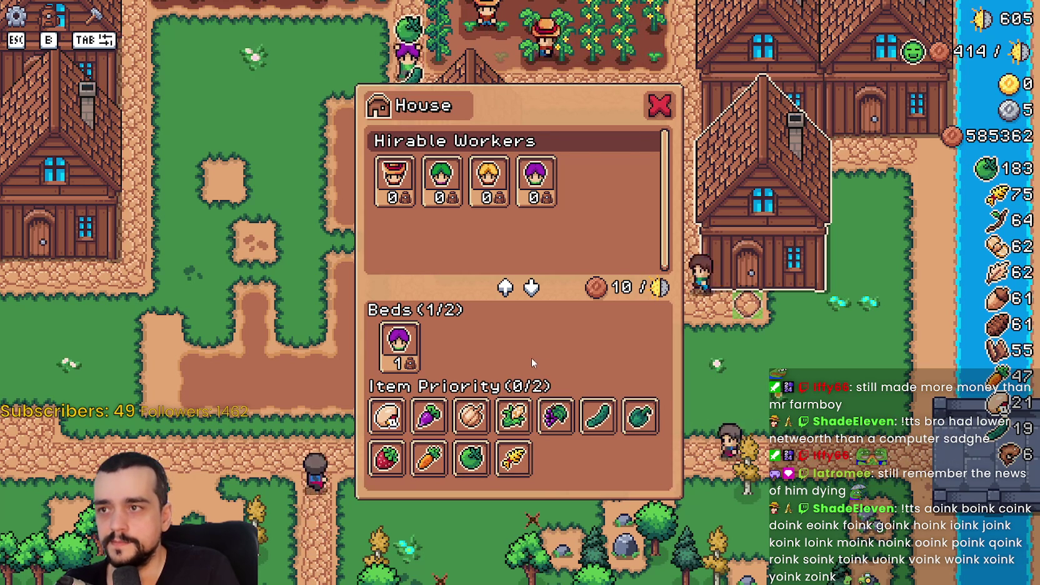
Close the house details, reopen them to check the bed worker, then close them again.
{"action": "key", "text": "Escape"}
{"action": "key", "text": "Tab"}
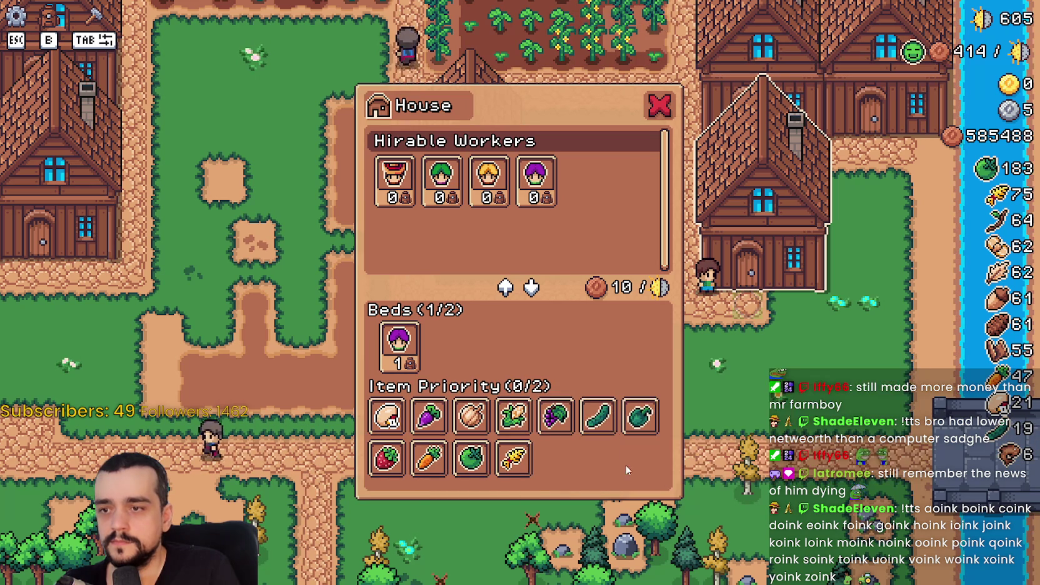
{"action": "key", "text": "Escape"}
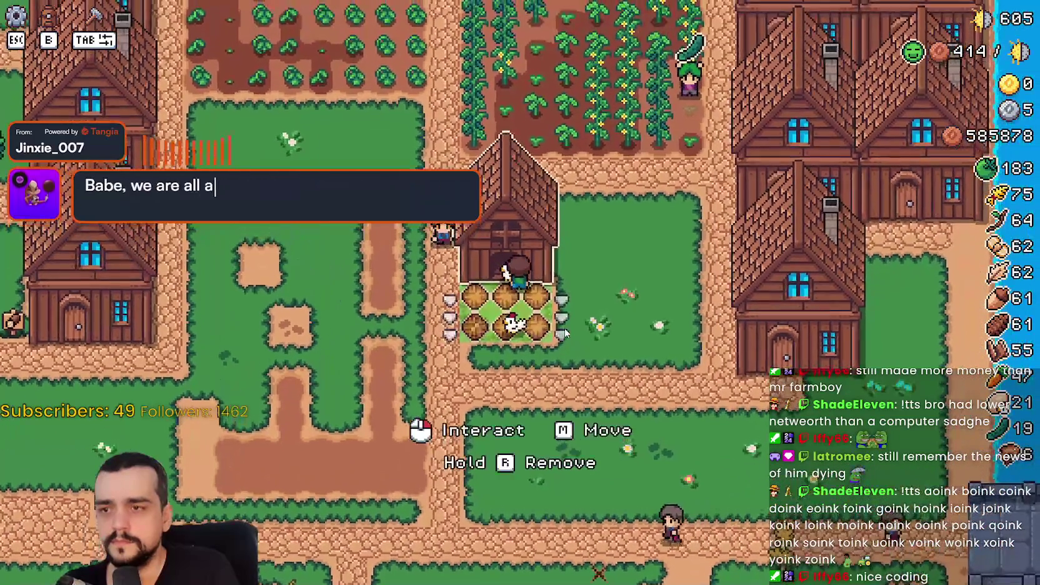
Open and close the coop details, walk into the coop yard to collect an egg, then open crafting.
{"action": "left_click", "coordinate": [565, 334]}
{"action": "key", "text": "Escape"}
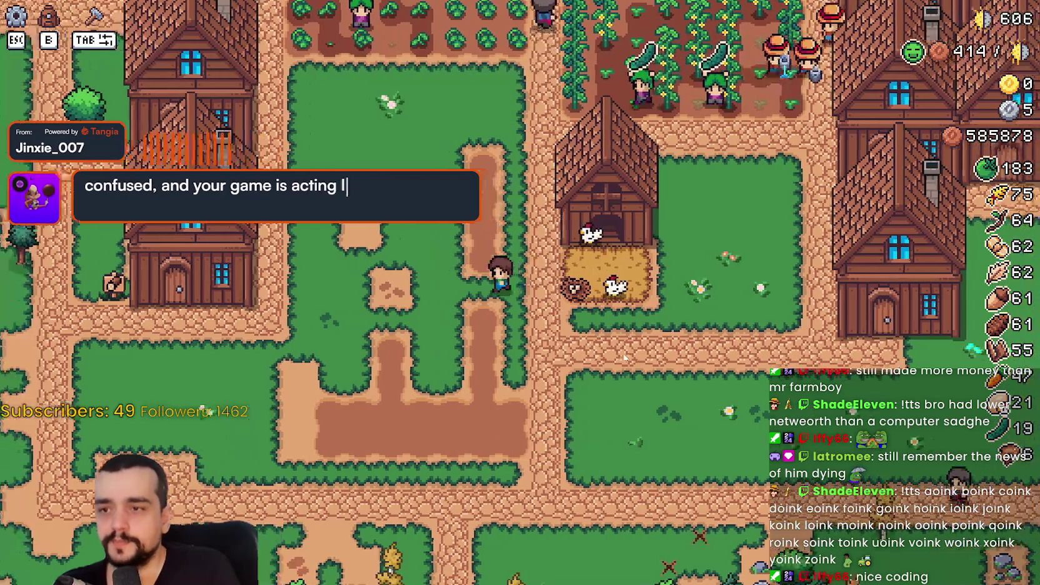
{"action": "key", "text": "d"}
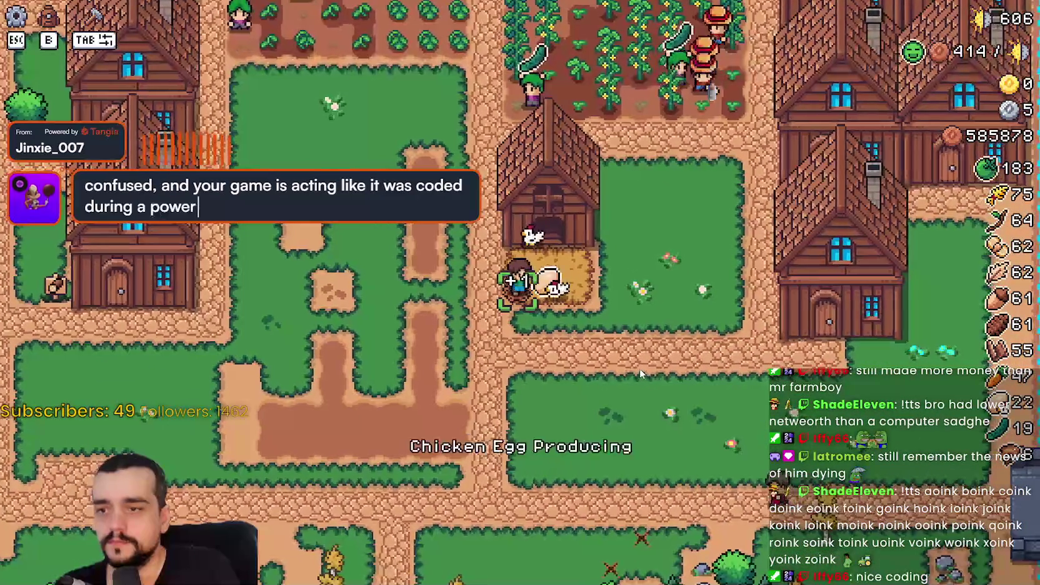
{"action": "scroll", "coordinate": [629, 367], "scroll_direction": "up", "scroll_amount": 3}
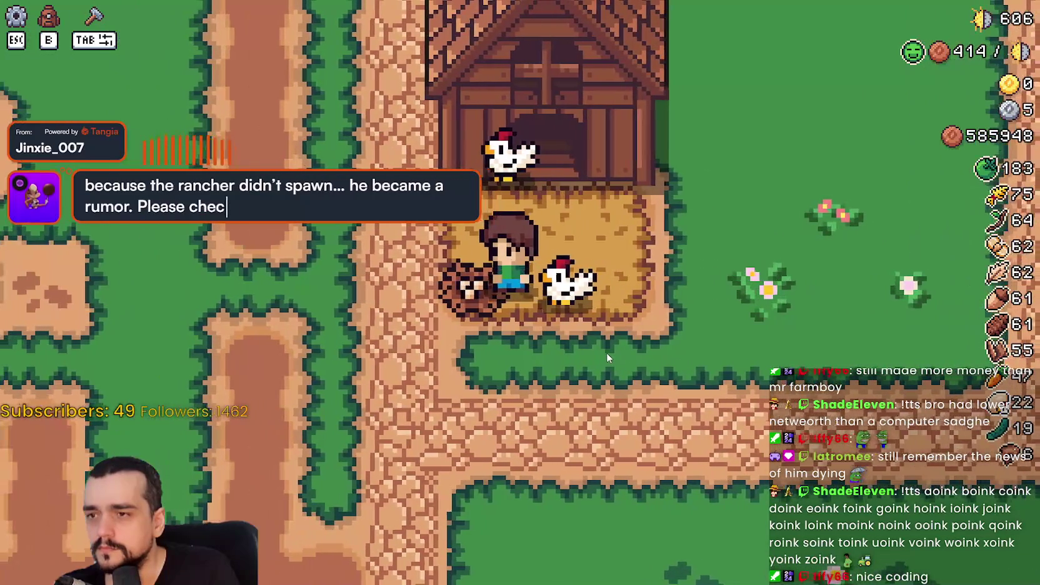
{"action": "scroll", "coordinate": [598, 355], "scroll_direction": "down", "scroll_amount": 3}
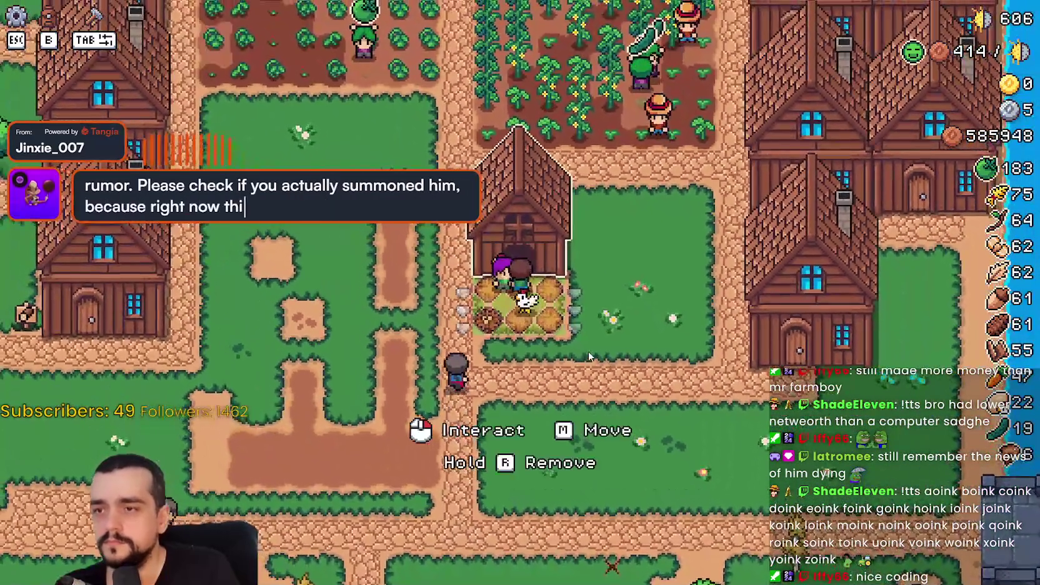
{"action": "key", "text": "Escape"}
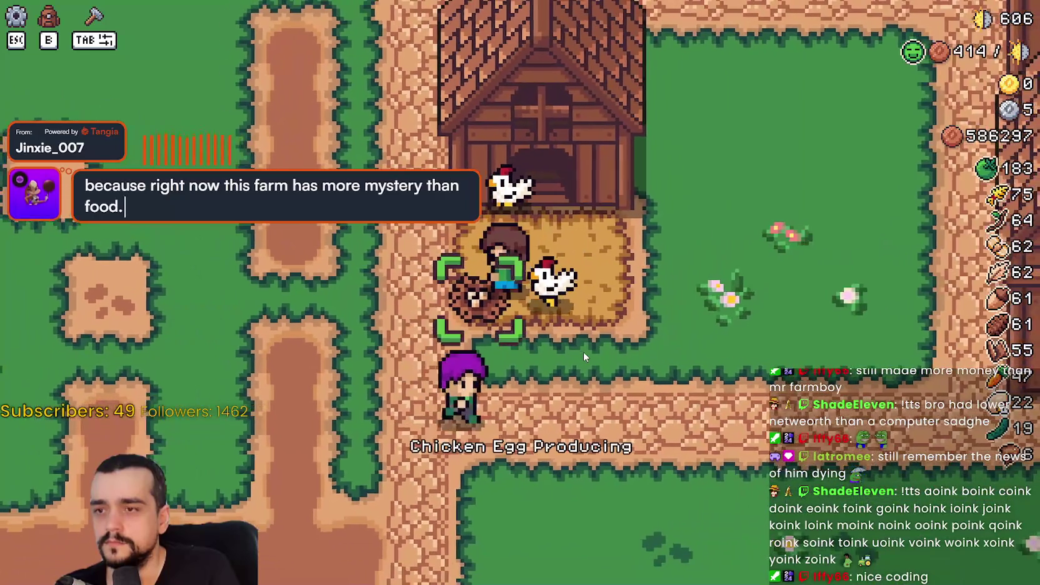
{"action": "key", "text": "Tab"}
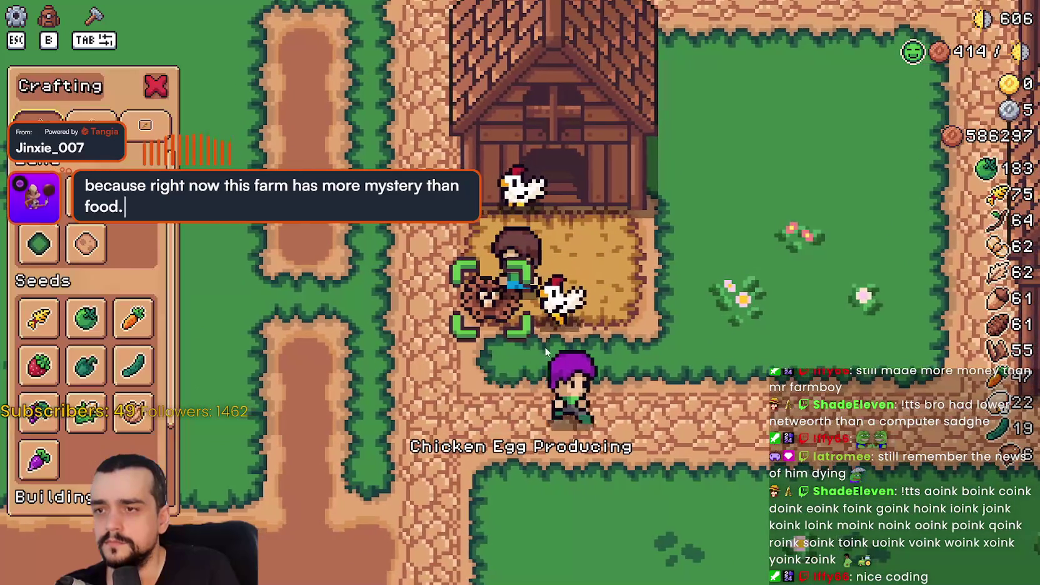
Pick a land tile and continue the debugger past the breakpoint back into the game.
{"action": "left_click", "coordinate": [86, 244]}
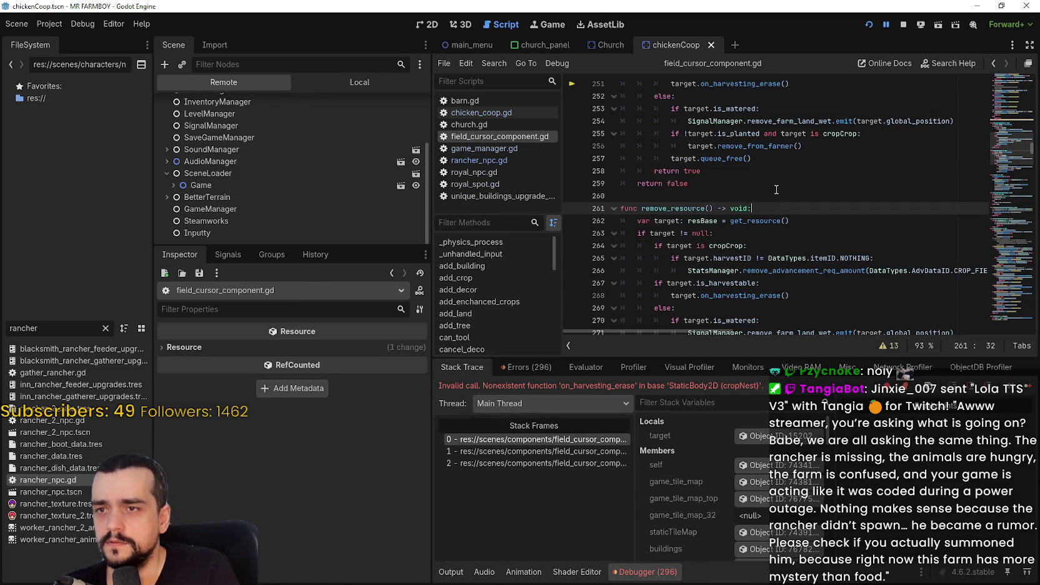
{"action": "scroll", "coordinate": [770, 192], "scroll_direction": "up", "scroll_amount": 1}
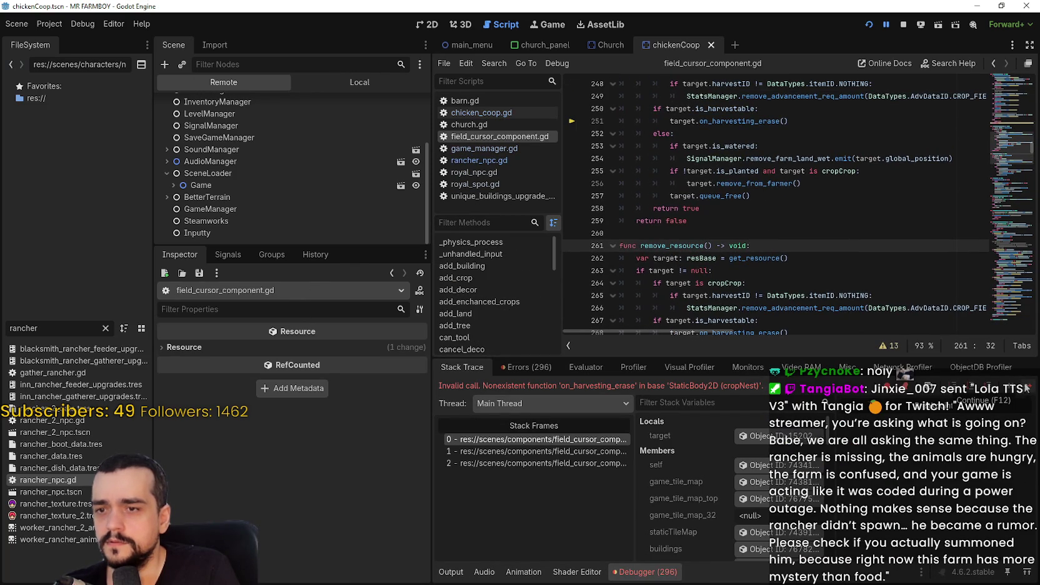
{"action": "left_click", "coordinate": [1027, 388]}
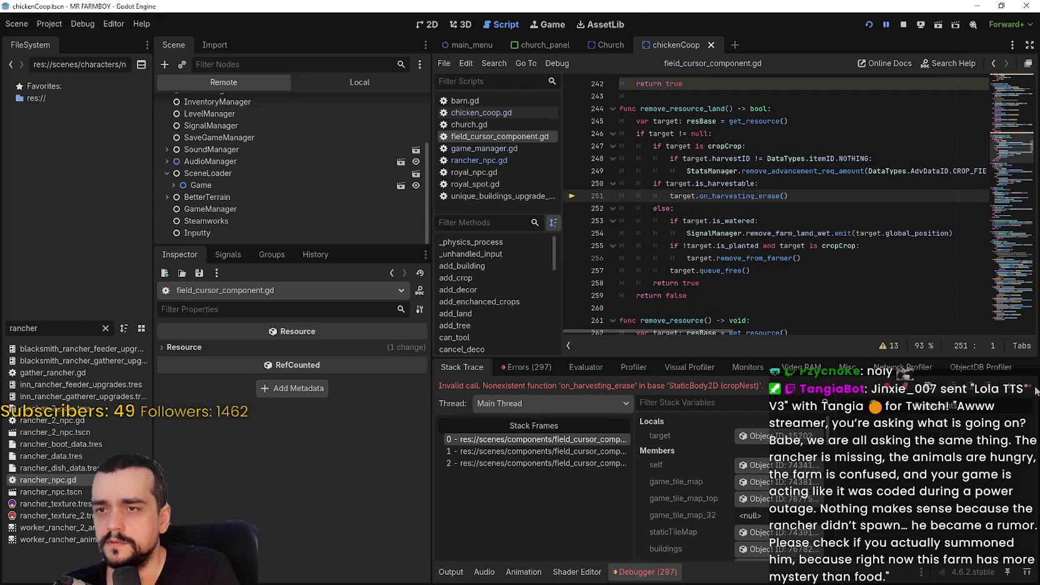
{"action": "left_click", "coordinate": [1035, 388]}
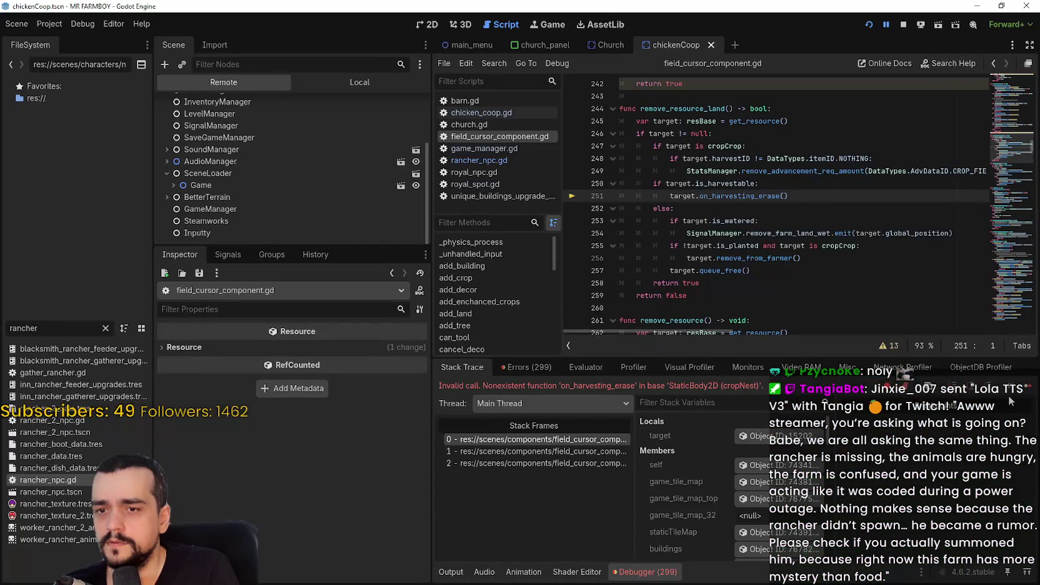
{"action": "left_click", "coordinate": [1025, 392]}
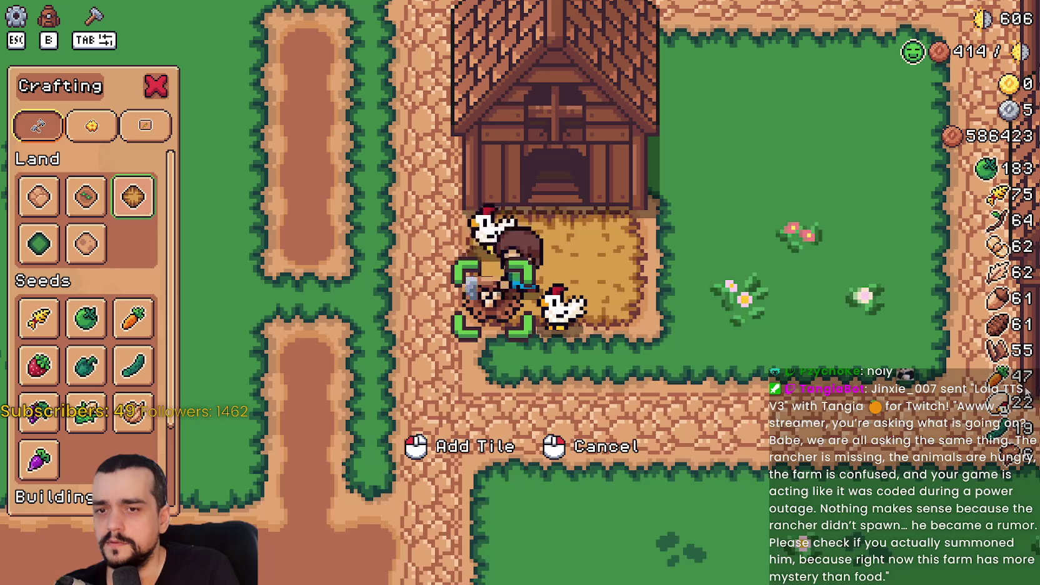
Cancel the placement, switch between Animal and Grass tiles, and walk the farmer left of the coop.
{"action": "right_click", "coordinate": [677, 331]}
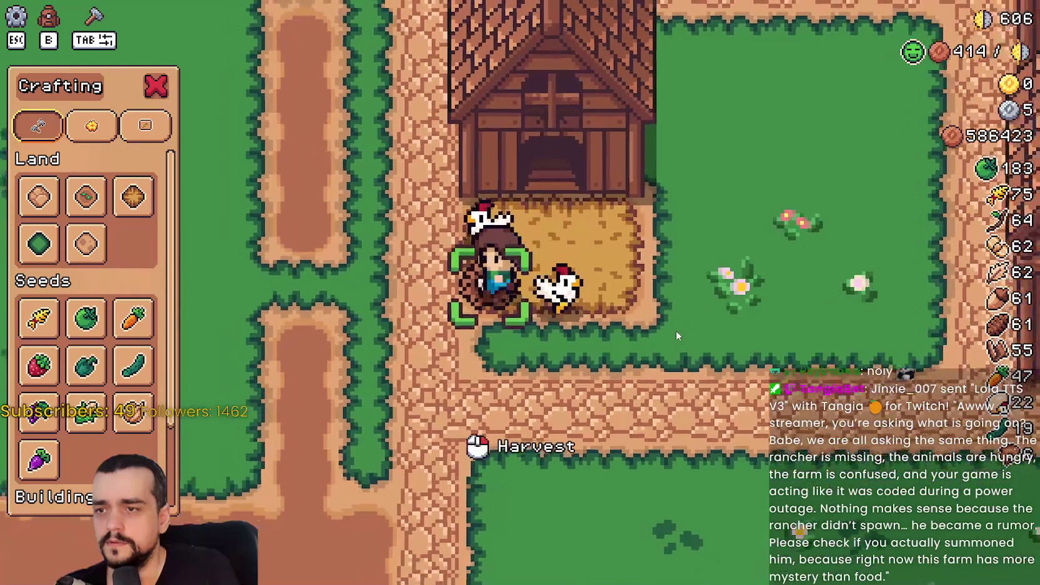
{"action": "key", "text": "a"}
{"action": "key", "text": "d"}
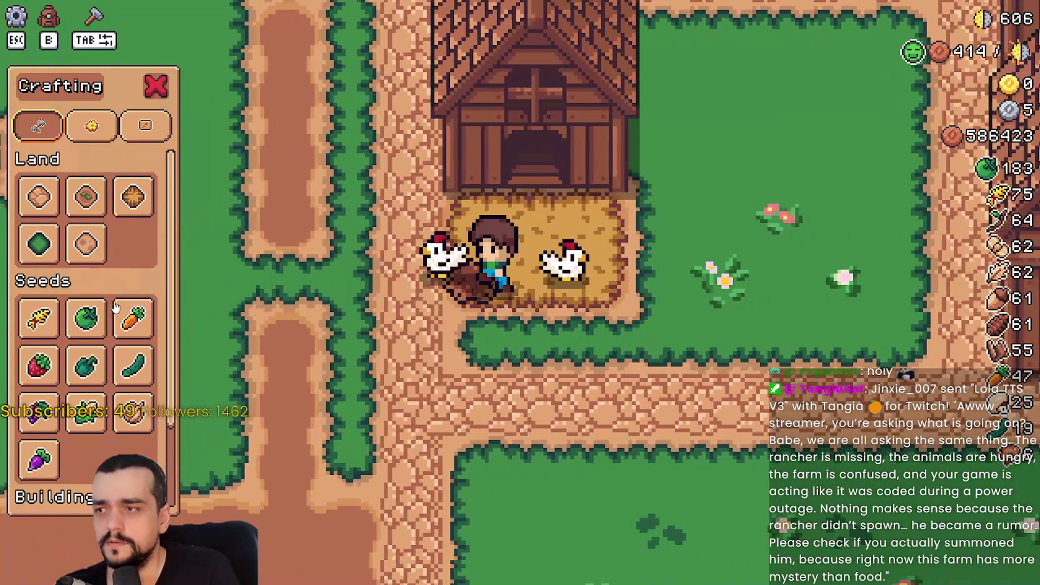
{"action": "left_click", "coordinate": [133, 197]}
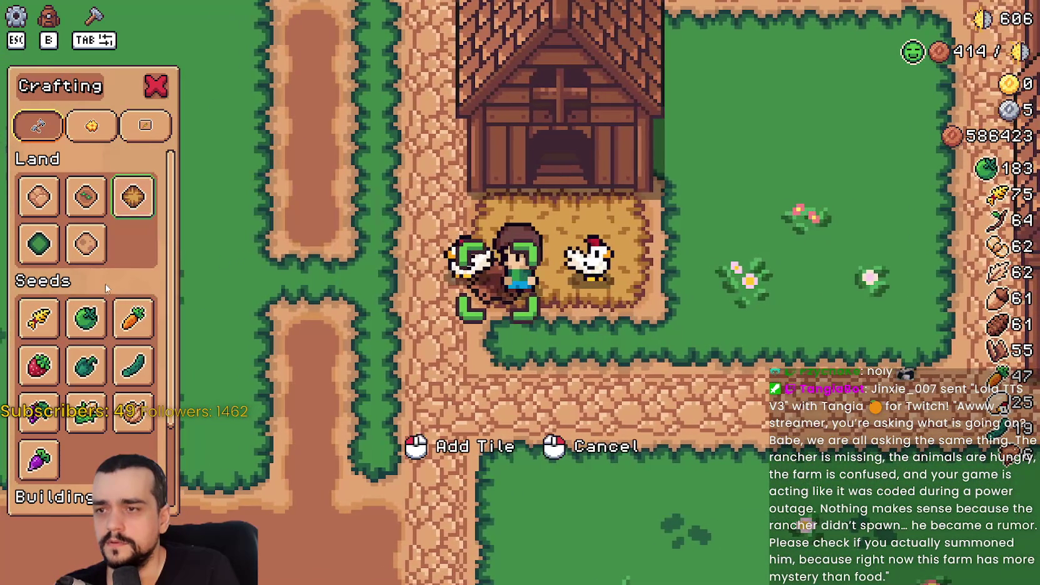
{"action": "left_click", "coordinate": [39, 242]}
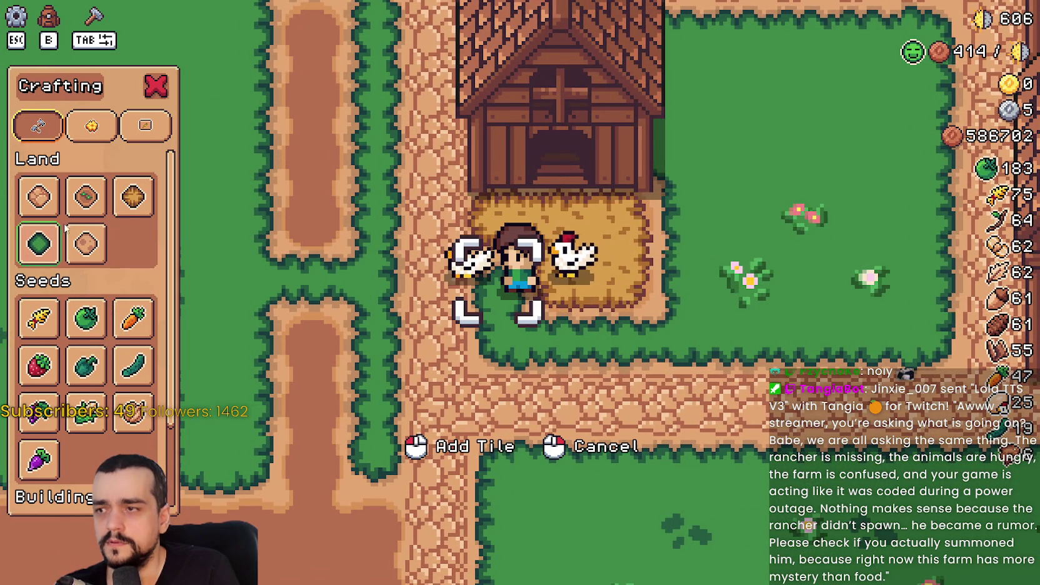
{"action": "left_click", "coordinate": [133, 196]}
{"action": "key", "text": "a"}
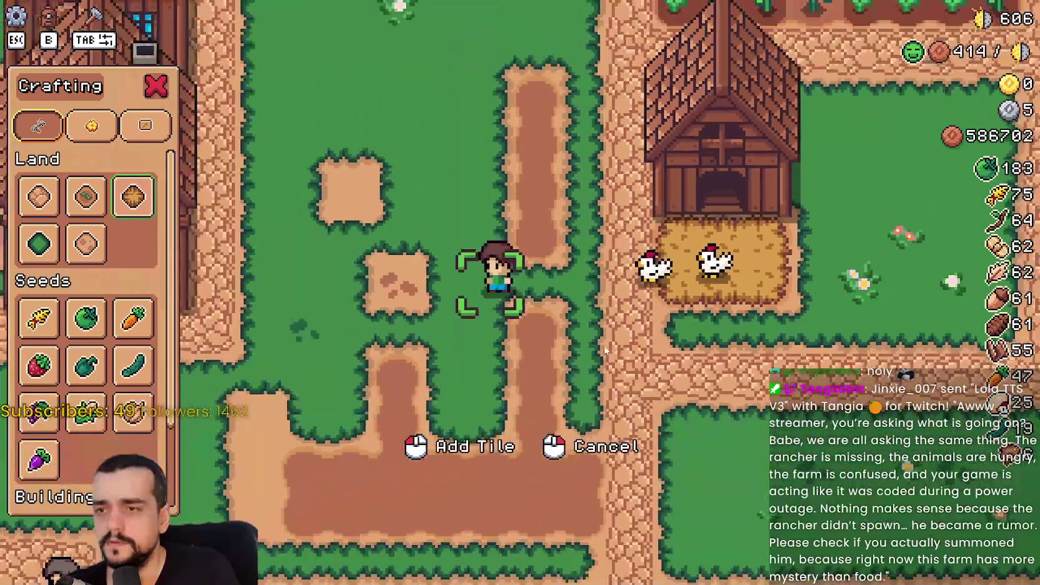
{"action": "key", "text": "Tab"}
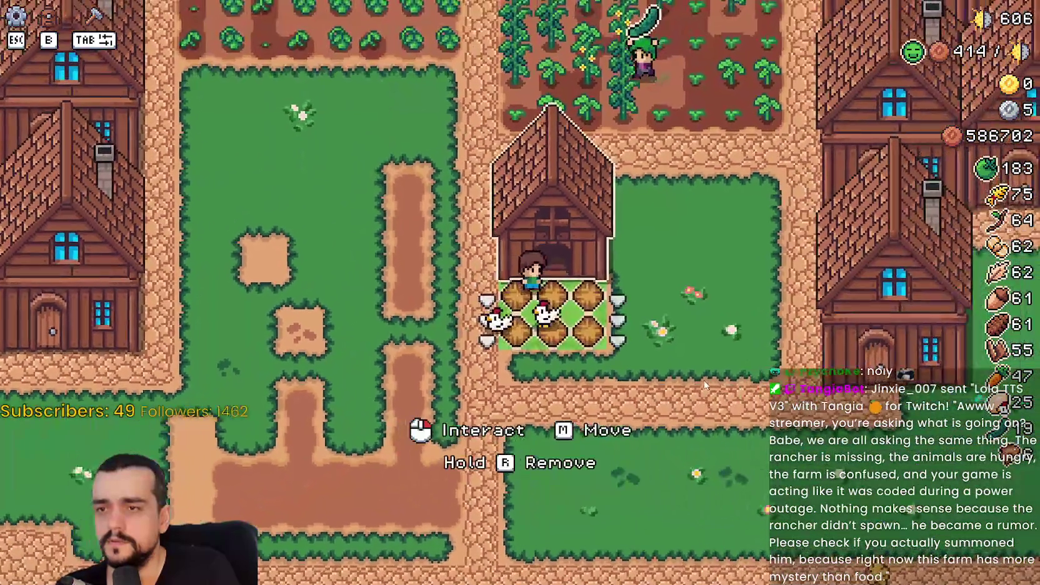
Open the chicken coop's panel and scroll through its food list before closing it.
{"action": "key", "text": "e"}
{"action": "scroll", "coordinate": [672, 356], "scroll_direction": "down", "scroll_amount": 3}
{"action": "scroll", "coordinate": [463, 297], "scroll_direction": "down", "scroll_amount": 2}
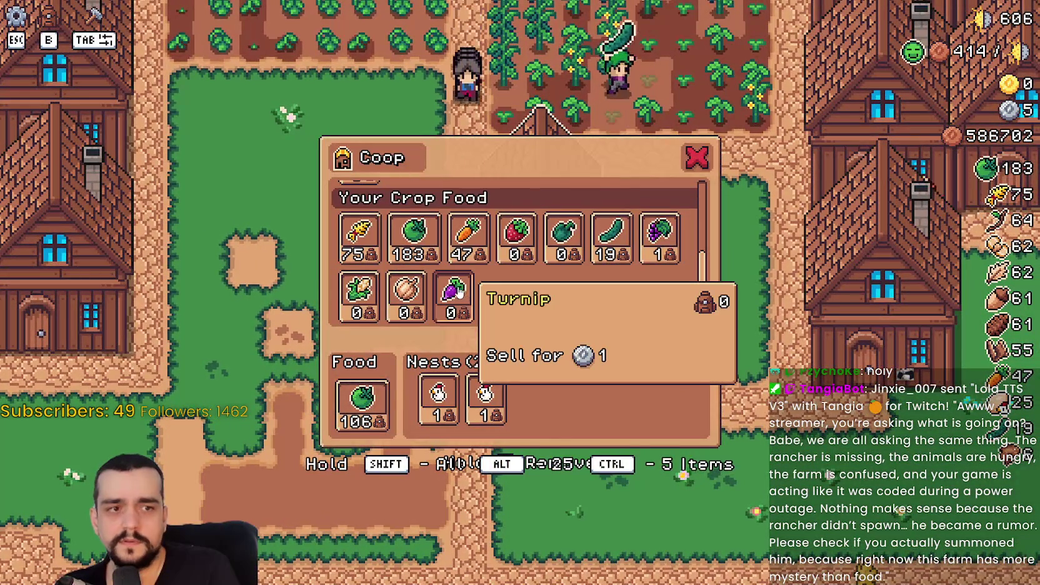
{"action": "key", "text": "Escape"}
Walk the farmer around the coop pen to the house and review its workers and priorities panel.
{"action": "key", "text": "a"}
{"action": "key", "text": "s"}
{"action": "key", "text": "d"}
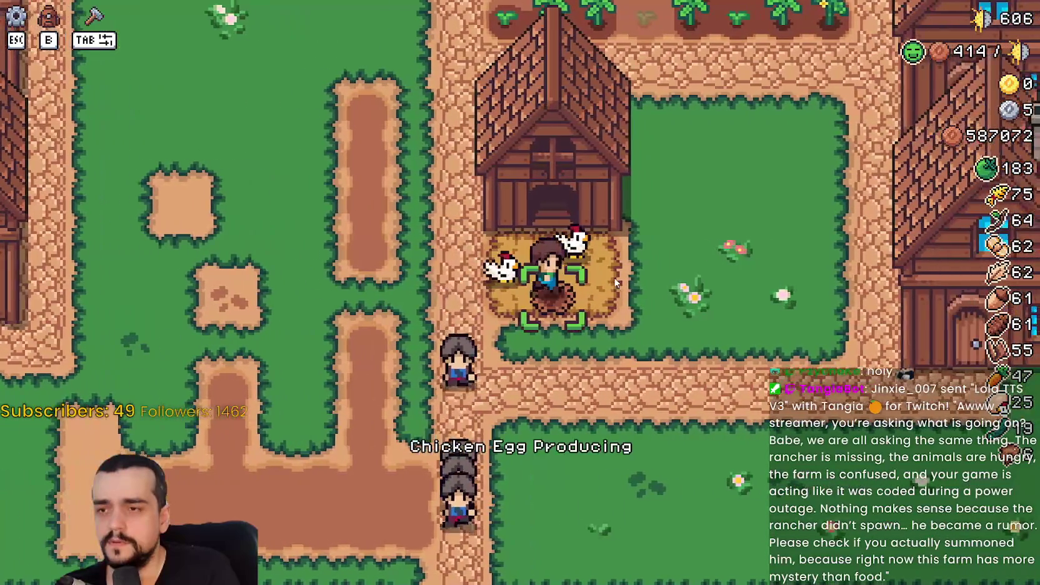
{"action": "key", "text": "w"}
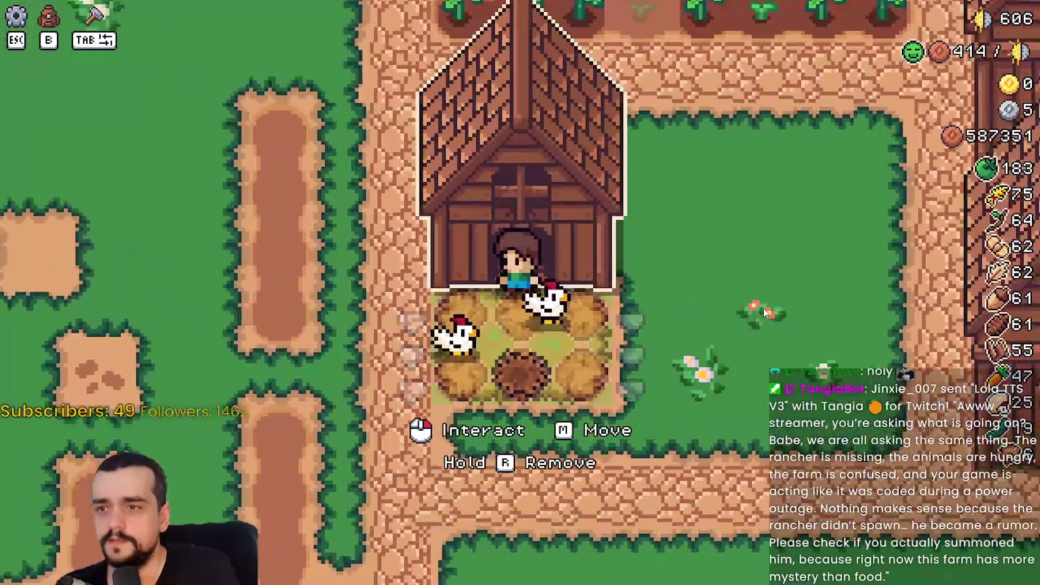
{"action": "key", "text": "s"}
{"action": "key", "text": "d"}
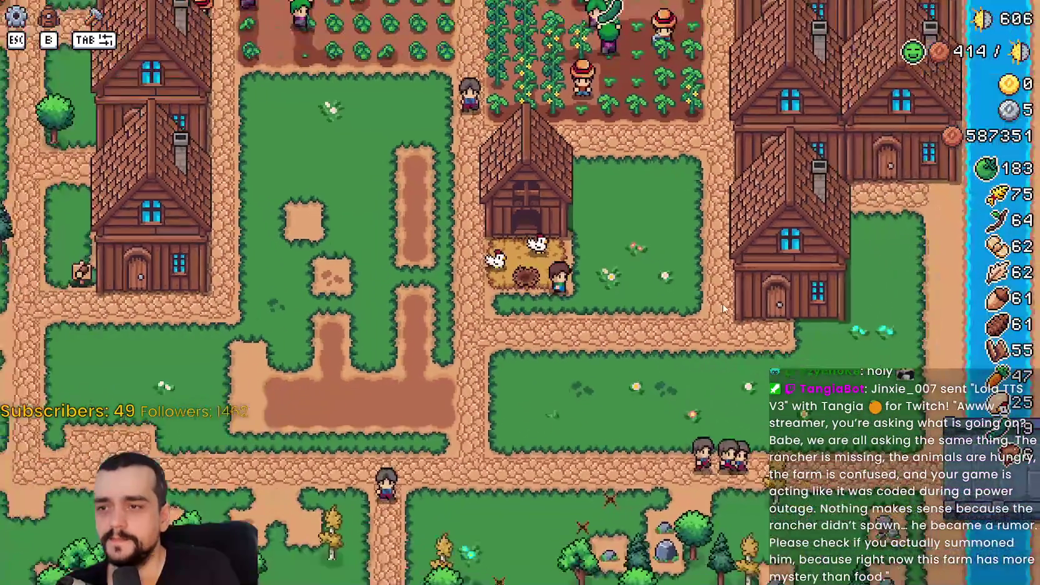
{"action": "key", "text": "d"}
{"action": "key", "text": "e"}
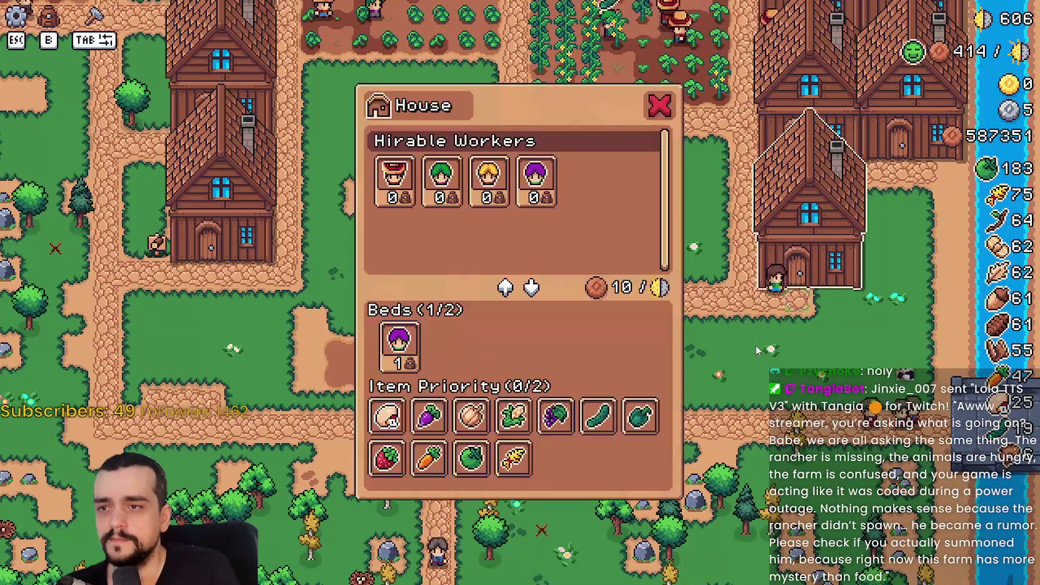
{"action": "key", "text": "Escape"}
Walk the farmer up past the crop fields toward the market stalls and back down.
{"action": "key", "text": "a"}
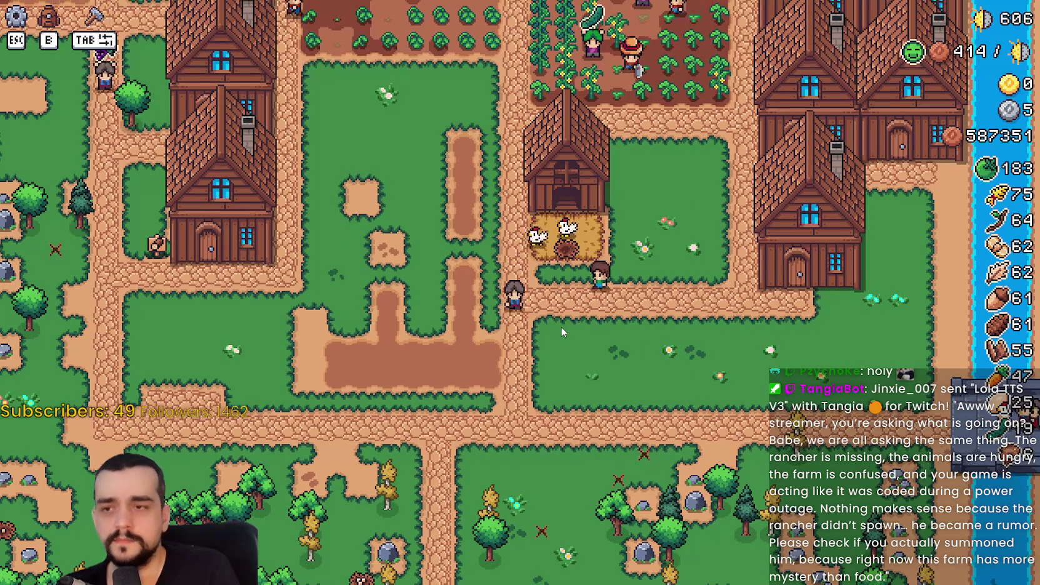
{"action": "key", "text": "w"}
{"action": "key", "text": "a"}
{"action": "key", "text": "w"}
{"action": "key", "text": "a"}
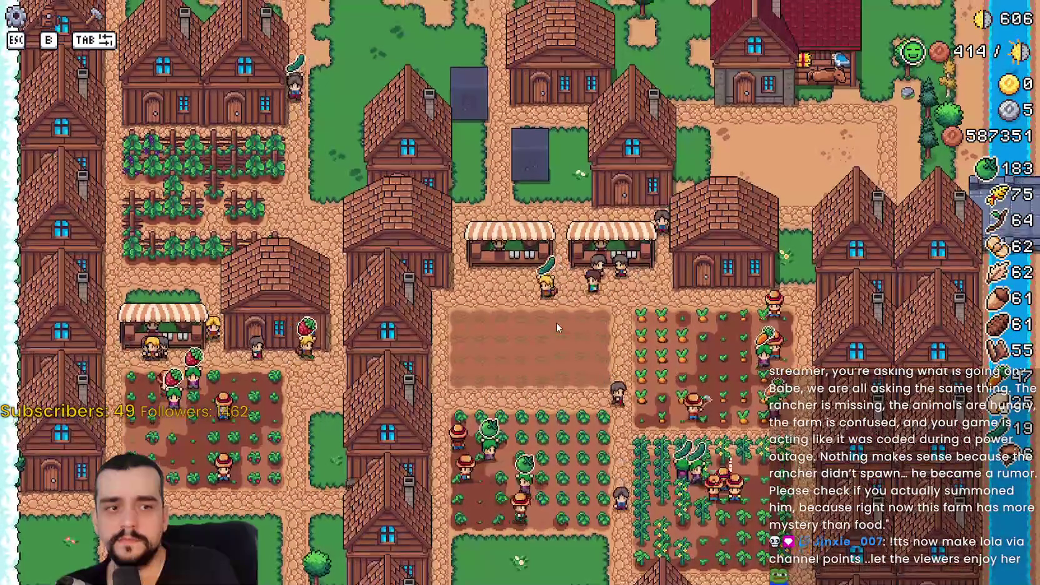
{"action": "key", "text": "s"}
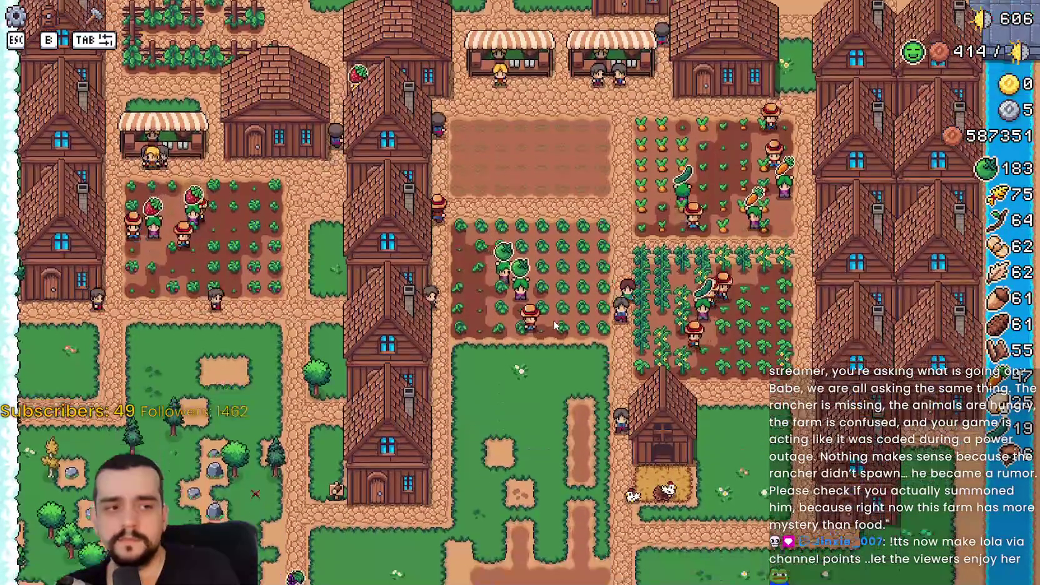
{"action": "key", "text": "s"}
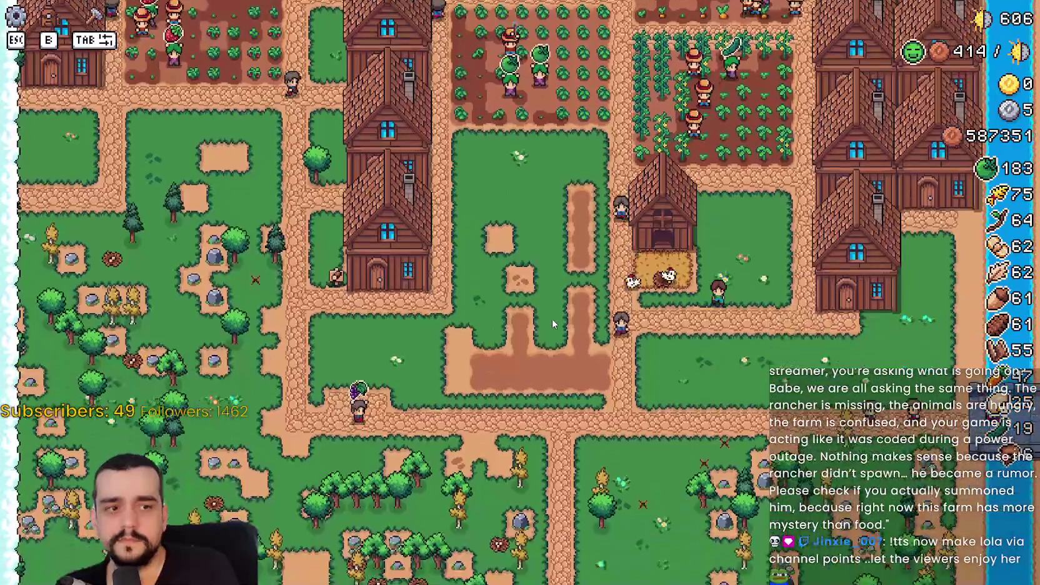
{"action": "scroll", "coordinate": [552, 319], "scroll_direction": "up", "scroll_amount": 2}
{"action": "key", "text": "a"}
{"action": "key", "text": "d"}
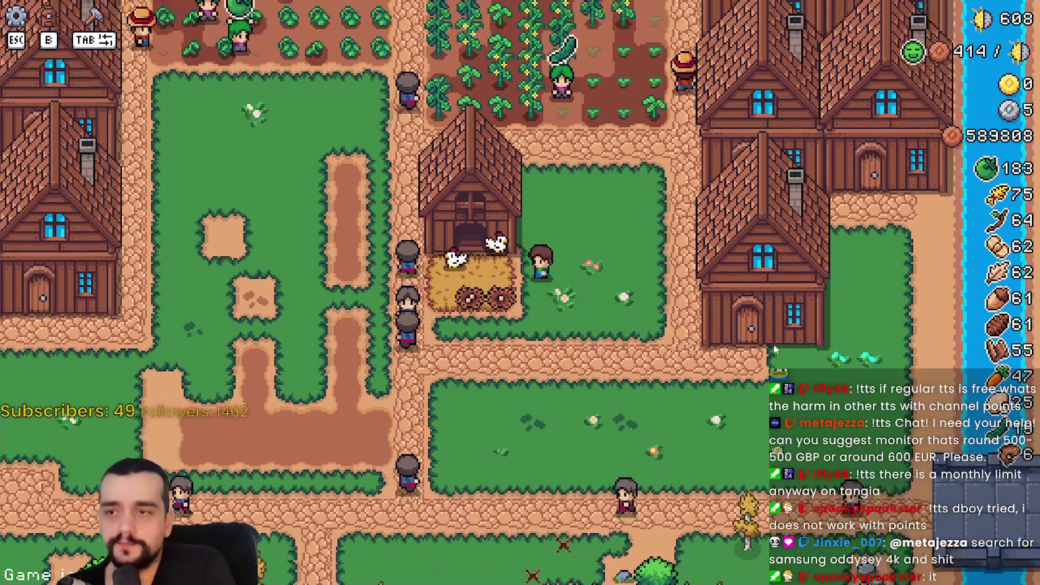
Collect the egg from the coop nest and glance at the coop panel.
{"action": "key", "text": "e"}
{"action": "key", "text": "Escape"}
{"action": "left_click", "coordinate": [739, 315]}
{"action": "key", "text": "e"}
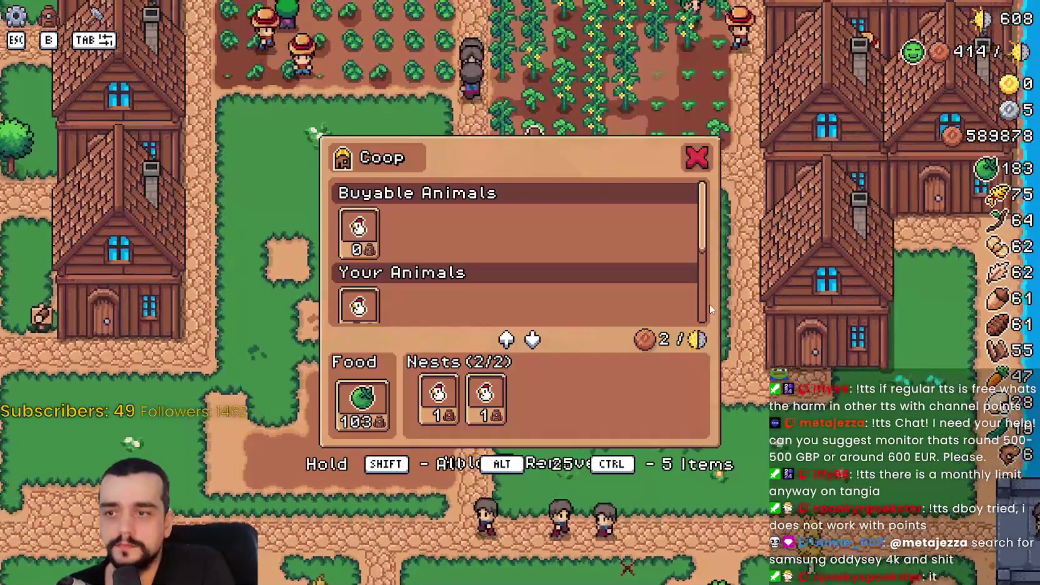
{"action": "key", "text": "Escape"}
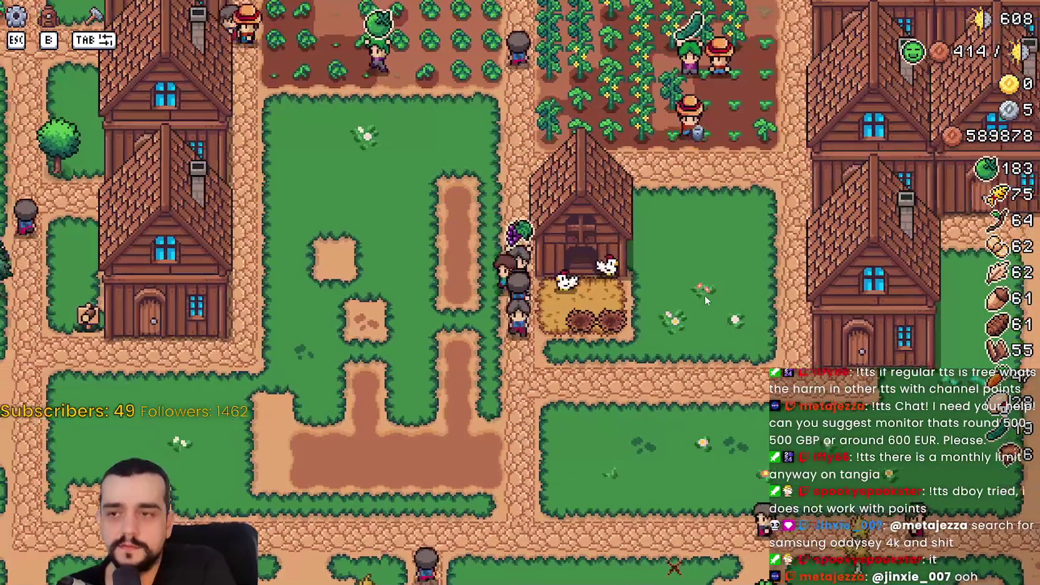
Pause the game and bring the Speaker.bot event log forward.
{"action": "key", "text": "Escape"}
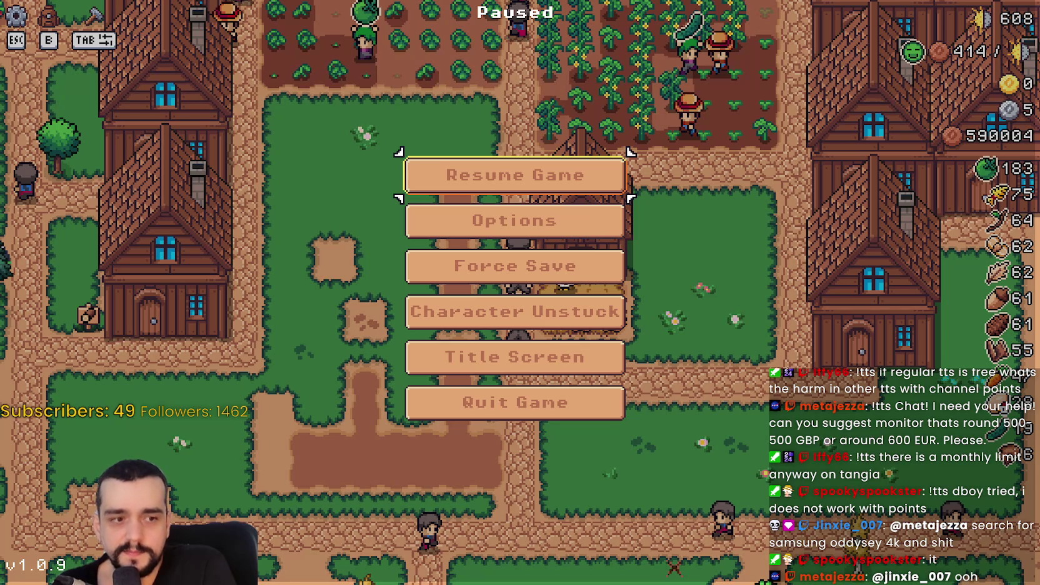
{"action": "key", "text": "alt+Tab"}
{"action": "mouse_move", "coordinate": [623, 391]}
{"action": "left_mouse_down"}
{"action": "mouse_move", "coordinate": [719, 391]}
{"action": "mouse_move", "coordinate": [542, 386]}
{"action": "left_mouse_up"}
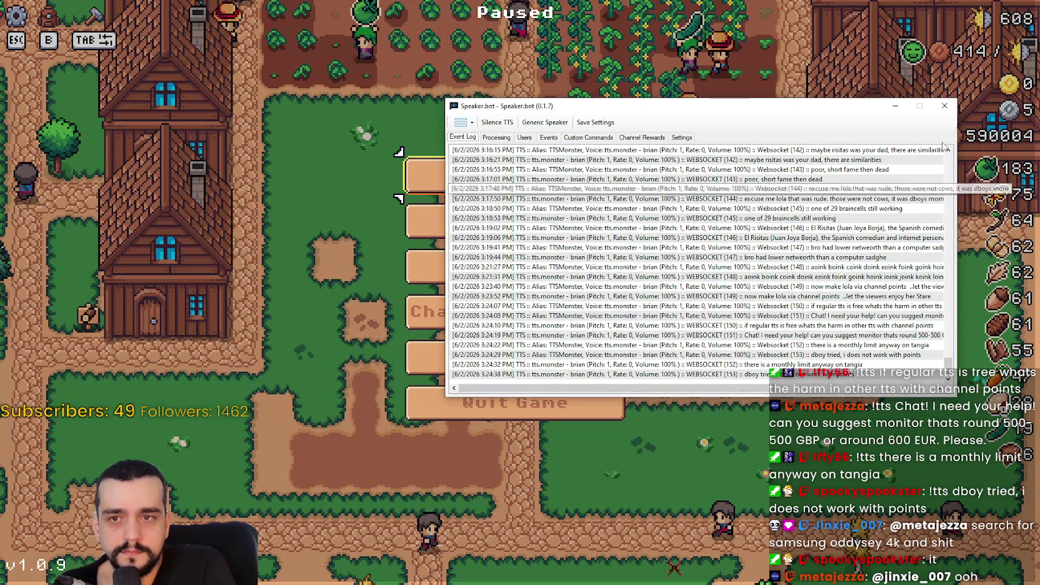
{"action": "mouse_move", "coordinate": [863, 110]}
{"action": "left_mouse_down"}
{"action": "mouse_move", "coordinate": [834, 131]}
{"action": "mouse_move", "coordinate": [837, 123]}
{"action": "left_mouse_up"}
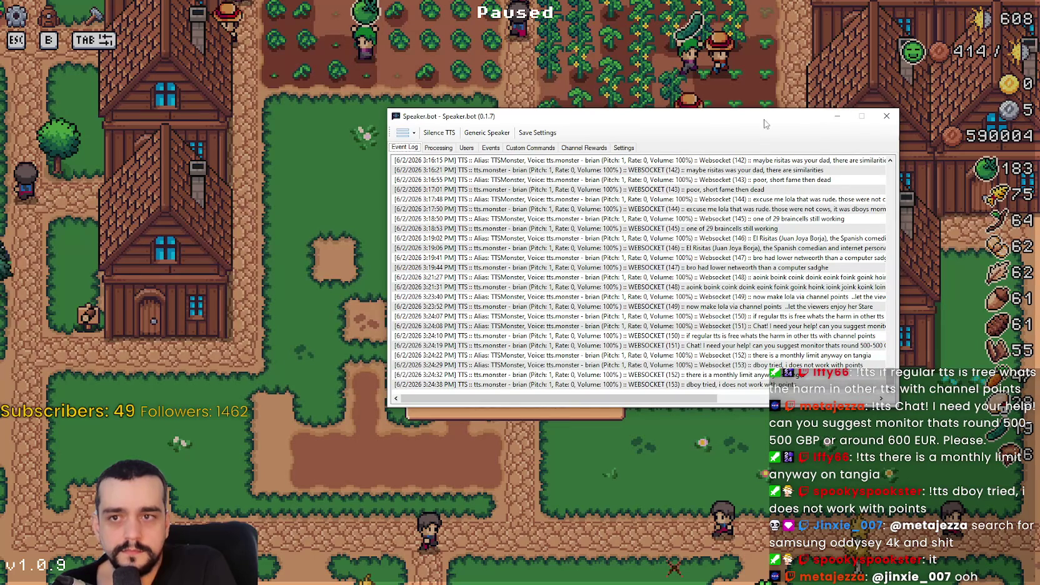
{"action": "left_click_drag", "start_coordinate": [764, 123], "coordinate": [784, 114]}
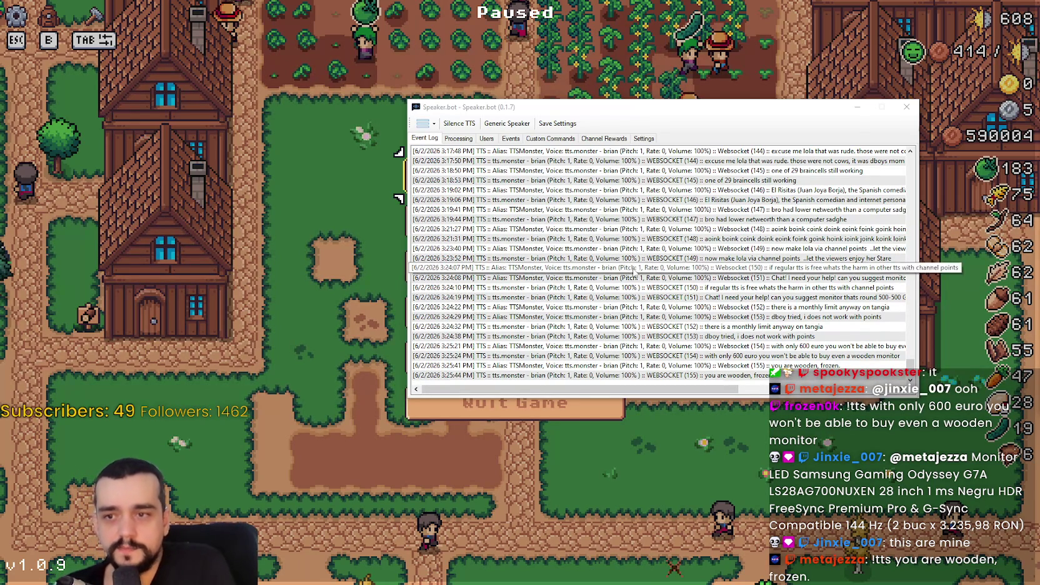
{"action": "left_click_drag", "start_coordinate": [546, 108], "coordinate": [567, 95]}
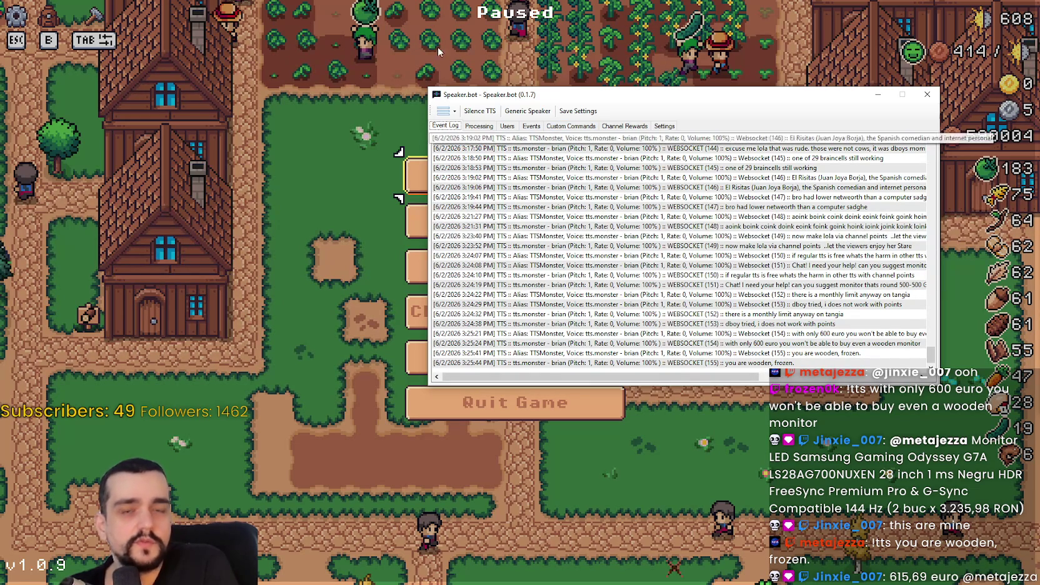
{"action": "left_click_drag", "start_coordinate": [520, 95], "coordinate": [492, 84]}
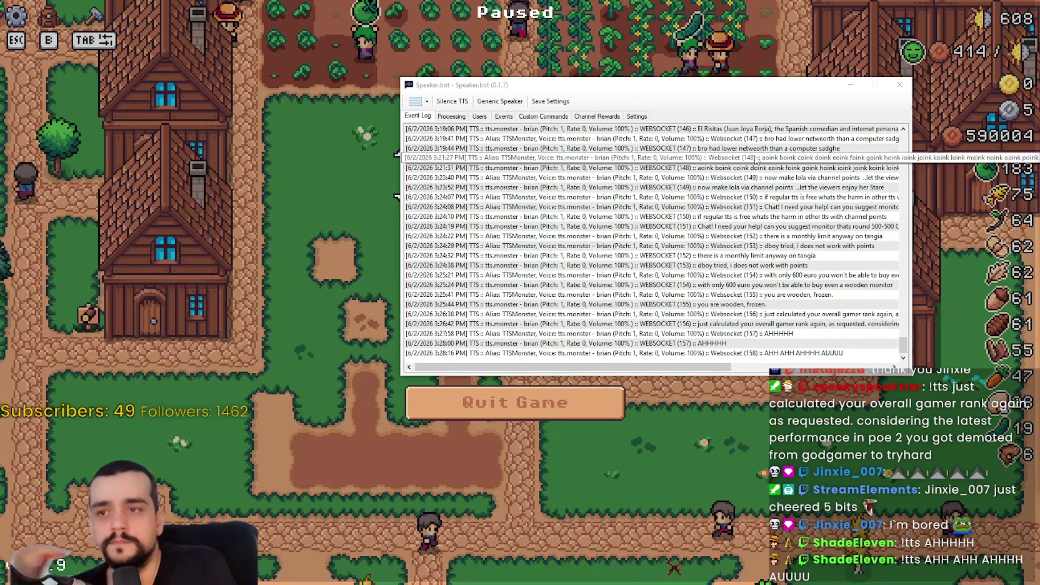
{"action": "left_click_drag", "start_coordinate": [469, 84], "coordinate": [1020, 117]}
Hide Speaker.bot, resume the game, and walk the farmer down to the chicken coop.
{"action": "key", "text": "alt+Tab"}
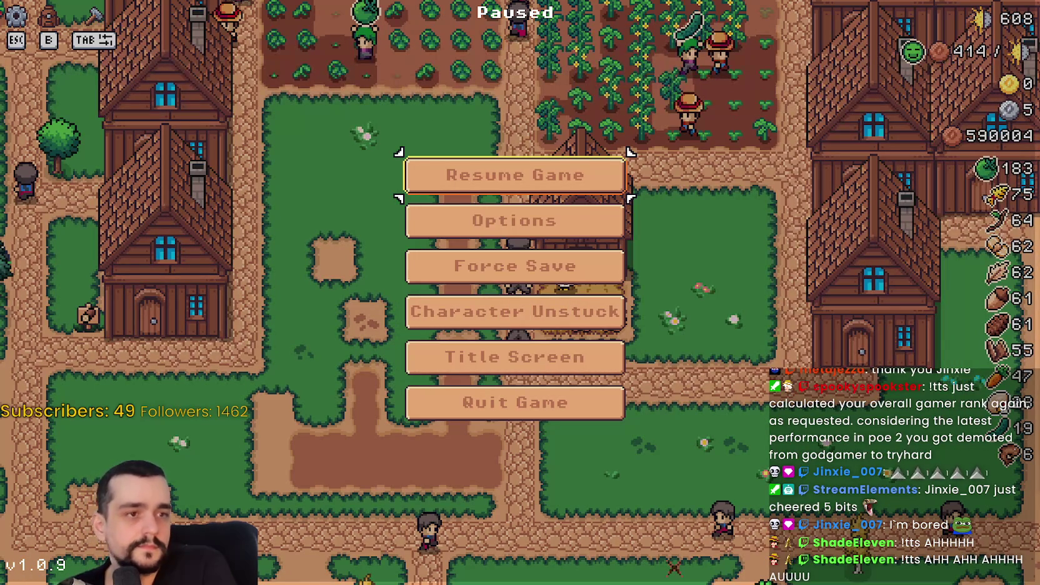
{"action": "key", "text": "Escape"}
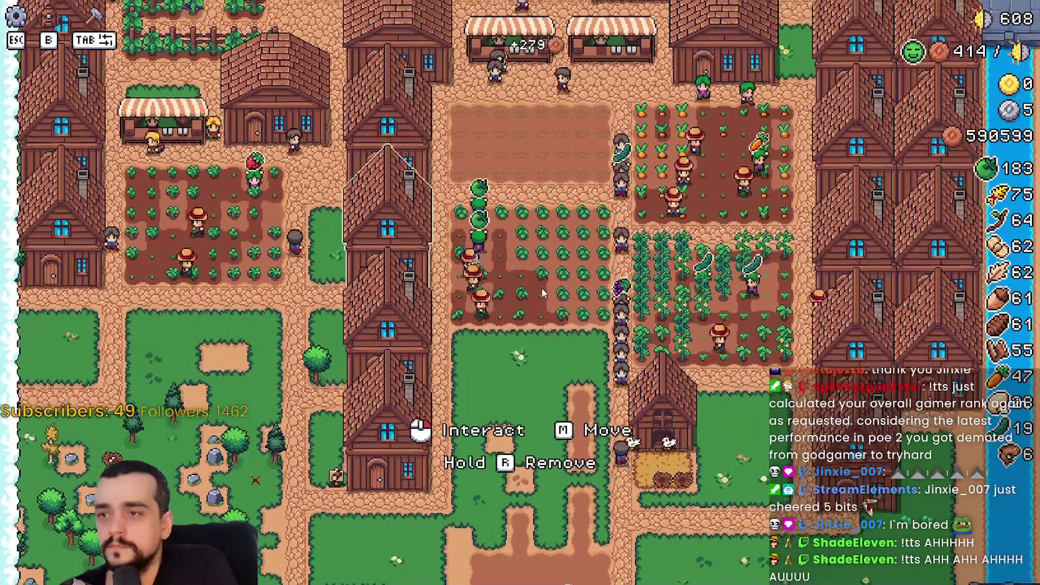
{"action": "scroll", "coordinate": [542, 288], "scroll_direction": "up", "scroll_amount": 3}
{"action": "key", "text": "s"}
{"action": "key", "text": "d"}
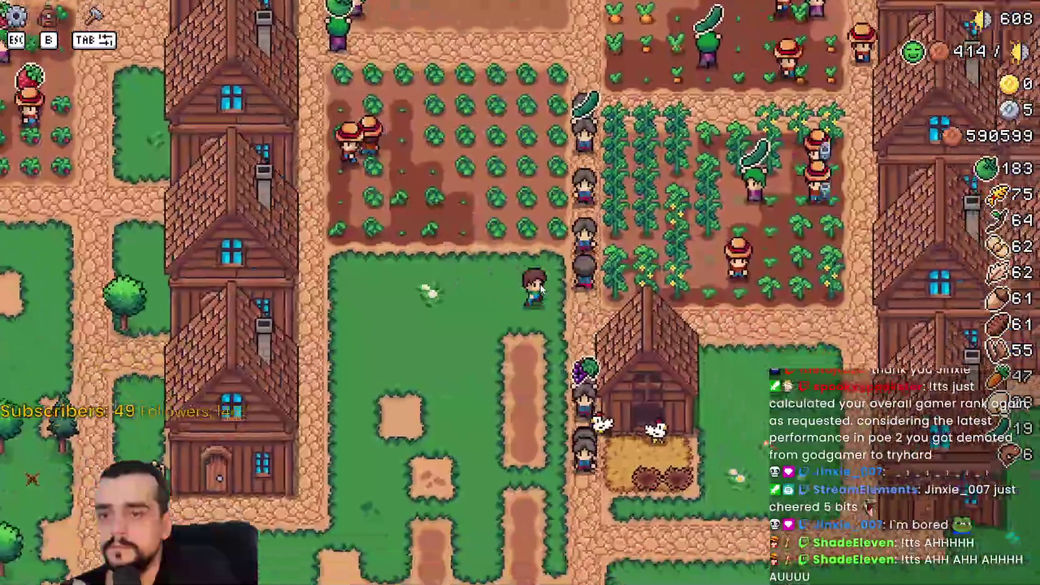
Check the coop panel, then review the house's hiring and priority panel.
{"action": "key", "text": "e"}
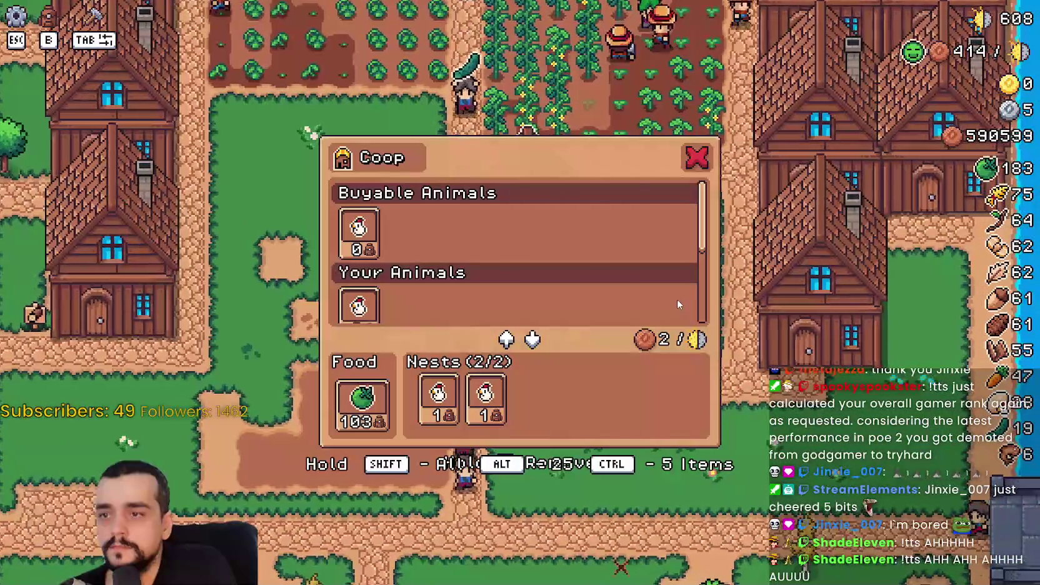
{"action": "key", "text": "Escape"}
{"action": "key", "text": "d"}
{"action": "key", "text": "d"}
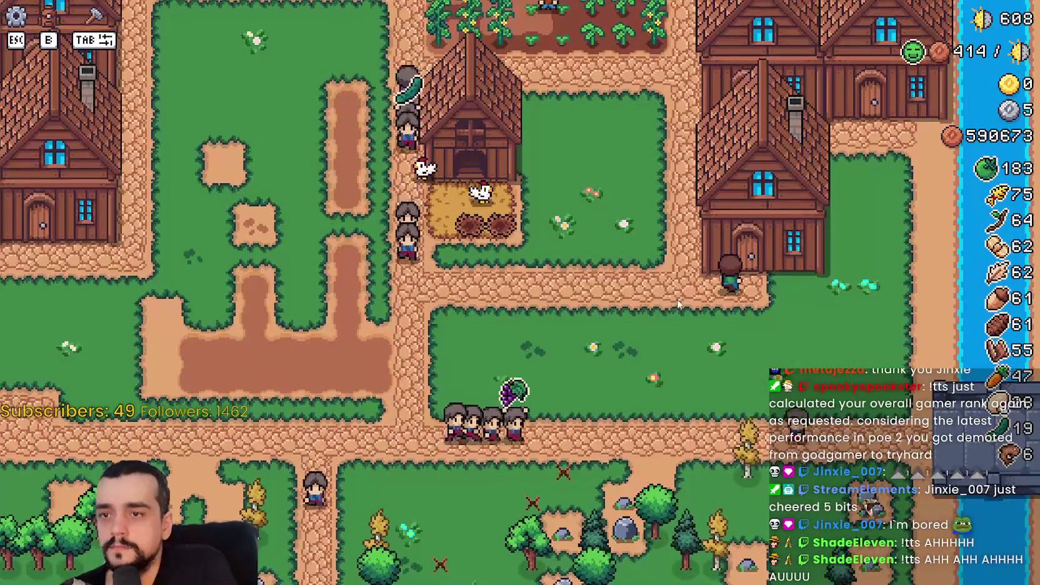
{"action": "key", "text": "e"}
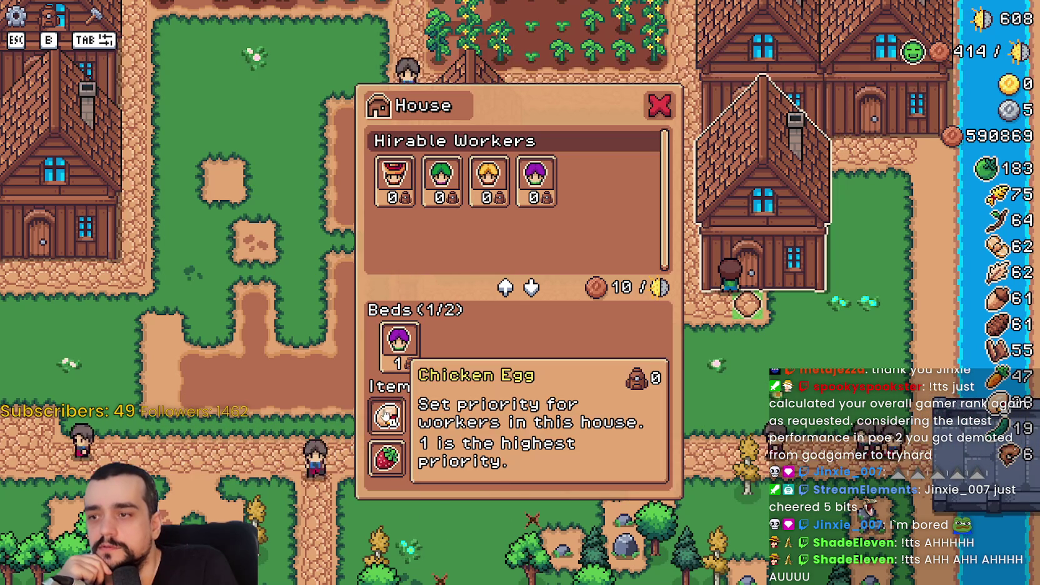
{"action": "left_click", "coordinate": [656, 109]}
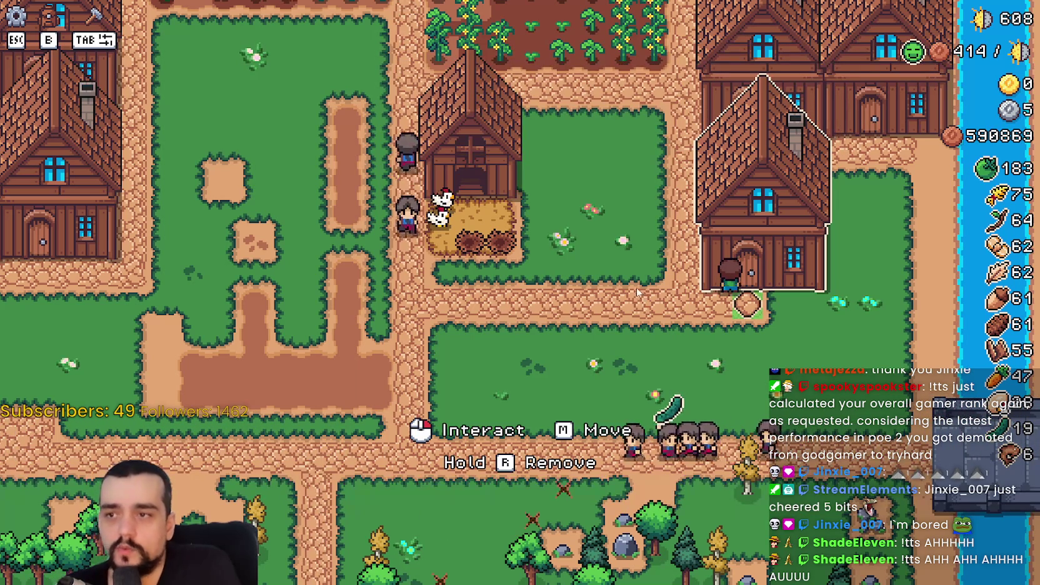
Recheck the coop panel, pause the game, and return to the Godot editor at line 260.
{"action": "key", "text": "w"}
{"action": "left_click", "coordinate": [469, 231]}
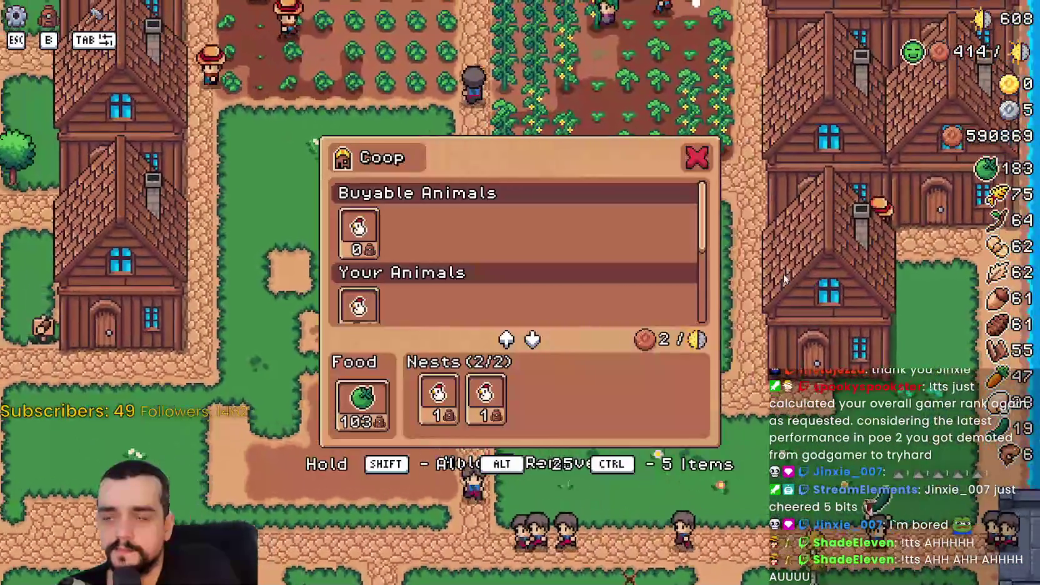
{"action": "key", "text": "Escape"}
{"action": "scroll", "coordinate": [721, 277], "scroll_direction": "down", "scroll_amount": 3}
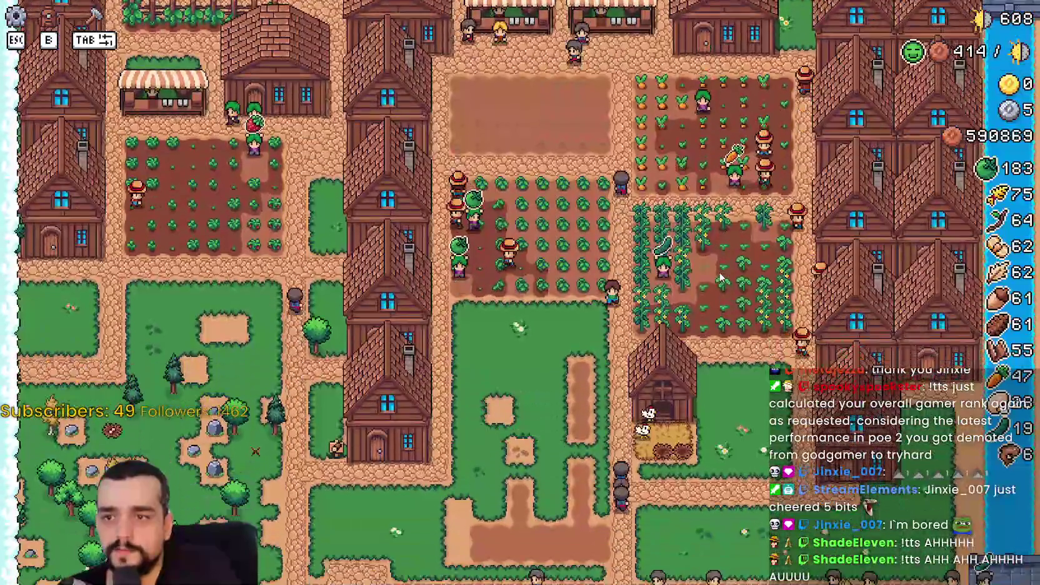
{"action": "scroll", "coordinate": [724, 286], "scroll_direction": "up", "scroll_amount": 3}
{"action": "key", "text": "Escape"}
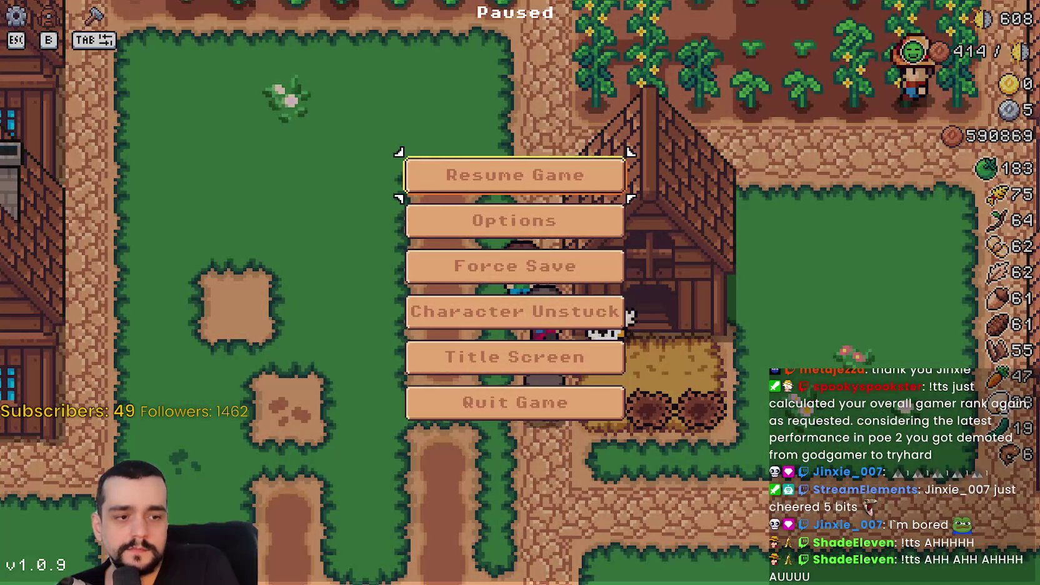
{"action": "key", "text": "alt+Tab"}
{"action": "left_click", "coordinate": [769, 305]}
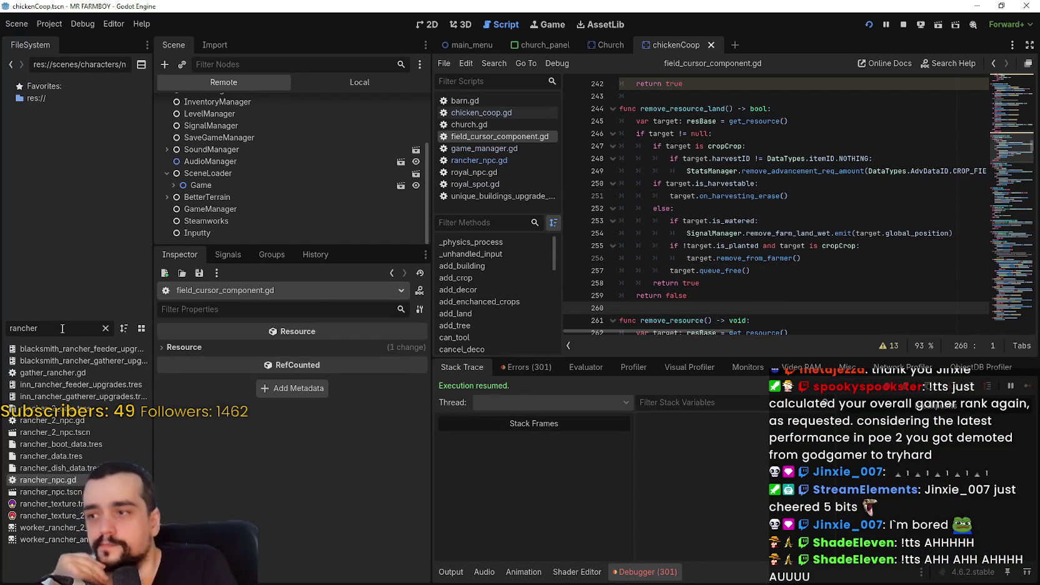
Filter FileSystem files by 'rancher' and open rancher_npc.gd, caret on line 483.
{"action": "left_click", "coordinate": [105, 328]}
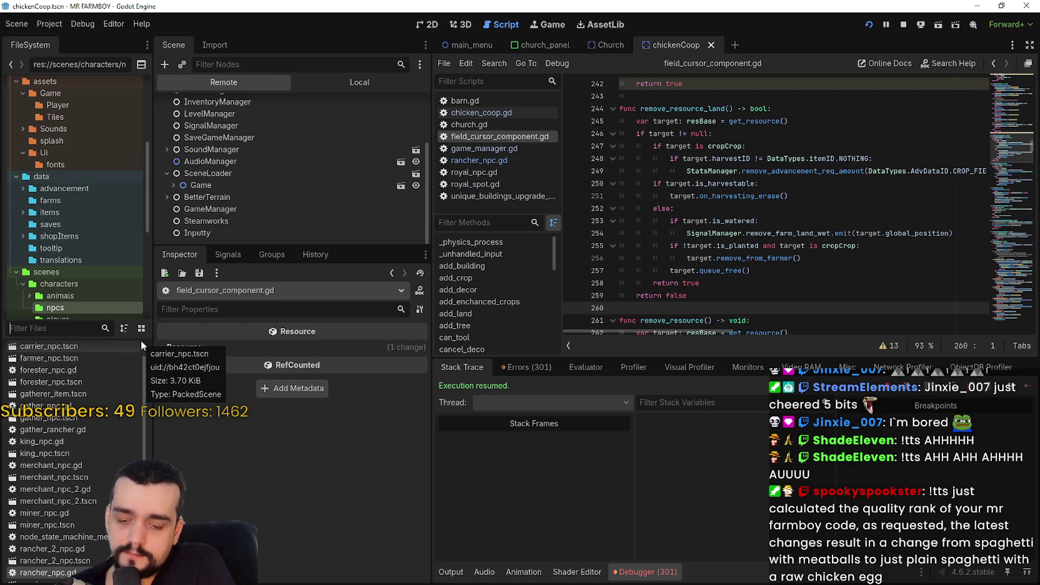
{"action": "type", "text": "go"}
{"action": "key", "text": "BackSpace"}
{"action": "key", "text": "BackSpace"}
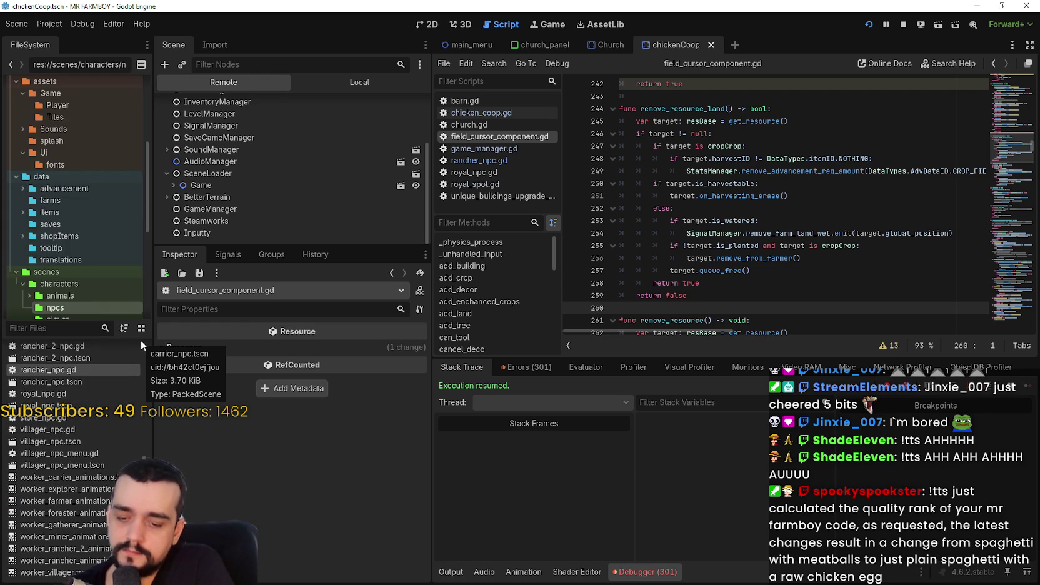
{"action": "type", "text": "rancher"}
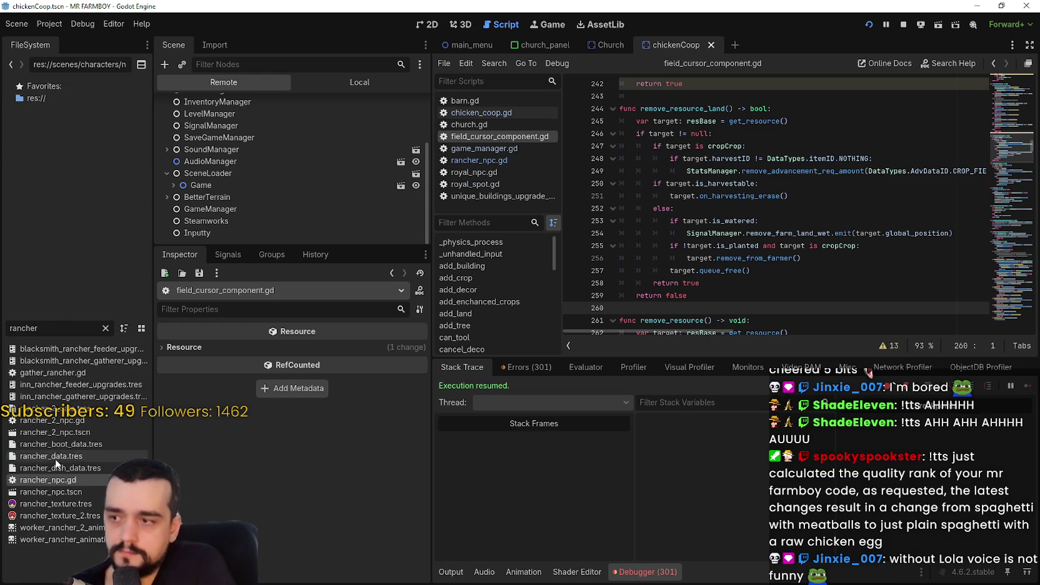
{"action": "double_click", "coordinate": [78, 480]}
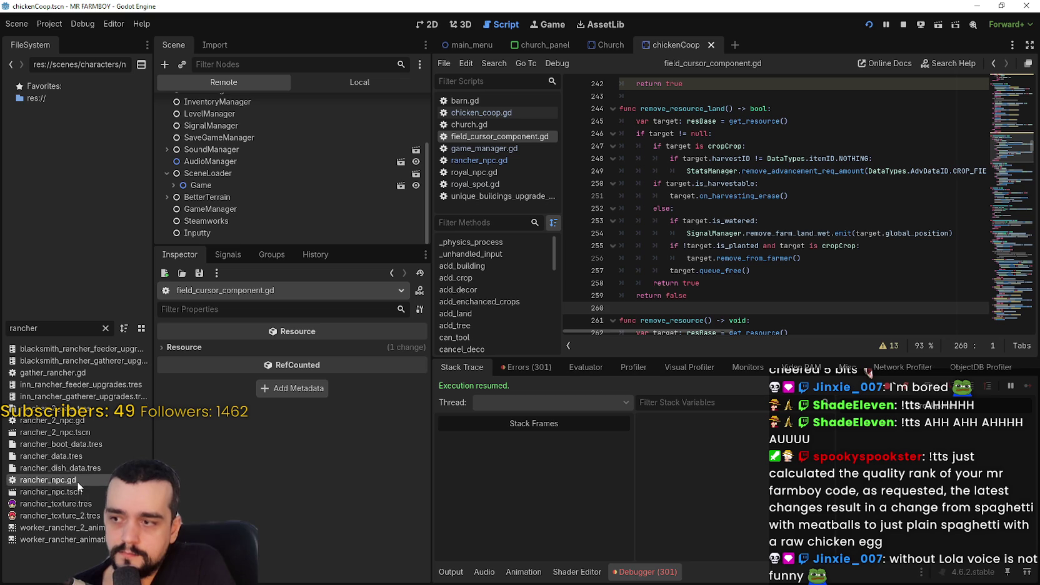
{"action": "left_click", "coordinate": [772, 204]}
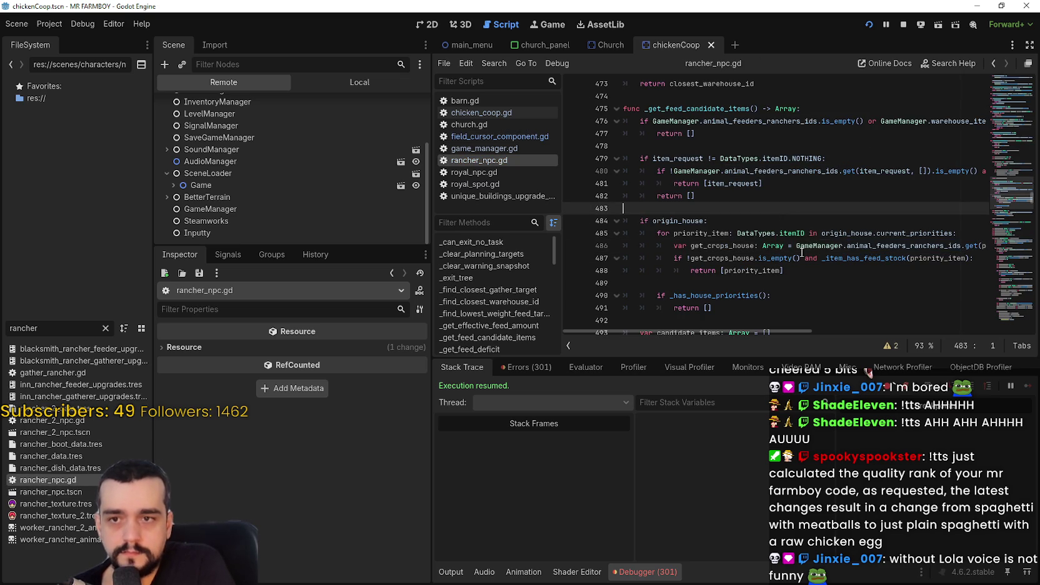
{"action": "double_click", "coordinate": [903, 234]}
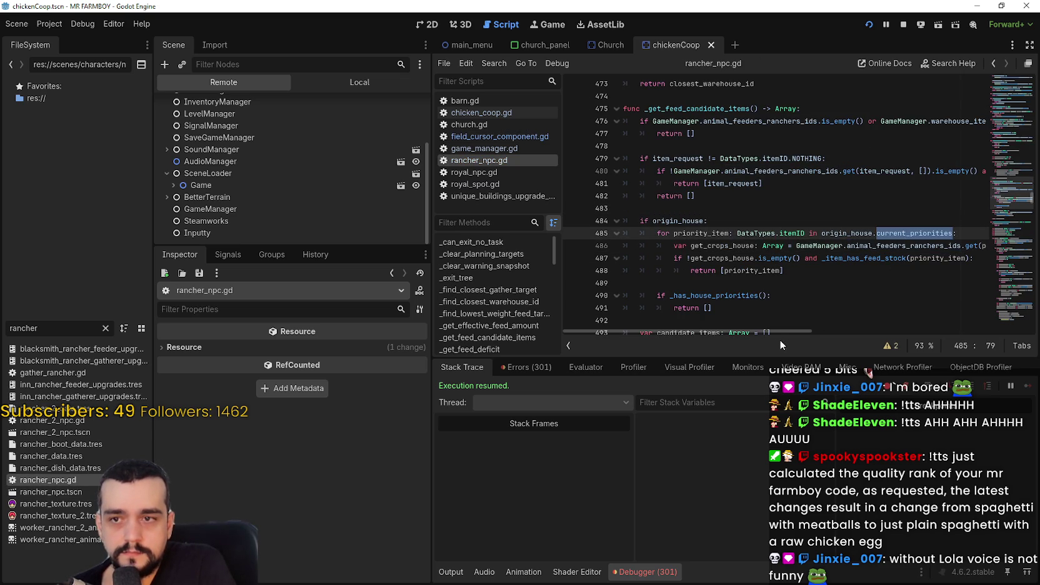
{"action": "mouse_move", "coordinate": [796, 331]}
{"action": "left_mouse_down"}
{"action": "mouse_move", "coordinate": [832, 329]}
{"action": "mouse_move", "coordinate": [769, 327]}
{"action": "mouse_move", "coordinate": [854, 327]}
{"action": "left_mouse_up"}
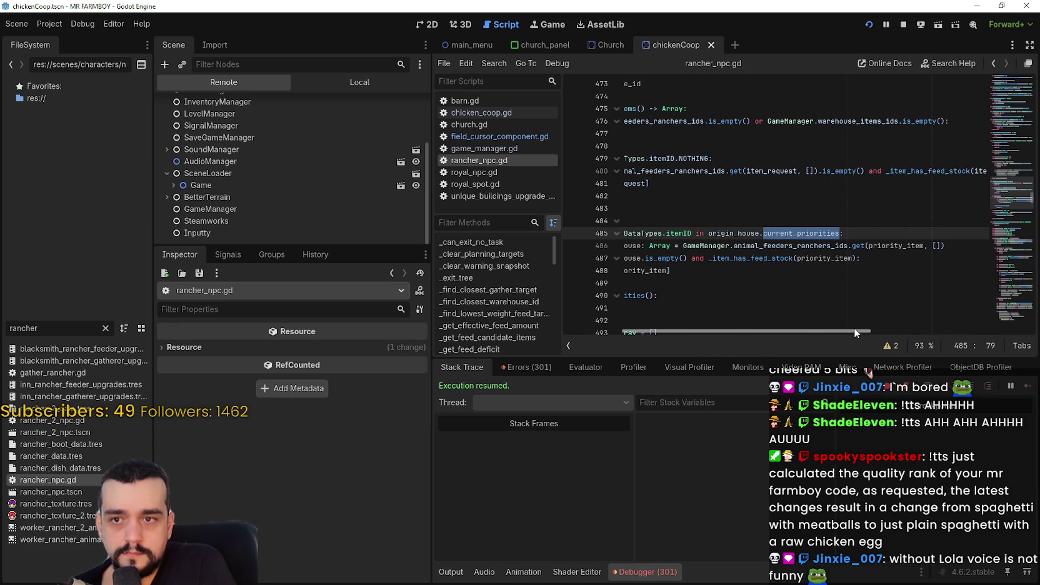
{"action": "double_click", "coordinate": [904, 246]}
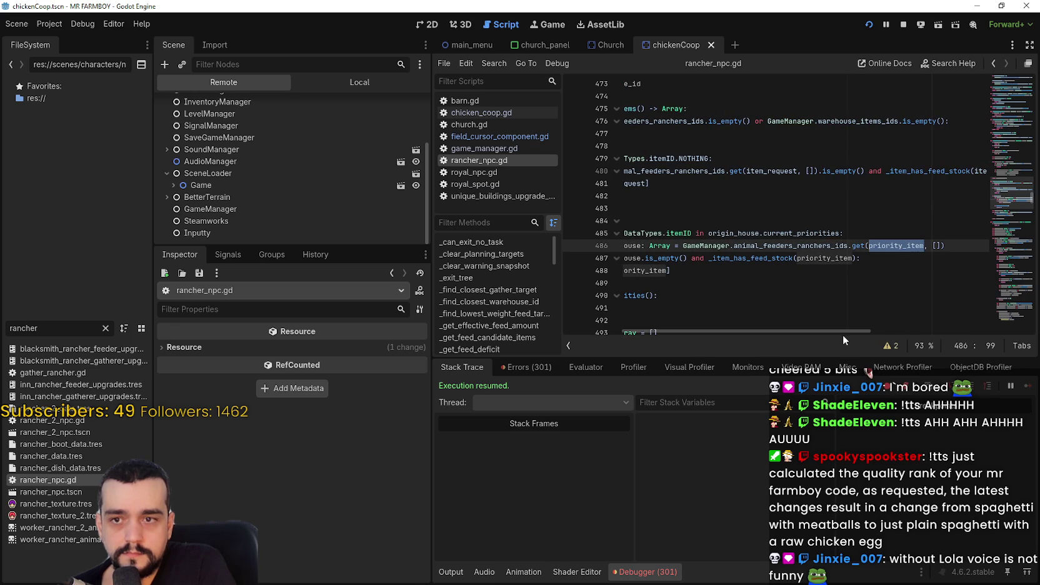
{"action": "mouse_move", "coordinate": [842, 333]}
{"action": "left_mouse_down"}
{"action": "mouse_move", "coordinate": [742, 323]}
{"action": "mouse_move", "coordinate": [787, 331]}
{"action": "mouse_move", "coordinate": [739, 339]}
{"action": "left_mouse_up"}
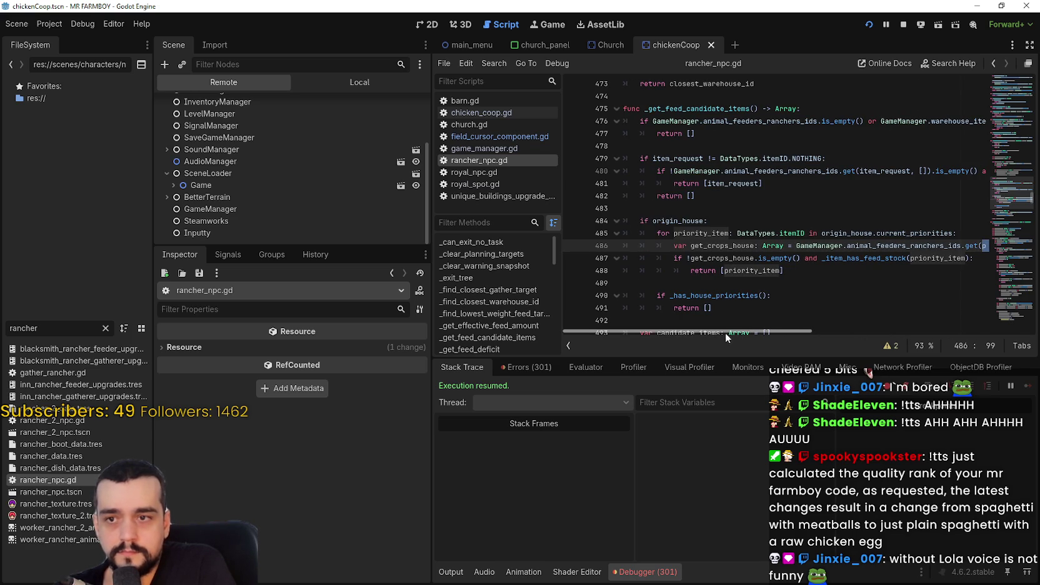
{"action": "double_click", "coordinate": [719, 296]}
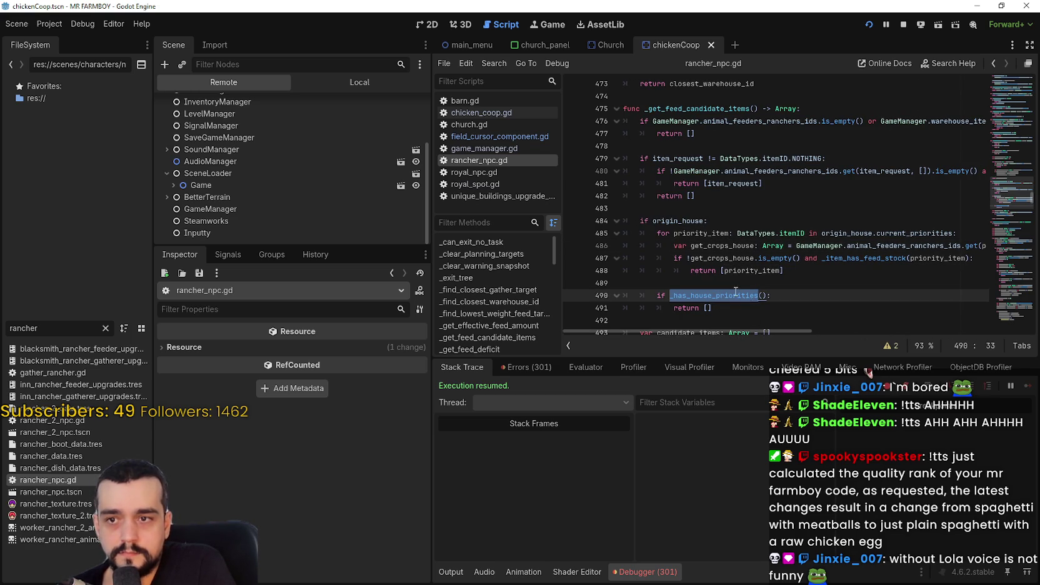
{"action": "left_click", "coordinate": [737, 292]}
{"action": "scroll", "coordinate": [698, 208], "scroll_direction": "down", "scroll_amount": 3}
{"action": "right_click", "coordinate": [706, 185]}
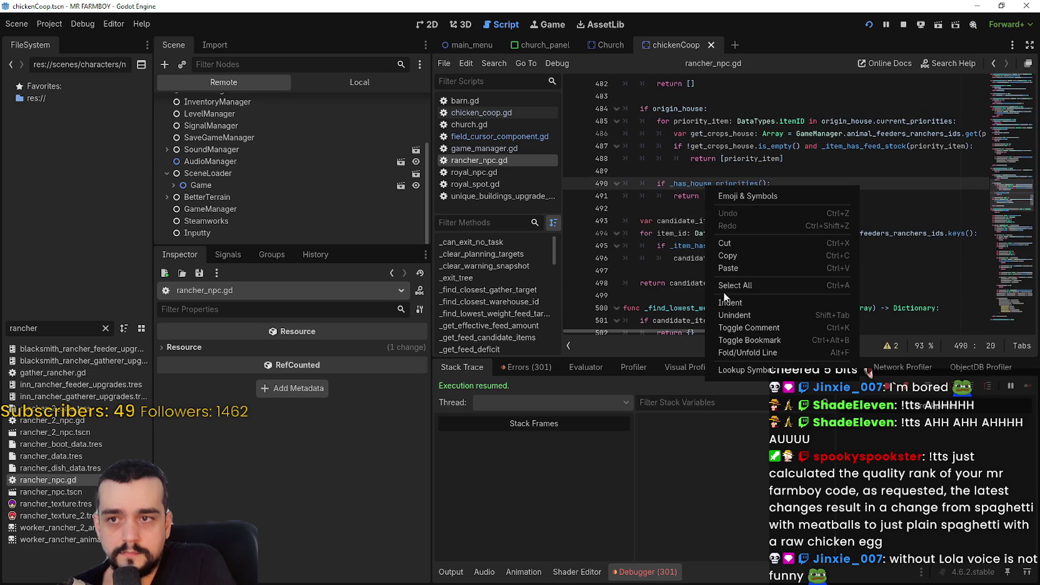
Look up the _has_house_priorities definition, then return to line 490 and select its early return.
{"action": "left_click", "coordinate": [755, 368]}
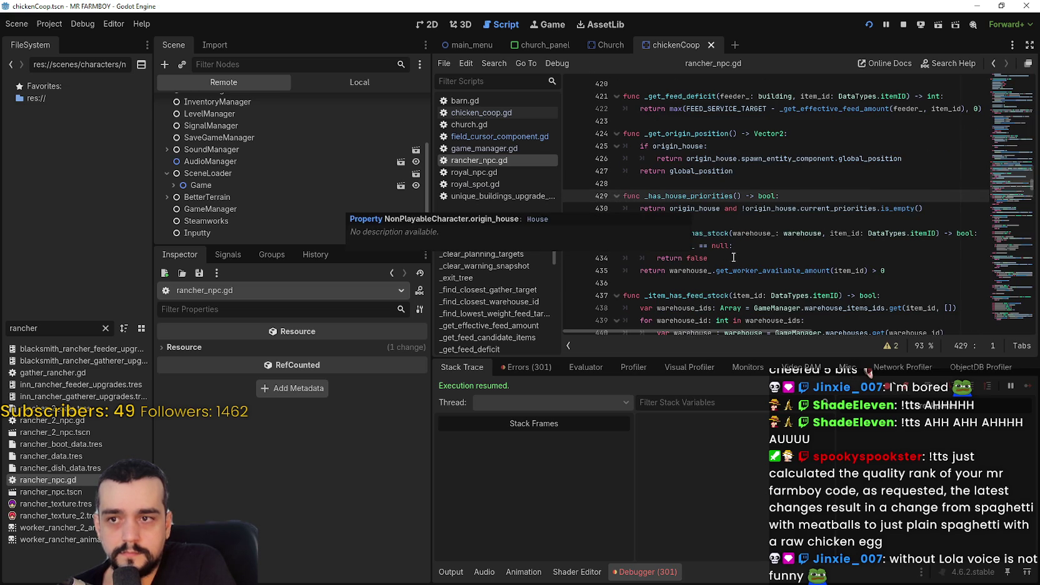
{"action": "double_click", "coordinate": [714, 196]}
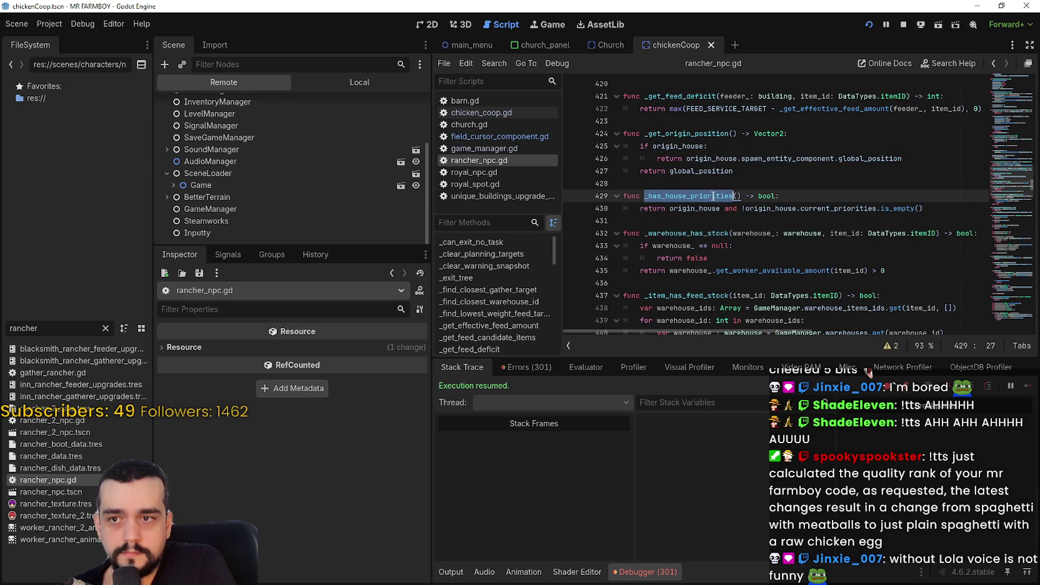
{"action": "left_click", "coordinate": [995, 62]}
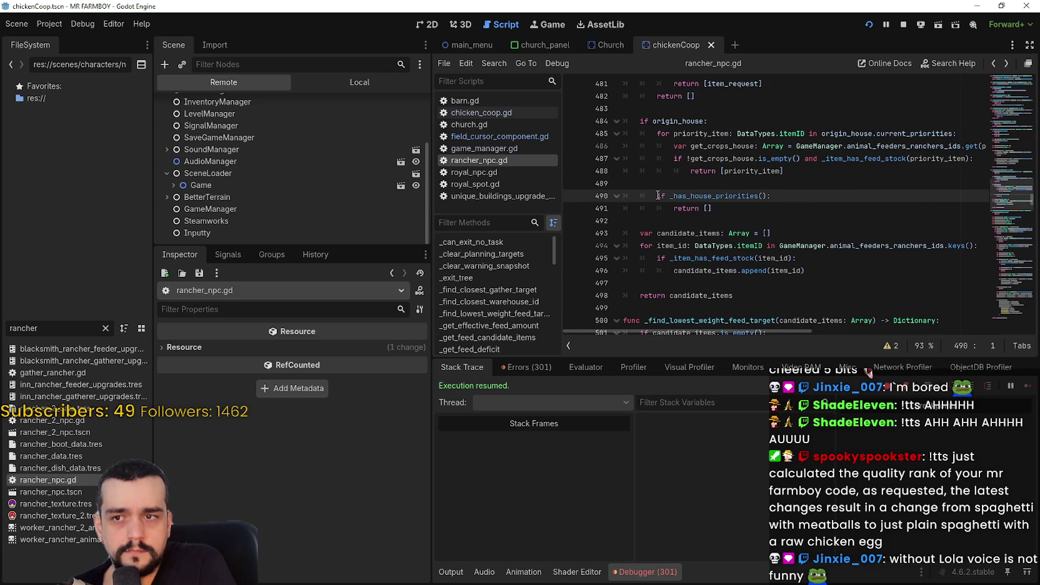
{"action": "left_click_drag", "start_coordinate": [658, 196], "coordinate": [821, 194]}
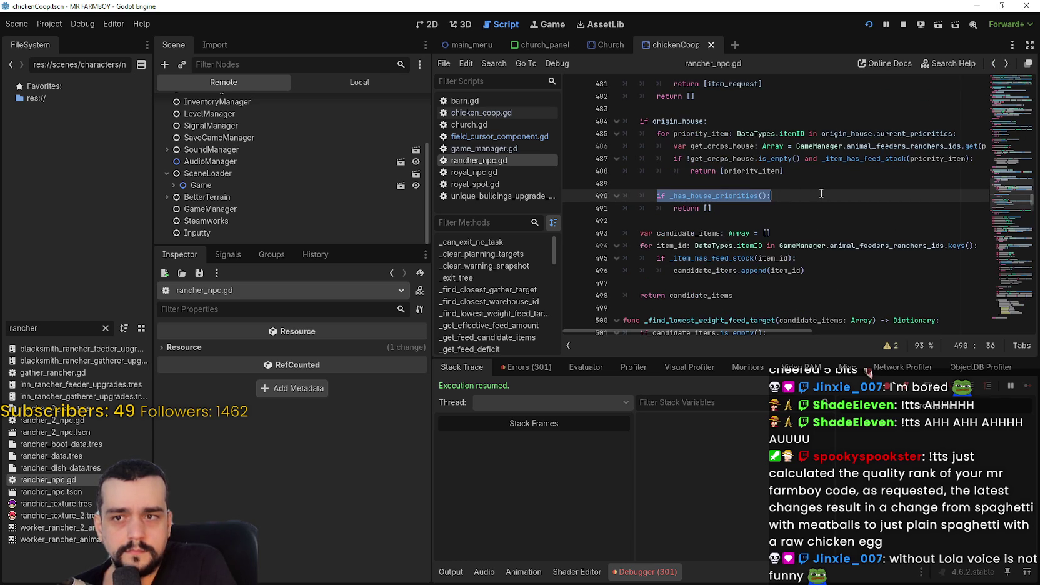
{"action": "left_click", "coordinate": [744, 207]}
{"action": "double_click", "coordinate": [707, 208]}
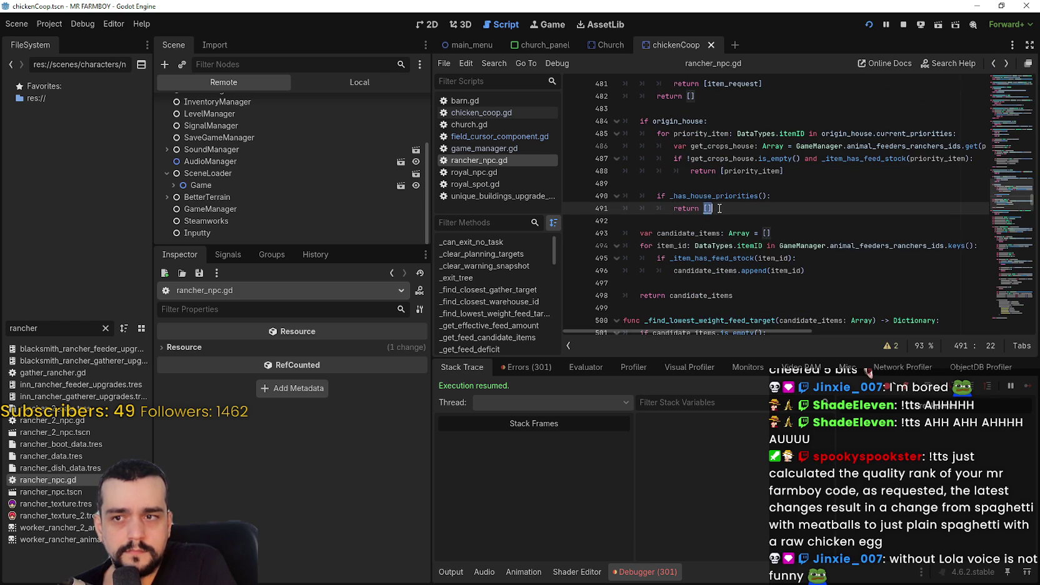
Highlight priority_item, origin_house and origin_house.current_priorities in the priority loop.
{"action": "scroll", "coordinate": [635, 204], "scroll_direction": "up", "scroll_amount": 1}
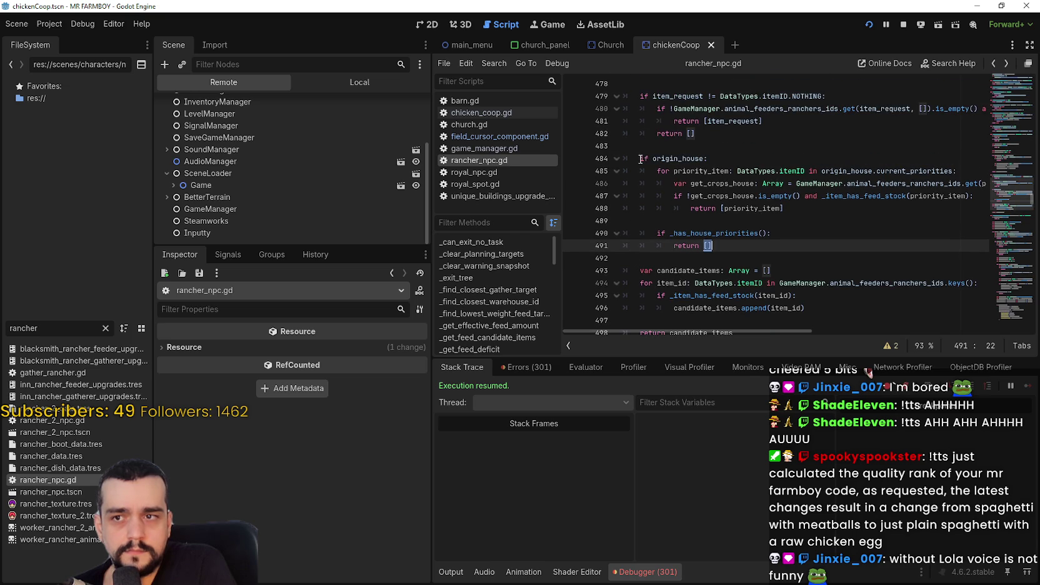
{"action": "double_click", "coordinate": [740, 206]}
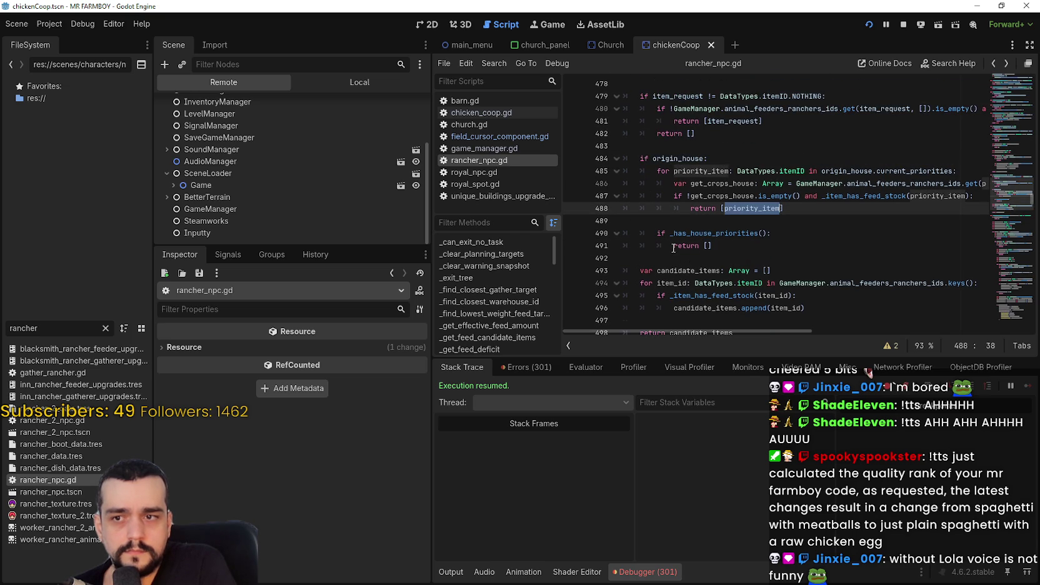
{"action": "scroll", "coordinate": [673, 248], "scroll_direction": "down", "scroll_amount": 1}
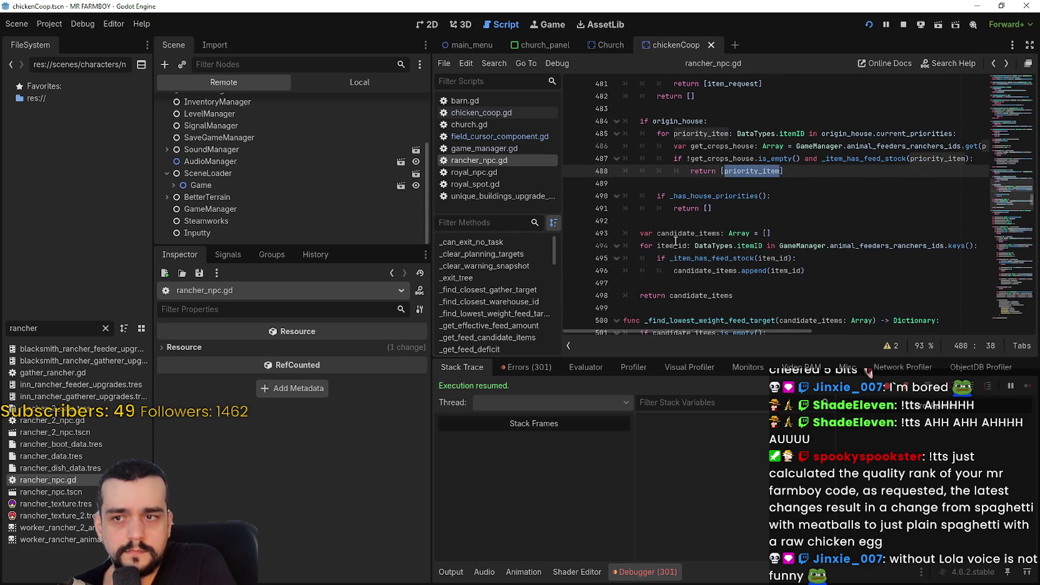
{"action": "scroll", "coordinate": [675, 242], "scroll_direction": "up", "scroll_amount": 2}
{"action": "double_click", "coordinate": [669, 200]}
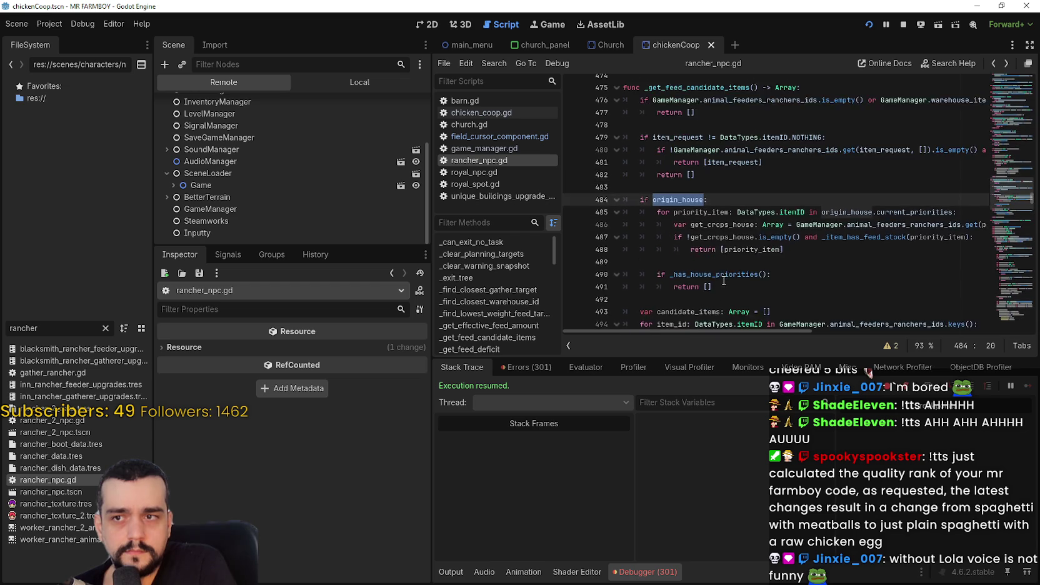
{"action": "scroll", "coordinate": [723, 275], "scroll_direction": "up", "scroll_amount": 1}
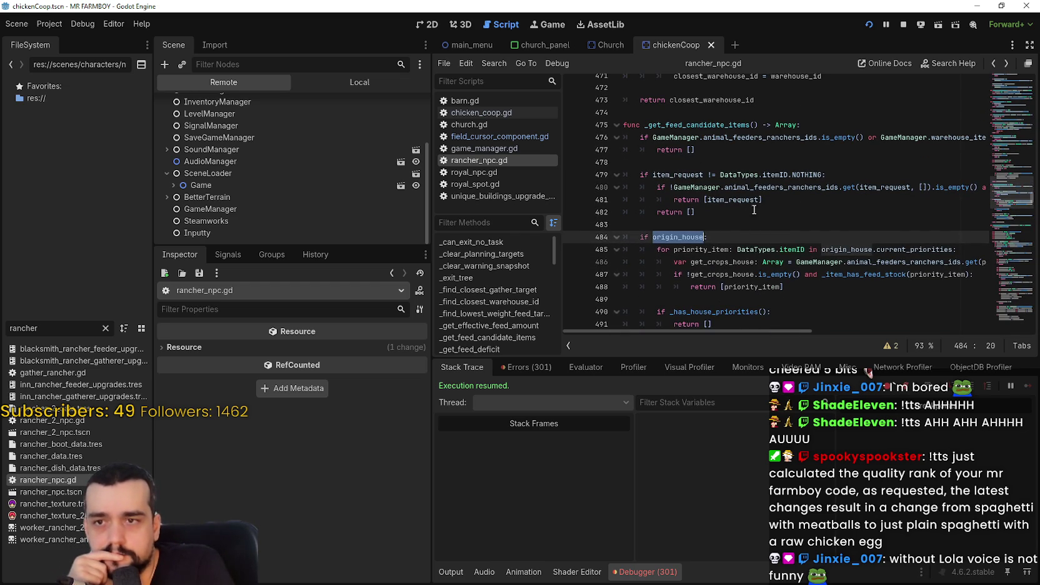
{"action": "mouse_move", "coordinate": [767, 330]}
{"action": "left_mouse_down"}
{"action": "mouse_move", "coordinate": [784, 330]}
{"action": "mouse_move", "coordinate": [726, 329]}
{"action": "mouse_move", "coordinate": [900, 330]}
{"action": "mouse_move", "coordinate": [789, 340]}
{"action": "mouse_move", "coordinate": [858, 338]}
{"action": "mouse_move", "coordinate": [708, 332]}
{"action": "left_mouse_up"}
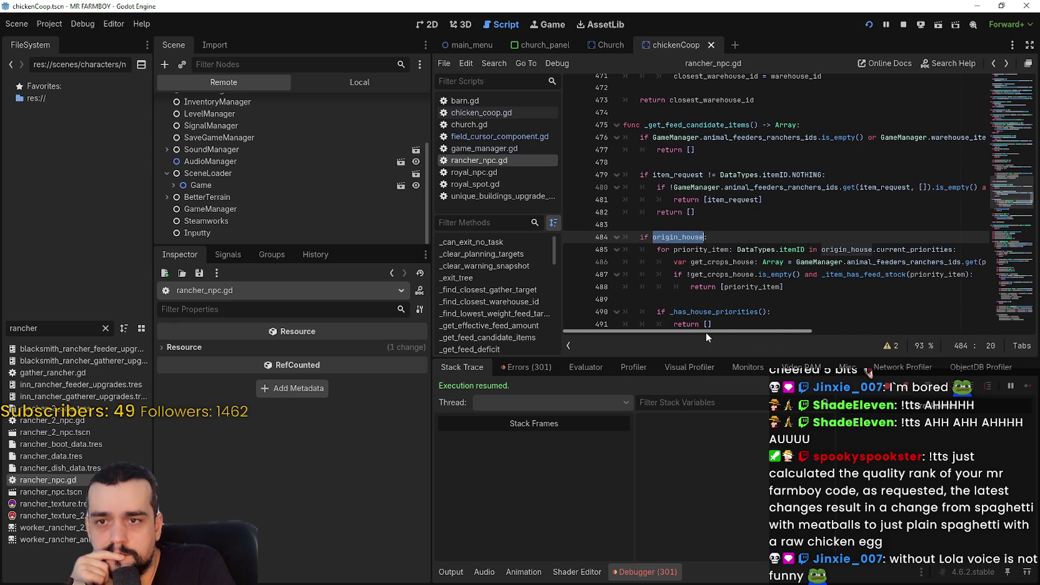
{"action": "left_click", "coordinate": [908, 250]}
{"action": "double_click", "coordinate": [908, 251]}
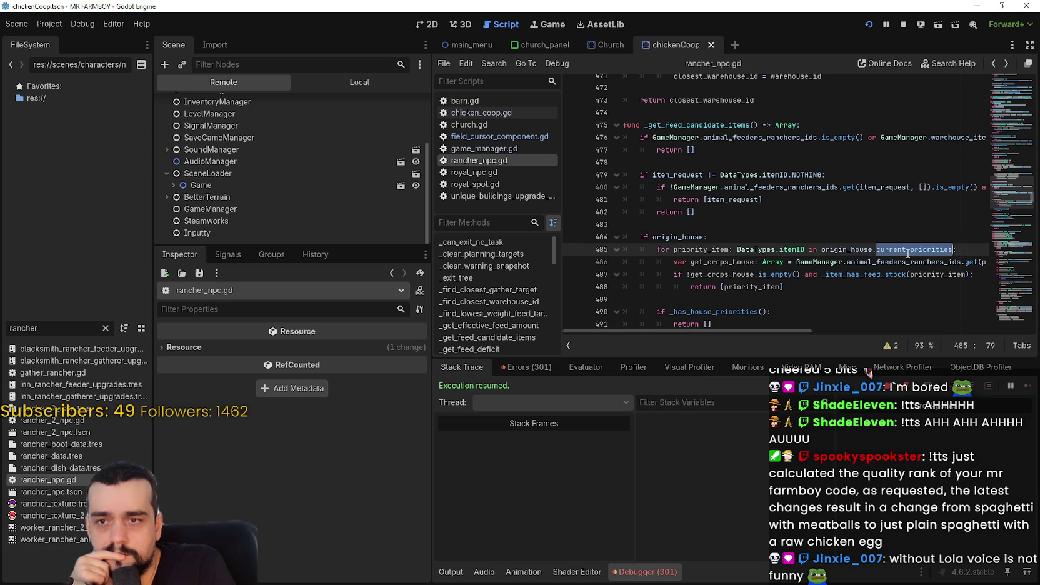
{"action": "left_click_drag", "start_coordinate": [908, 250], "coordinate": [826, 252]}
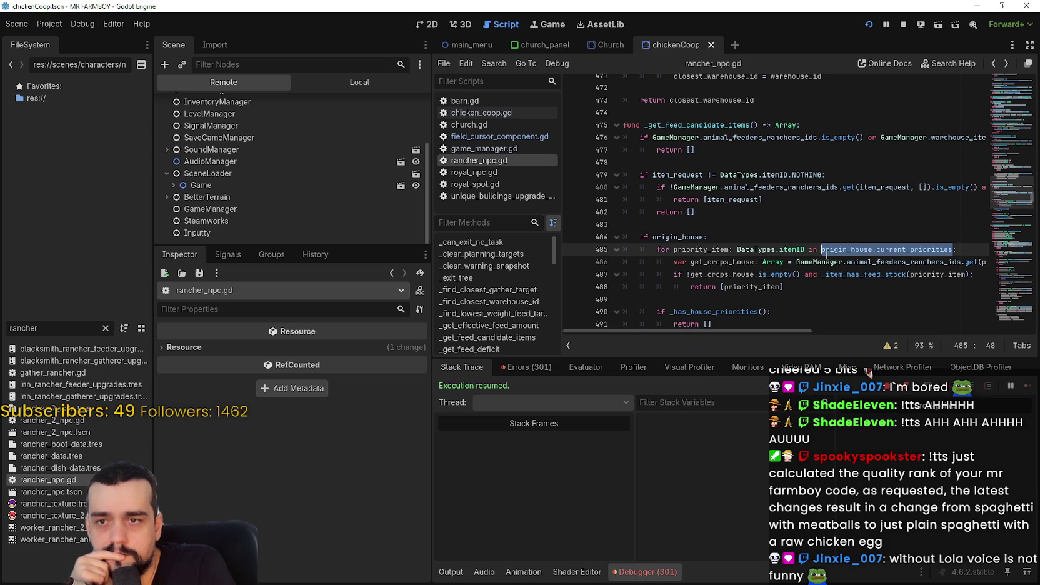
{"action": "double_click", "coordinate": [701, 250]}
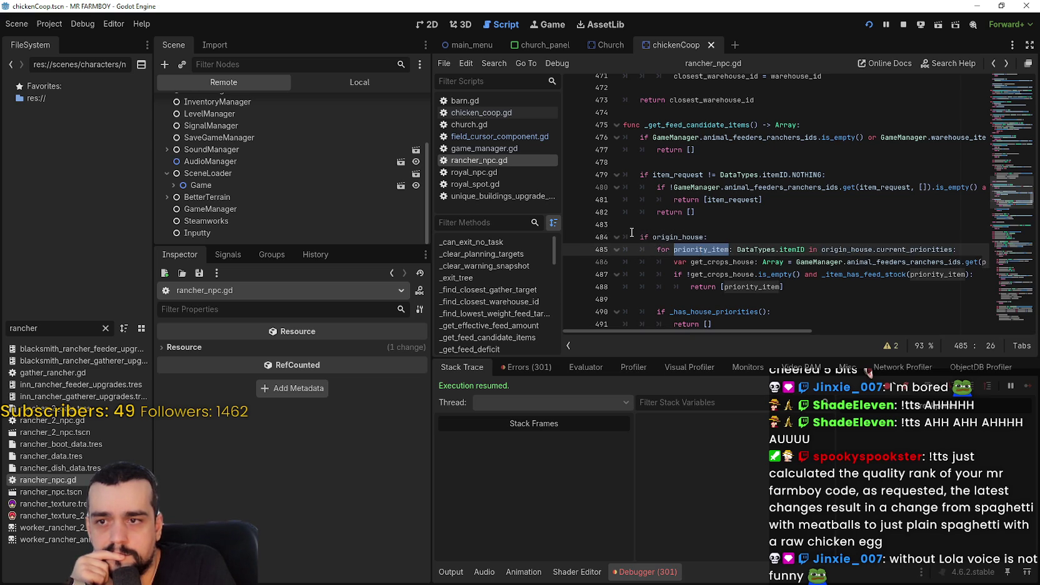
{"action": "left_click_drag", "start_coordinate": [766, 287], "coordinate": [804, 293]}
Select the whole origin_house block, lines 484–491, then switch to the running game.
{"action": "scroll", "coordinate": [783, 288], "scroll_direction": "down", "scroll_amount": 2}
{"action": "mouse_move", "coordinate": [712, 248]}
{"action": "left_mouse_down"}
{"action": "mouse_move", "coordinate": [644, 162]}
{"action": "mouse_move", "coordinate": [609, 162]}
{"action": "mouse_move", "coordinate": [661, 174]}
{"action": "left_mouse_up"}
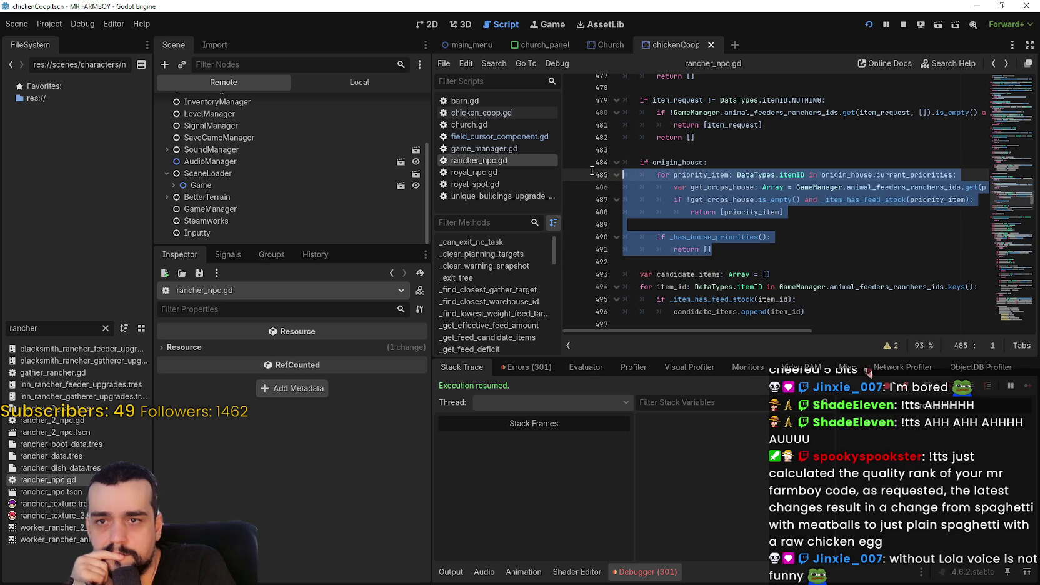
{"action": "left_click", "coordinate": [661, 162]}
{"action": "mouse_move", "coordinate": [713, 248]}
{"action": "left_mouse_down"}
{"action": "mouse_move", "coordinate": [643, 164]}
{"action": "mouse_move", "coordinate": [597, 162]}
{"action": "mouse_move", "coordinate": [606, 165]}
{"action": "left_mouse_up"}
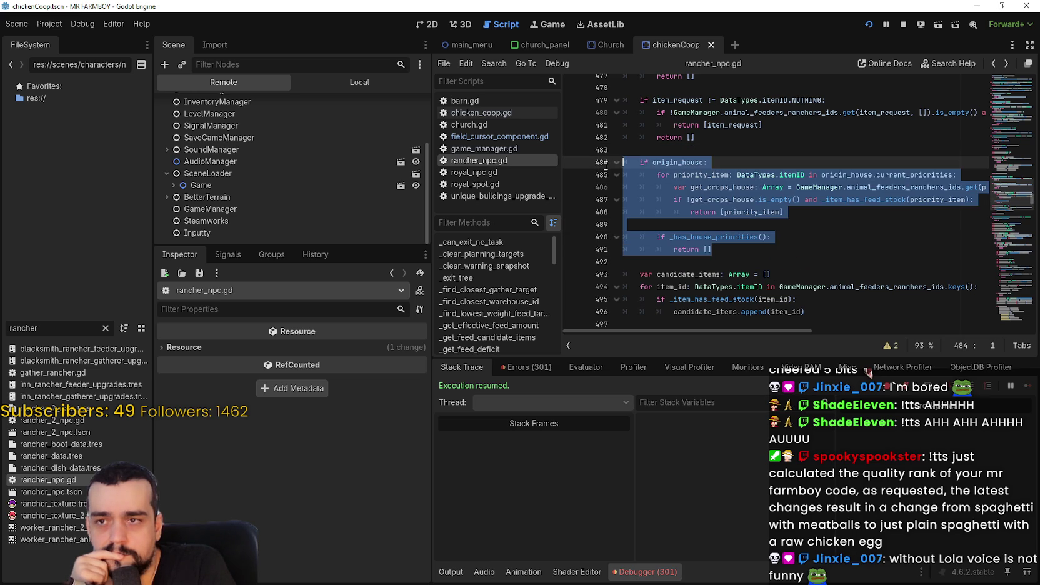
{"action": "left_click", "coordinate": [723, 251]}
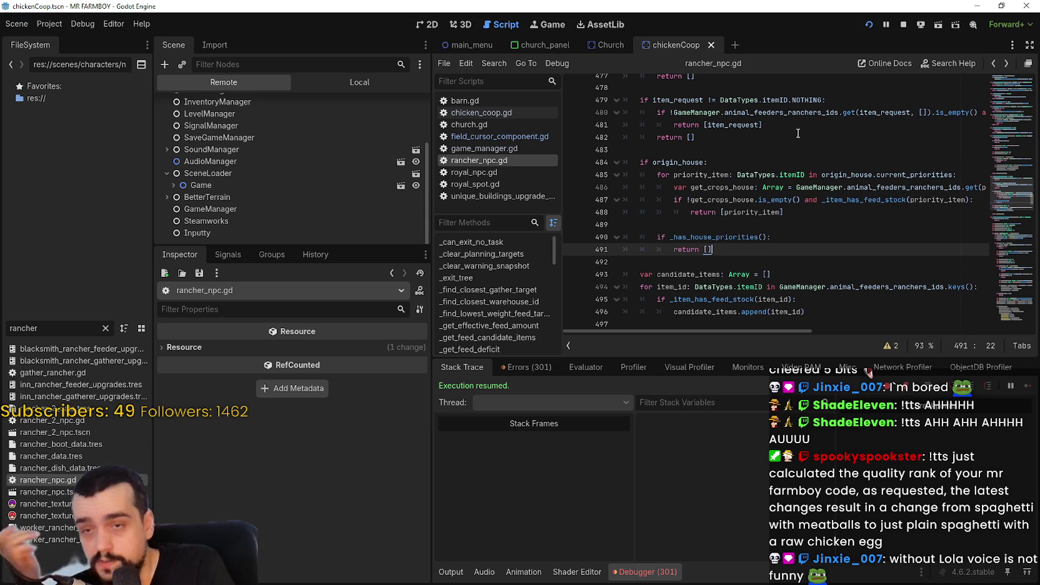
{"action": "left_click", "coordinate": [764, 154]}
{"action": "left_click", "coordinate": [761, 165]}
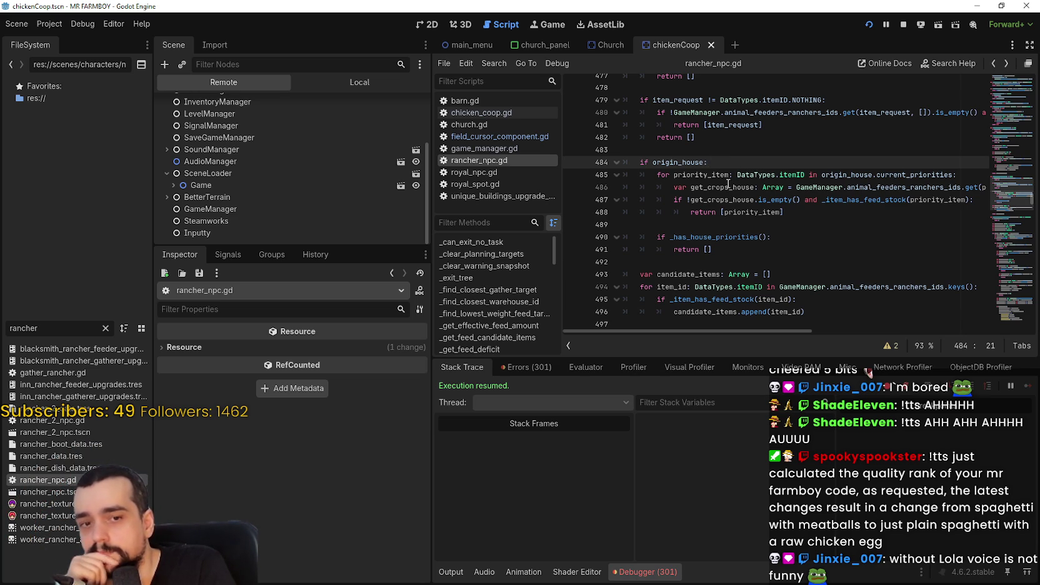
{"action": "key", "text": "alt+Tab"}
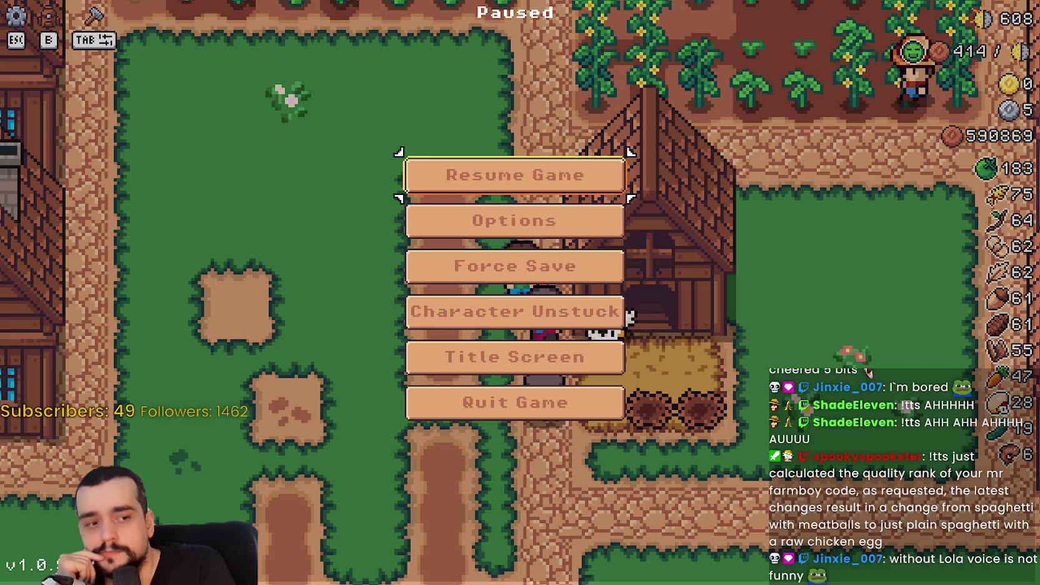
Resume the game and check the house's worker and priority panel.
{"action": "left_click", "coordinate": [493, 178]}
{"action": "scroll", "coordinate": [625, 315], "scroll_direction": "down", "scroll_amount": 5}
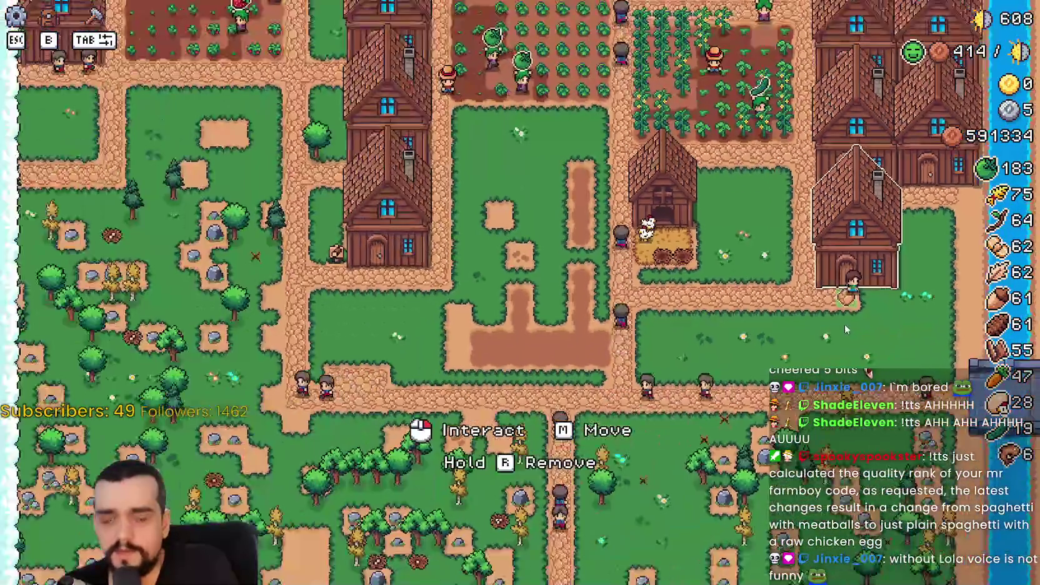
{"action": "left_click", "coordinate": [845, 324]}
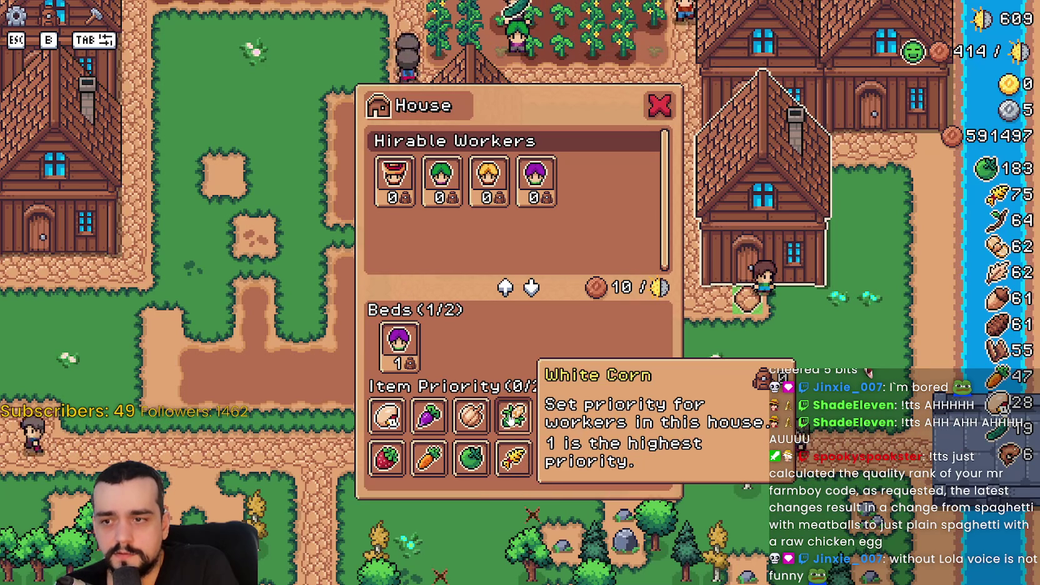
{"action": "mouse_move", "coordinate": [389, 337]}
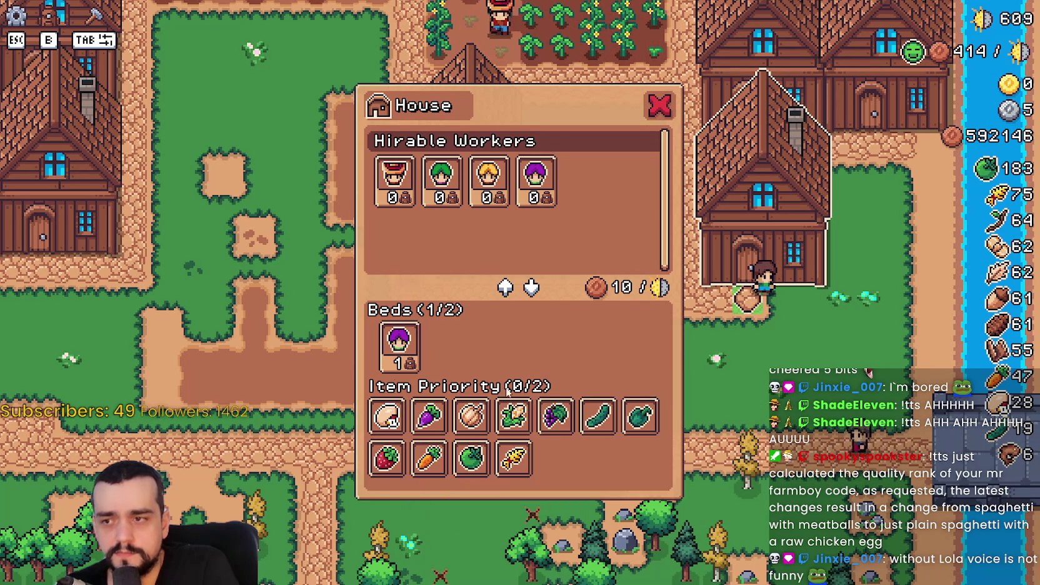
{"action": "key", "text": "Escape"}
Check the coop's nests and collect eggs, then select the _has_house_priorities early return in Godot.
{"action": "key", "text": "w"}
{"action": "key", "text": "a"}
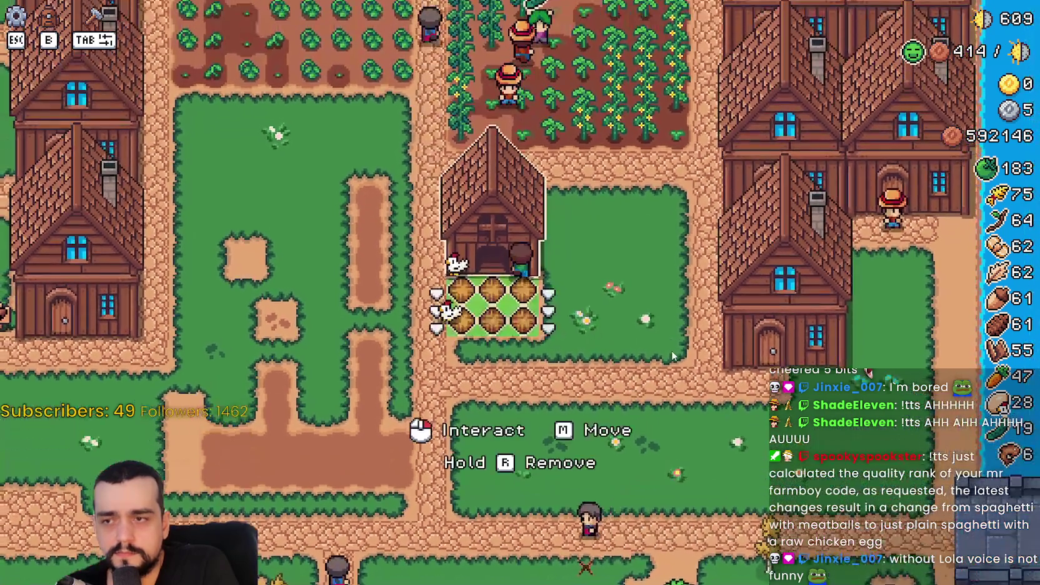
{"action": "left_click", "coordinate": [672, 349]}
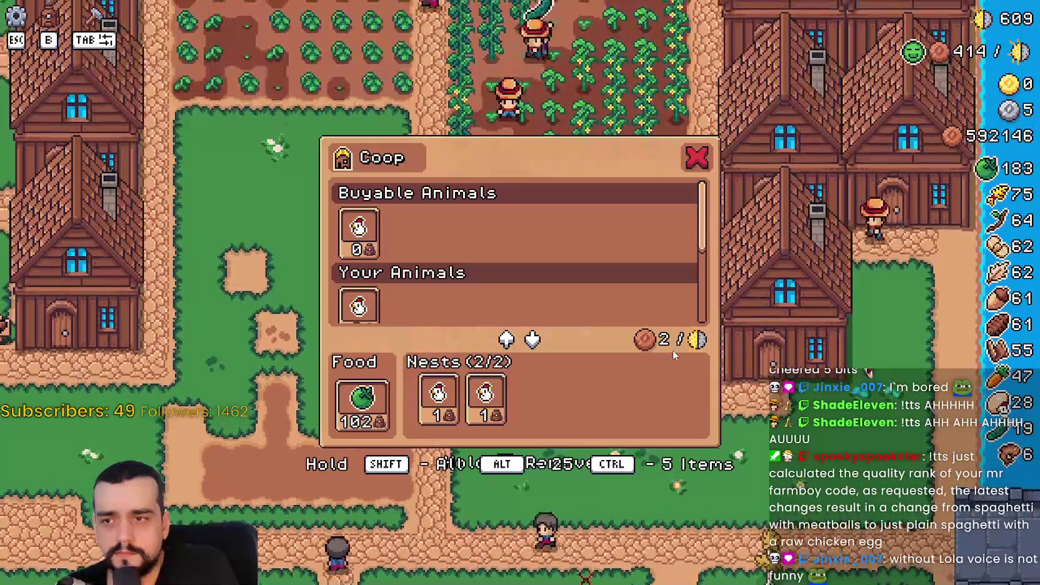
{"action": "key", "text": "Escape"}
{"action": "left_click", "coordinate": [670, 349]}
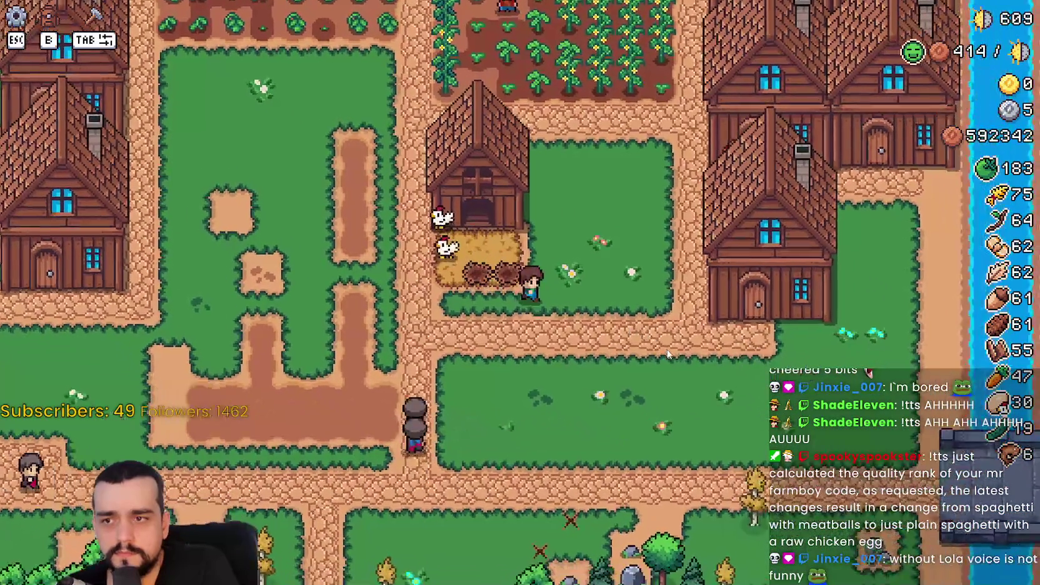
{"action": "key", "text": "alt+Tab"}
{"action": "left_click_drag", "start_coordinate": [713, 249], "coordinate": [840, 233]}
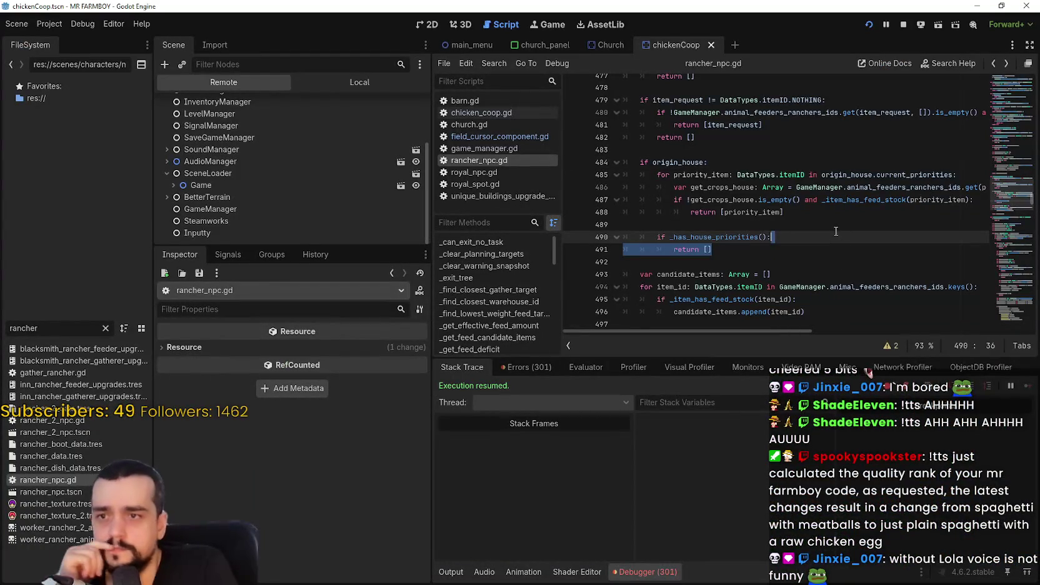
{"action": "left_click", "coordinate": [832, 210]}
{"action": "mouse_move", "coordinate": [769, 329]}
{"action": "left_mouse_down"}
{"action": "mouse_move", "coordinate": [860, 332]}
{"action": "mouse_move", "coordinate": [713, 308]}
{"action": "left_mouse_up"}
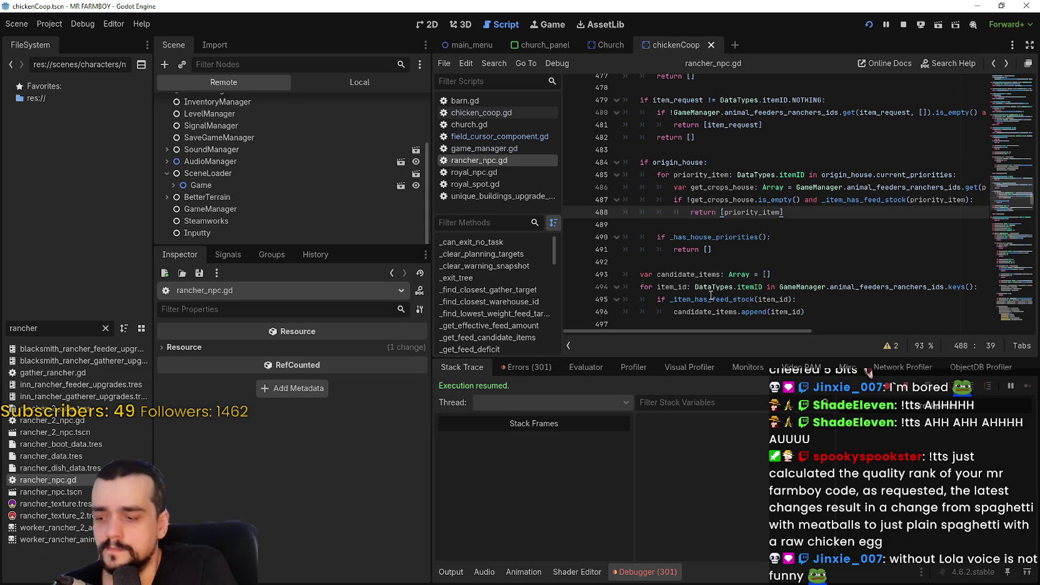
{"action": "mouse_move", "coordinate": [732, 277]}
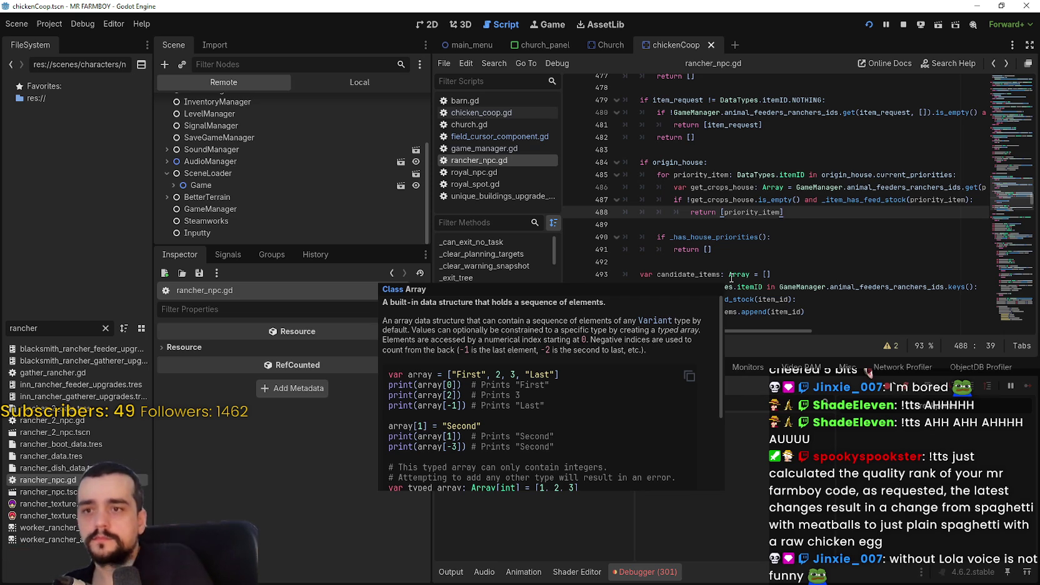
{"action": "left_click", "coordinate": [703, 223]}
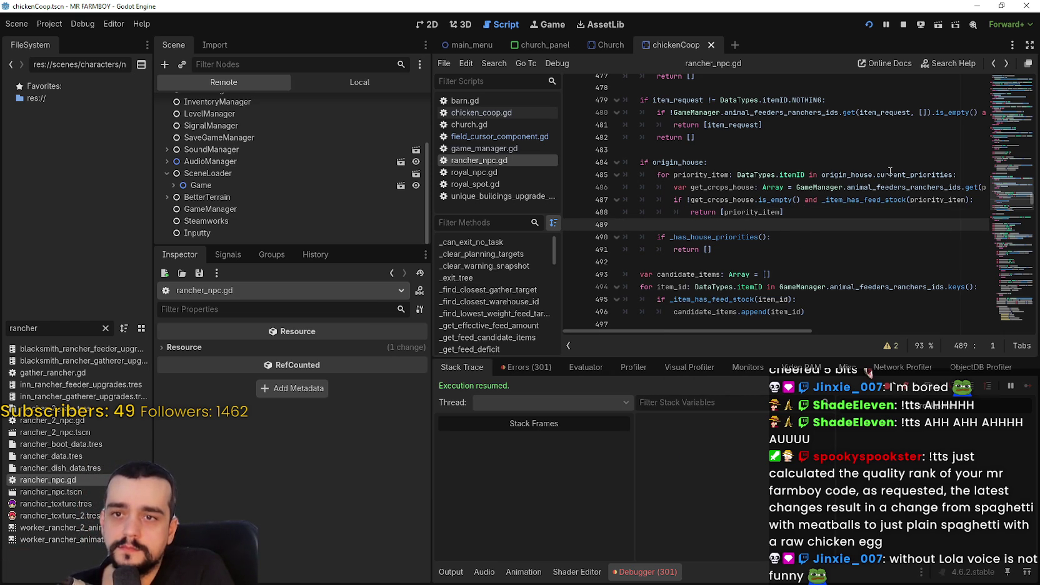
{"action": "left_click_drag", "start_coordinate": [673, 174], "coordinate": [897, 179]}
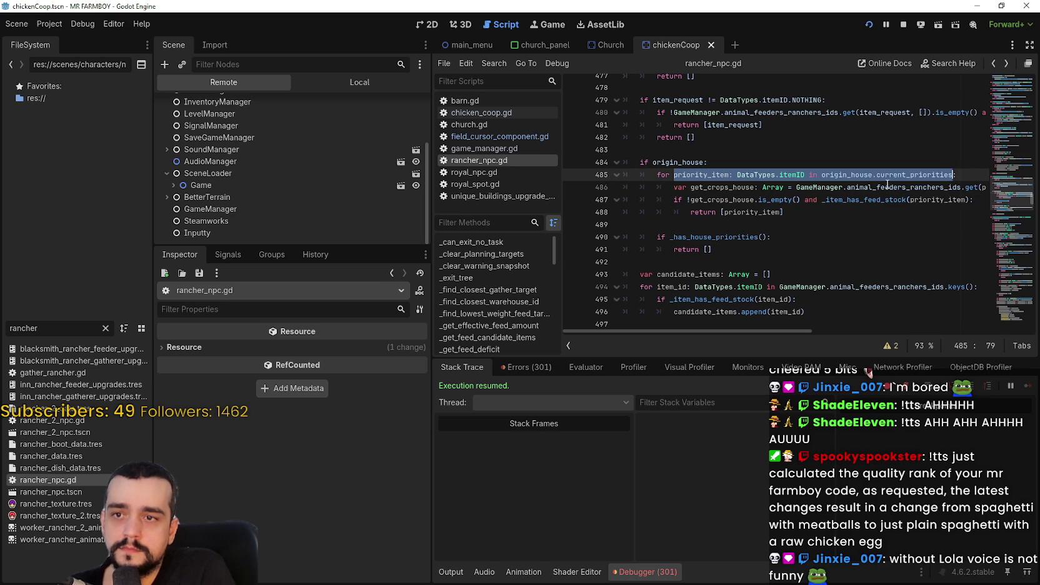
{"action": "double_click", "coordinate": [762, 211]}
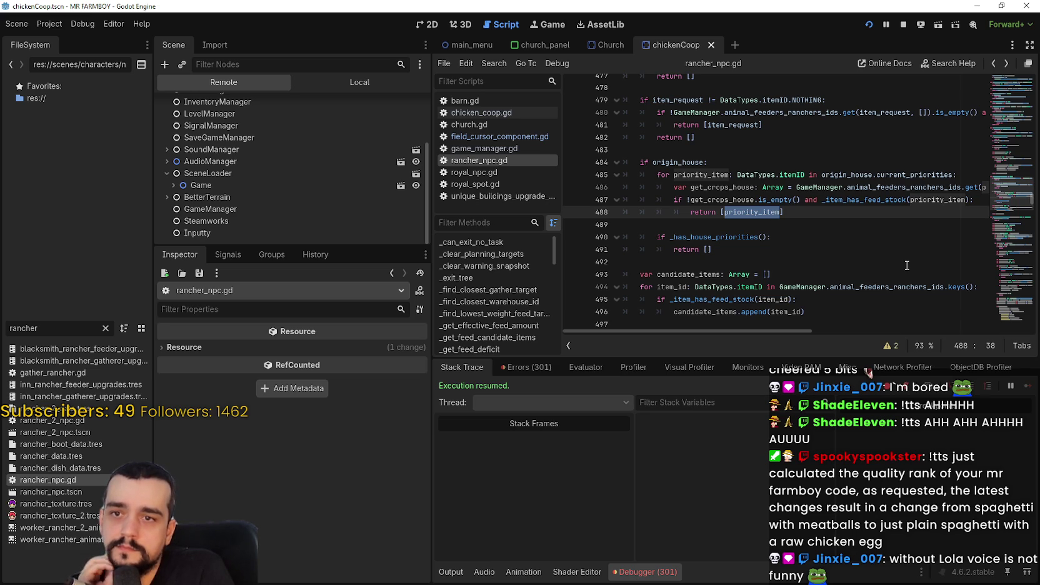
{"action": "left_click", "coordinate": [969, 177]}
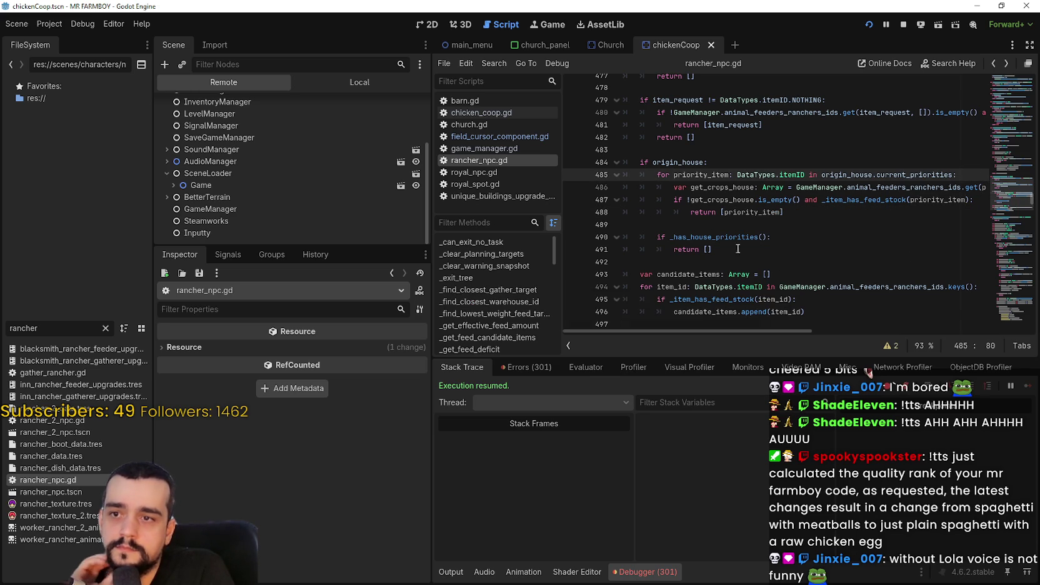
{"action": "right_click", "coordinate": [719, 237]}
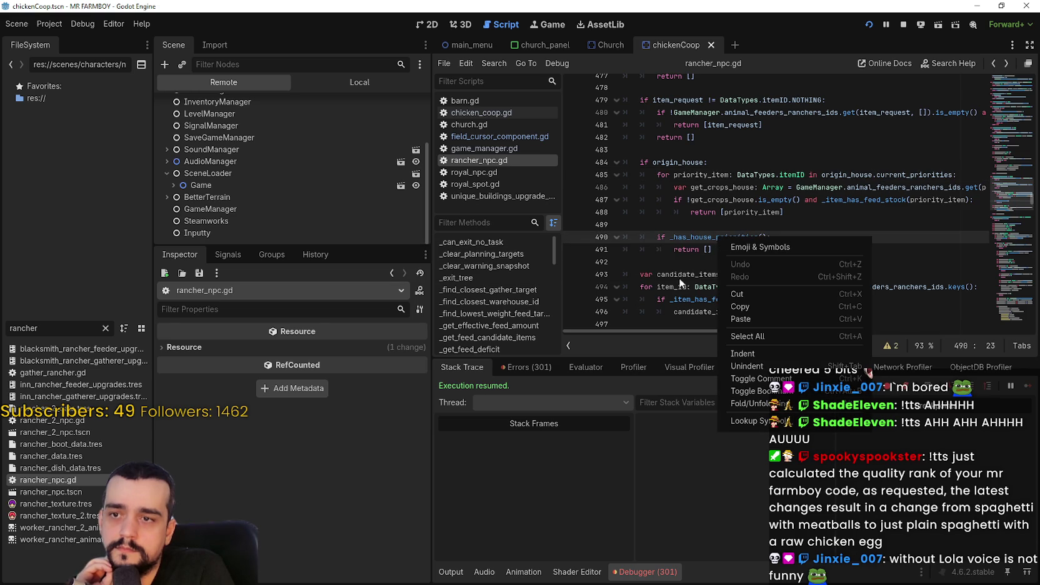
{"action": "left_click", "coordinate": [757, 425]}
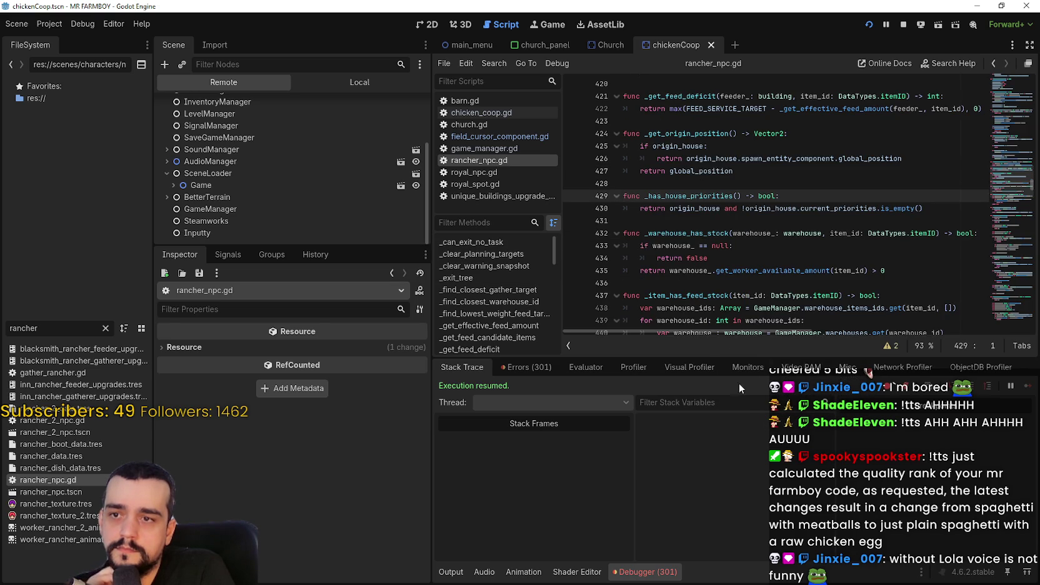
{"action": "double_click", "coordinate": [691, 208]}
{"action": "left_click_drag", "start_coordinate": [746, 208], "coordinate": [916, 208]}
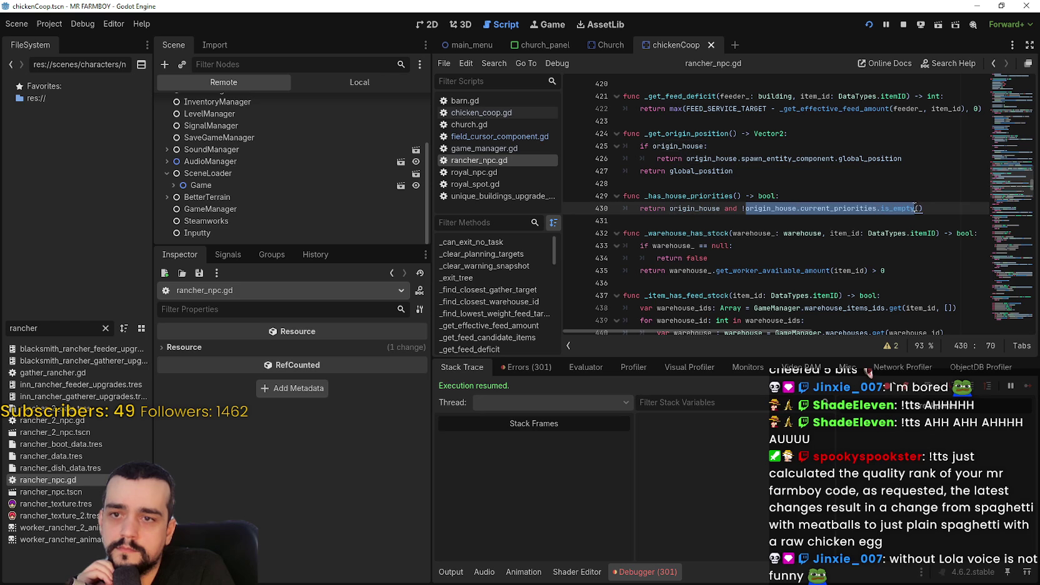
{"action": "left_click", "coordinate": [993, 63]}
{"action": "left_click", "coordinate": [744, 212]}
{"action": "left_click", "coordinate": [623, 196], "text": "shift"}
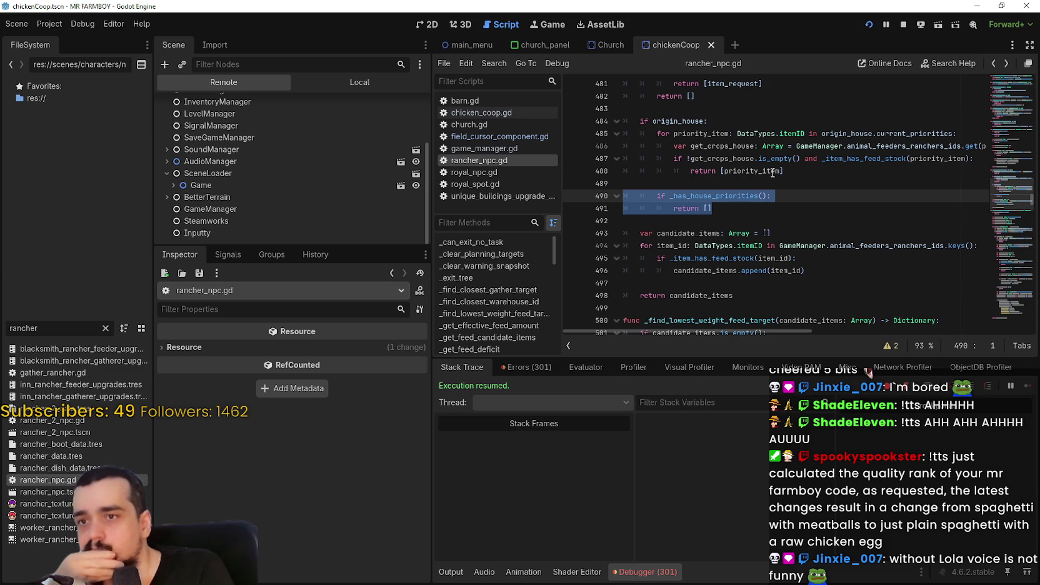
{"action": "left_click", "coordinate": [788, 172]}
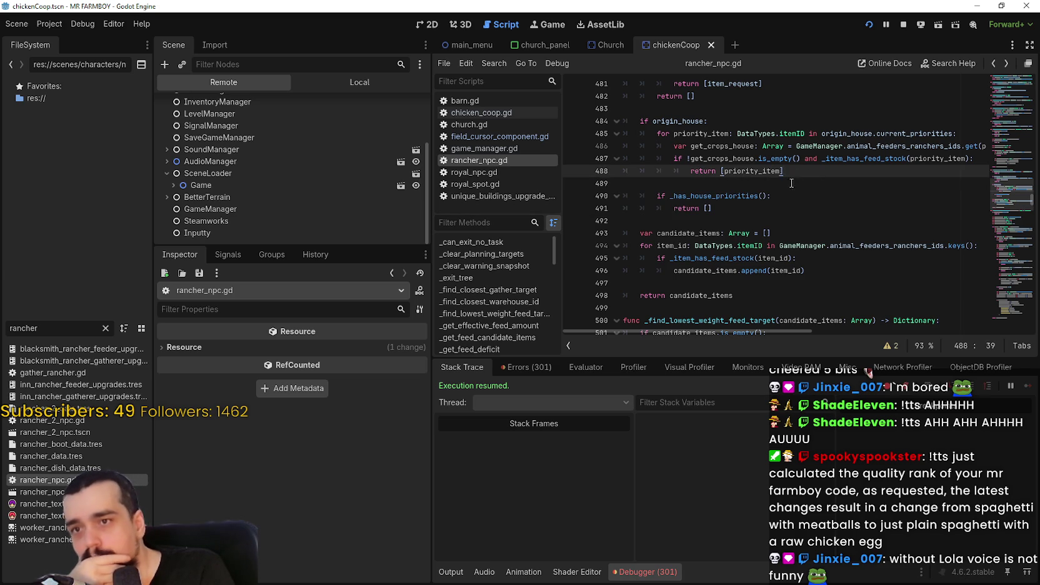
{"action": "double_click", "coordinate": [752, 171]}
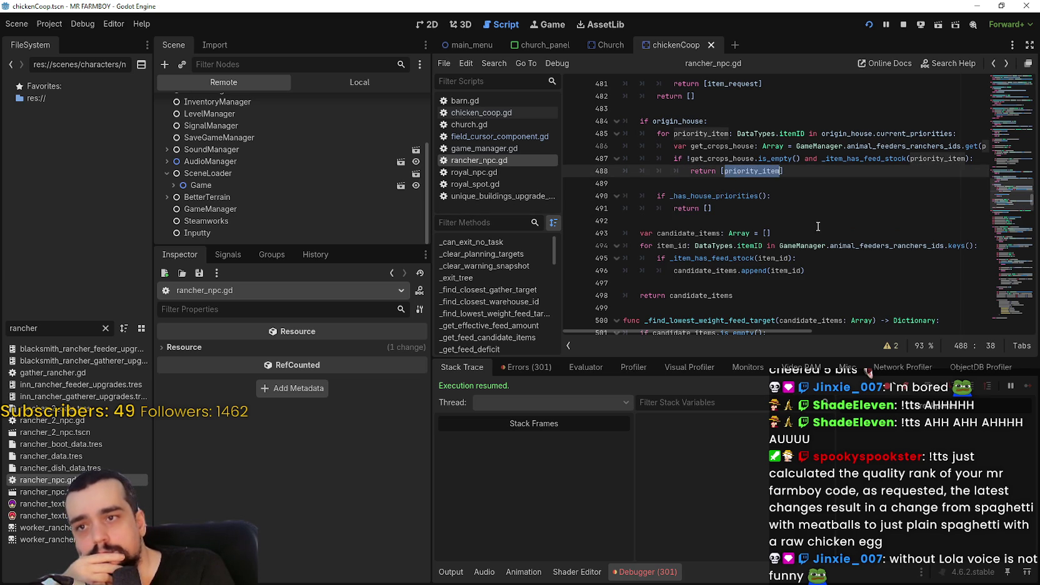
{"action": "left_click", "coordinate": [957, 133]}
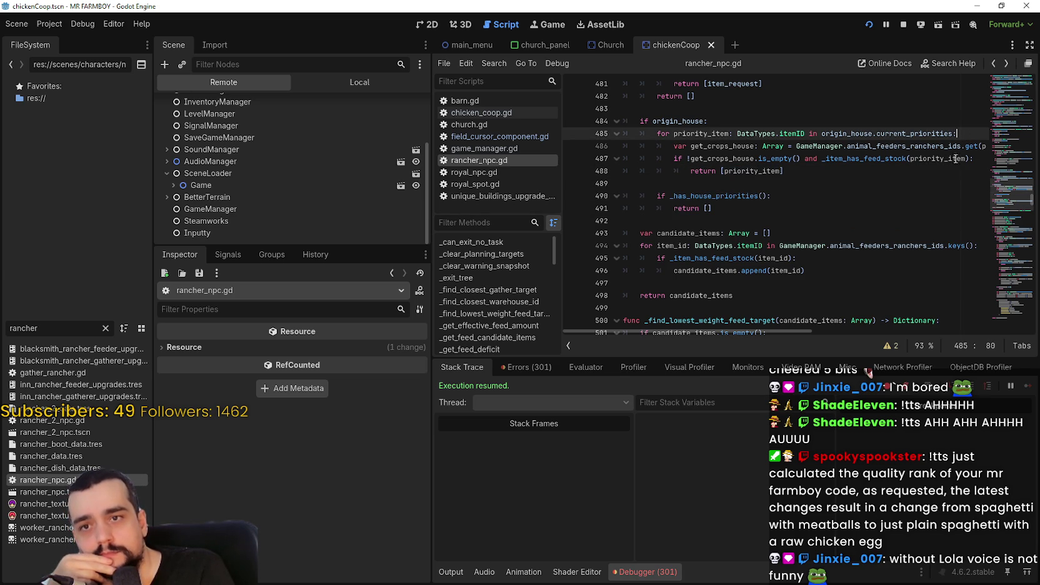
{"action": "double_click", "coordinate": [753, 170]}
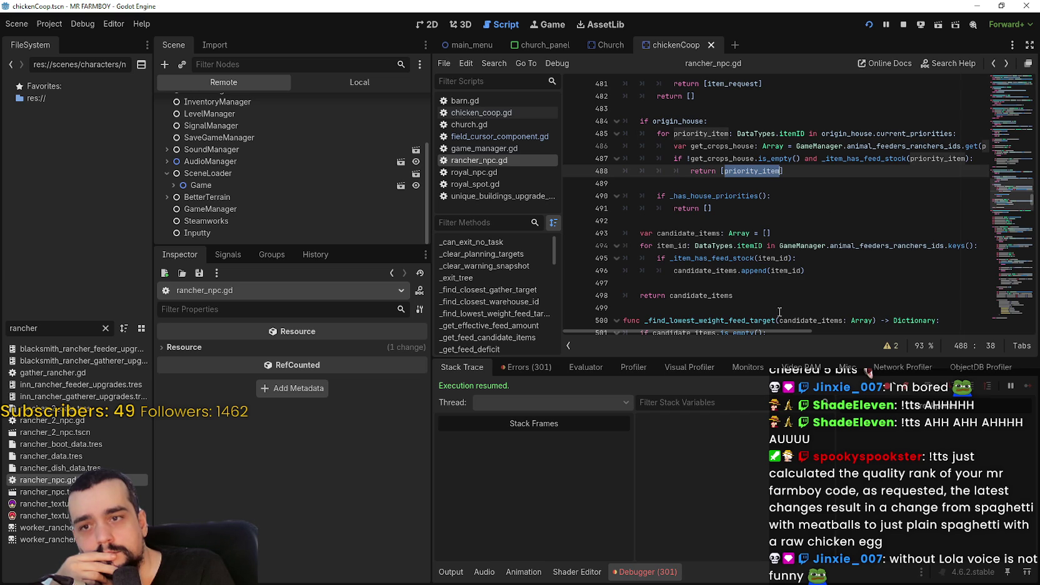
{"action": "left_click_drag", "start_coordinate": [781, 331], "coordinate": [802, 332]}
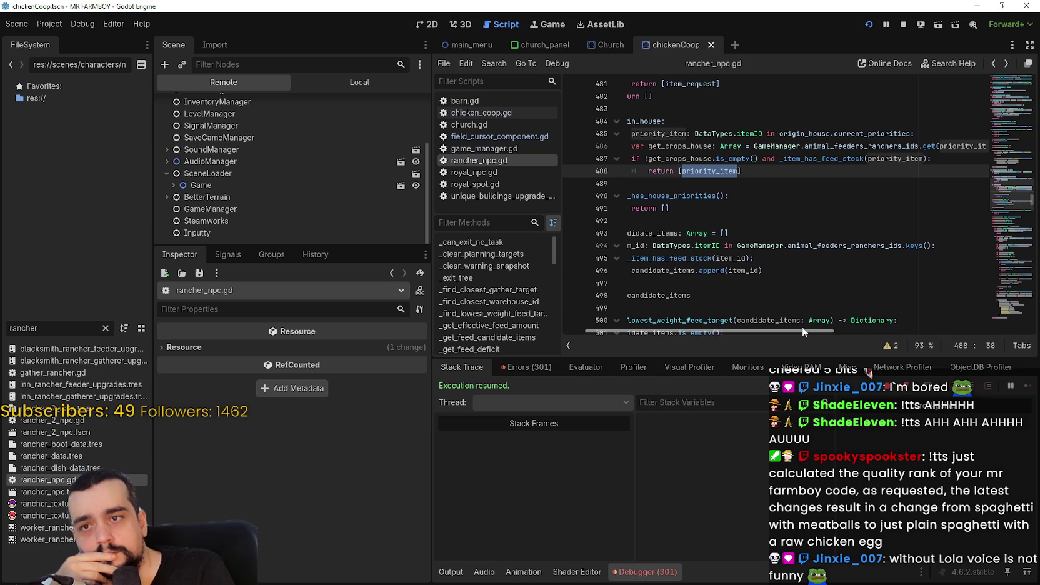
{"action": "mouse_move", "coordinate": [802, 327]}
{"action": "left_mouse_down"}
{"action": "mouse_move", "coordinate": [793, 332]}
{"action": "mouse_move", "coordinate": [866, 328]}
{"action": "left_mouse_up"}
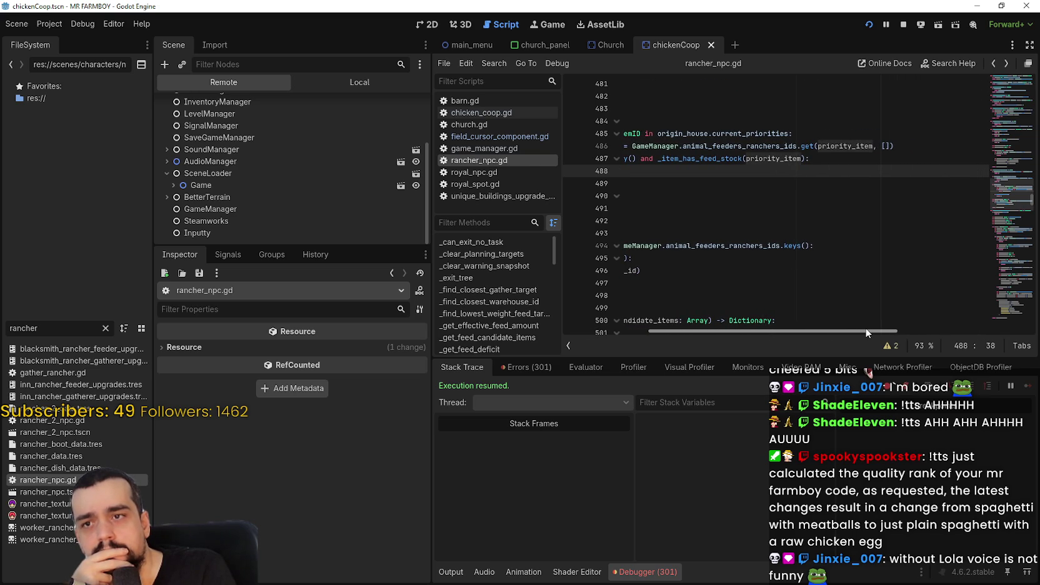
{"action": "left_click_drag", "start_coordinate": [866, 331], "coordinate": [862, 327]}
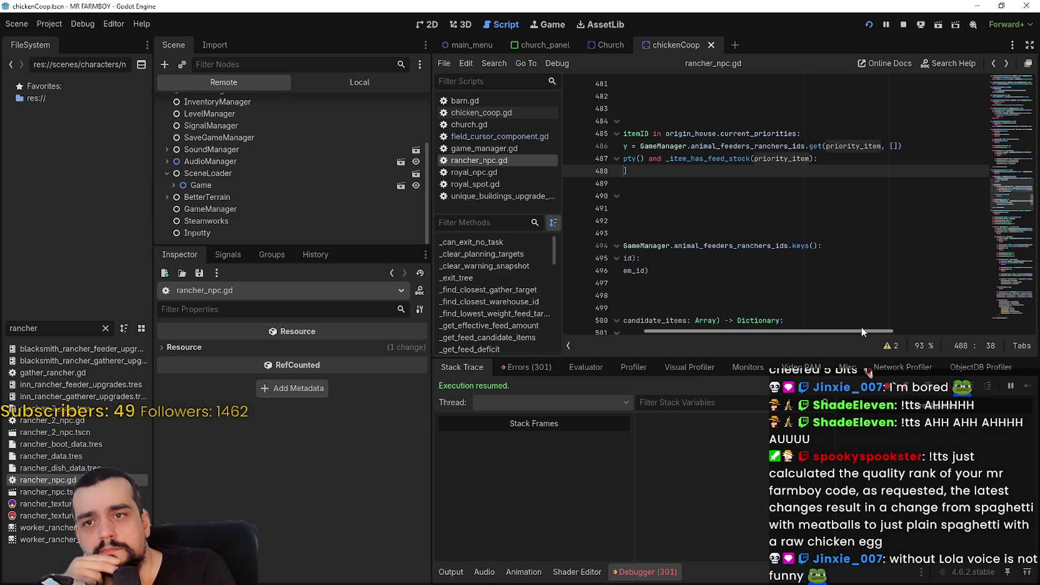
{"action": "double_click", "coordinate": [850, 145]}
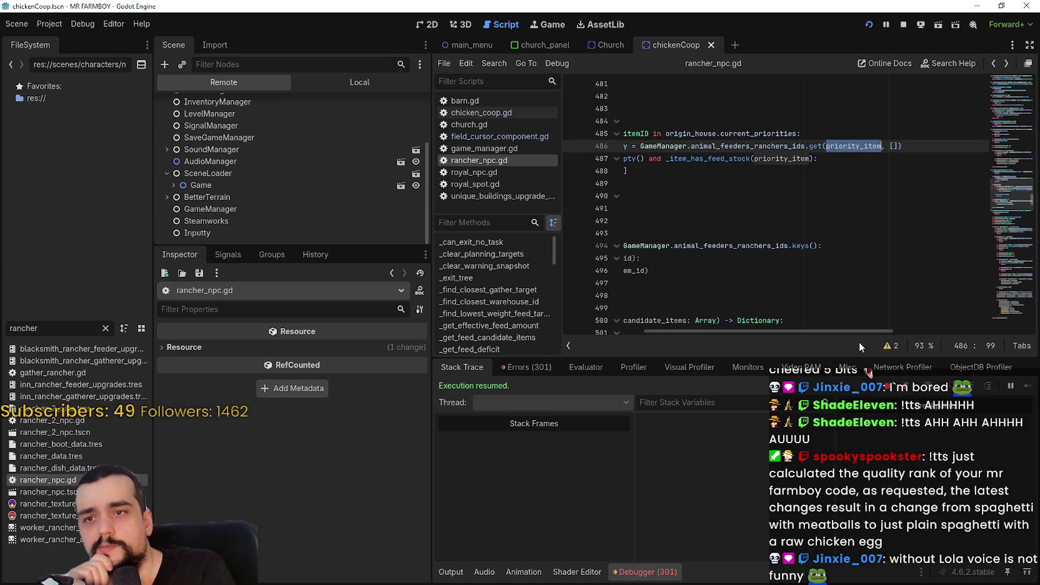
{"action": "mouse_move", "coordinate": [859, 328]}
{"action": "left_mouse_down"}
{"action": "mouse_move", "coordinate": [825, 328]}
{"action": "mouse_move", "coordinate": [850, 325]}
{"action": "left_mouse_up"}
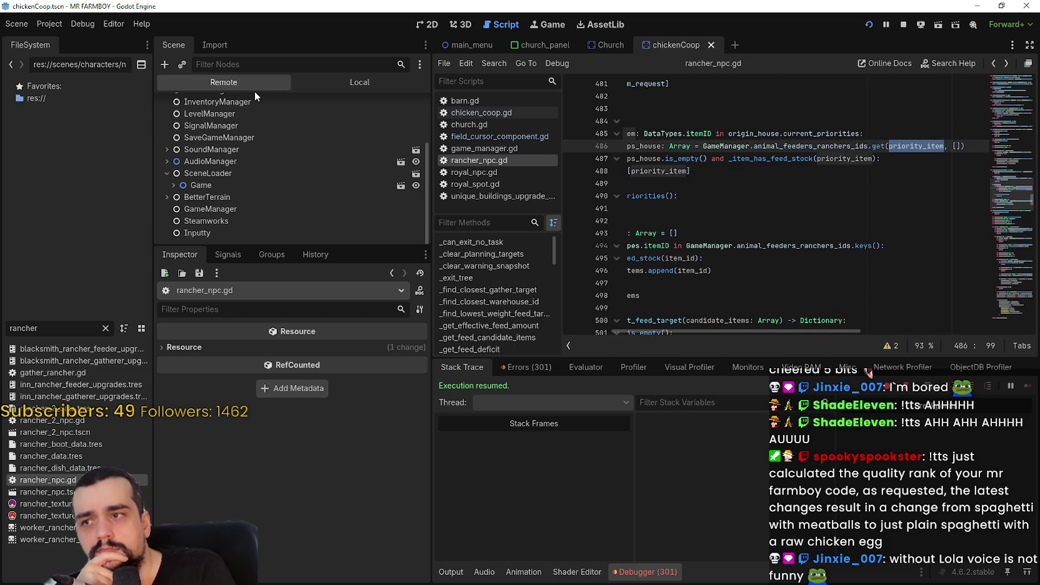
{"action": "left_click", "coordinate": [219, 208]}
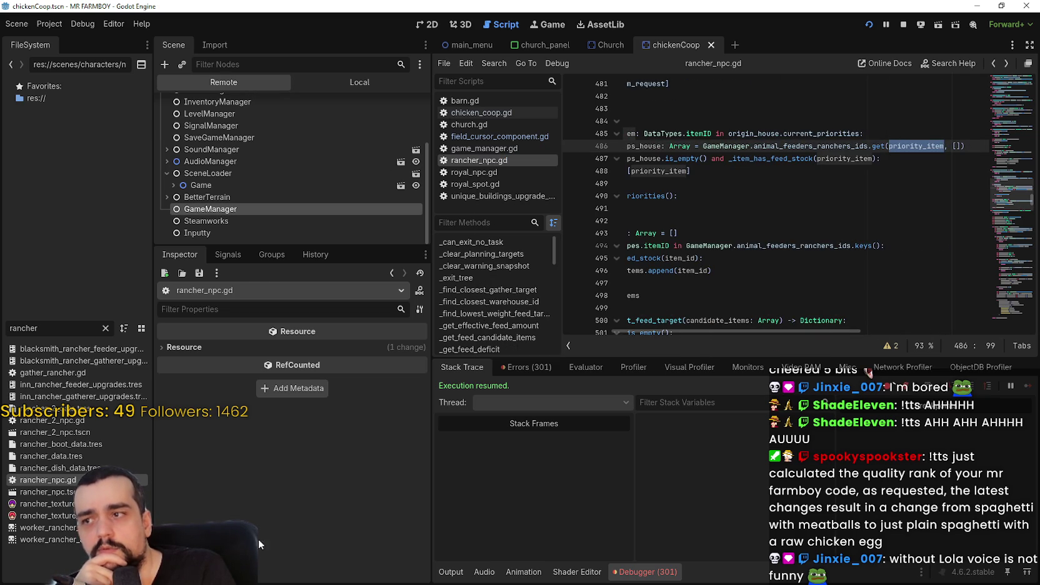
Scroll the GameManager Inspector down to animal_feeders, animal_feeder_pending_feed and animal_drops.
{"action": "scroll", "coordinate": [197, 492], "scroll_direction": "down", "scroll_amount": 3}
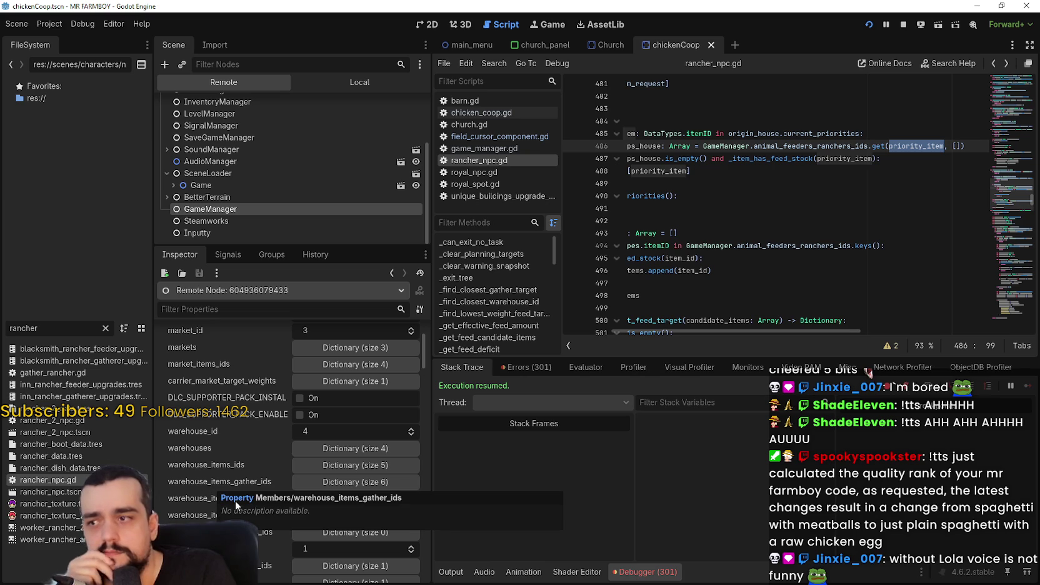
{"action": "scroll", "coordinate": [235, 437], "scroll_direction": "down", "scroll_amount": 2}
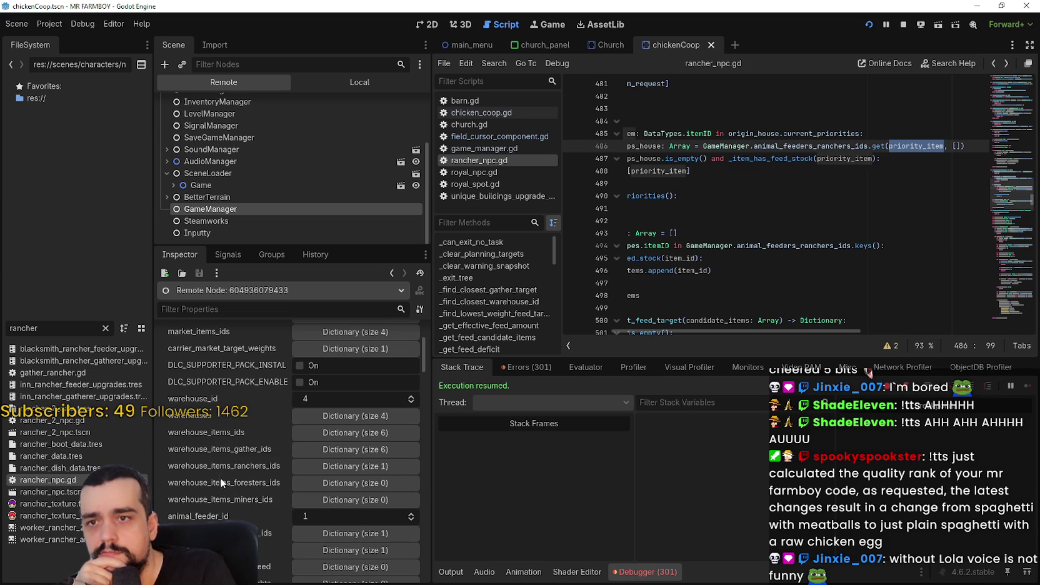
{"action": "scroll", "coordinate": [259, 522], "scroll_direction": "down", "scroll_amount": 5}
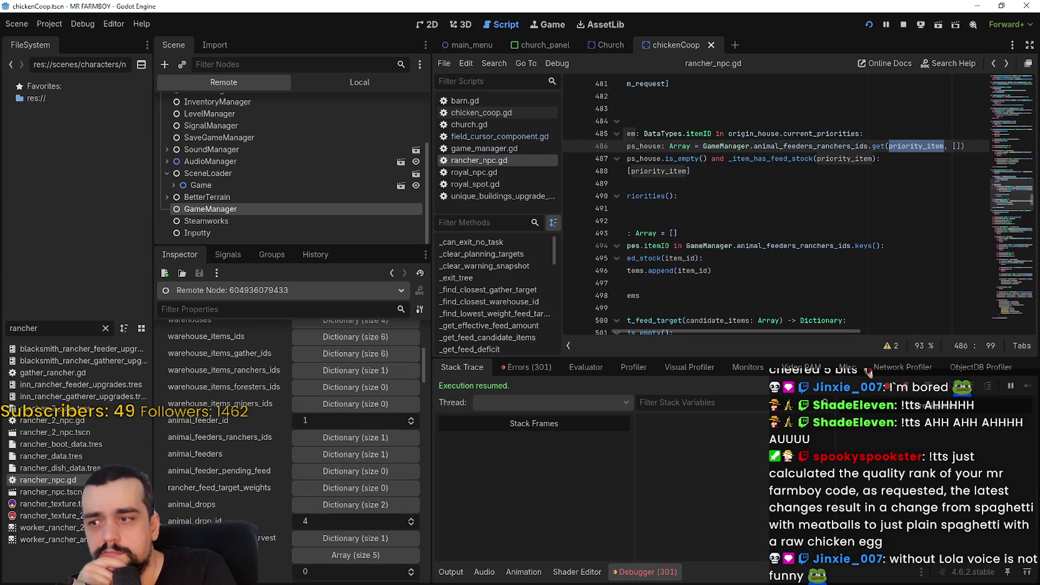
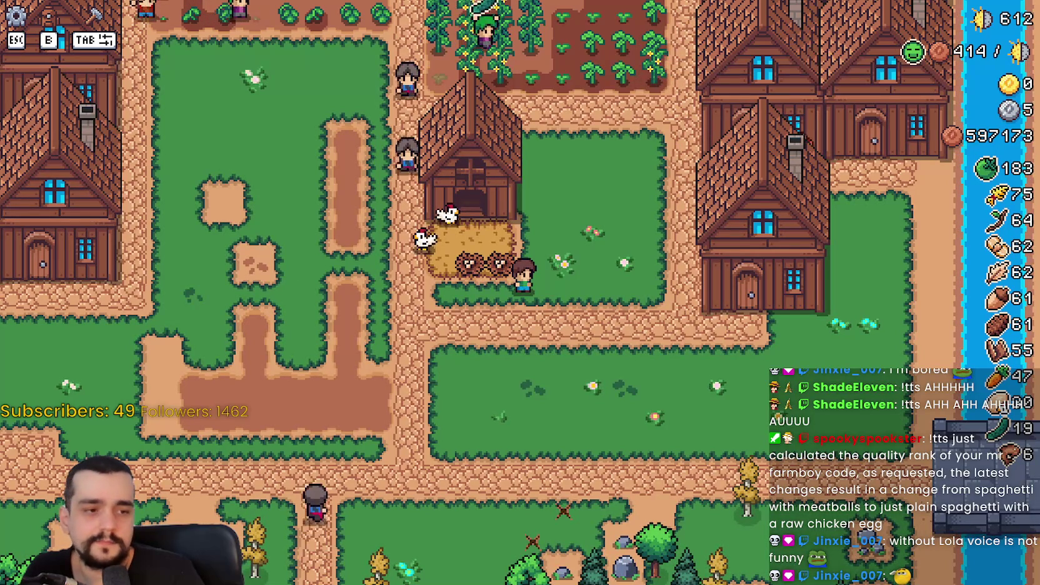
Exit the running game and force-close the frozen Godot editor, cancelling the Windows problem report.
{"action": "key", "text": "Escape"}
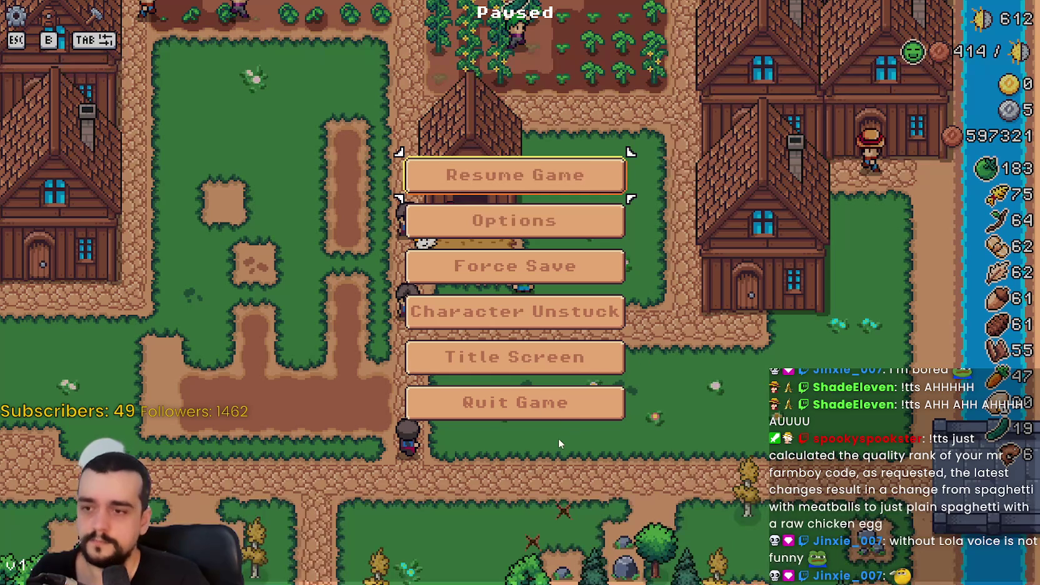
{"action": "key", "text": "Escape"}
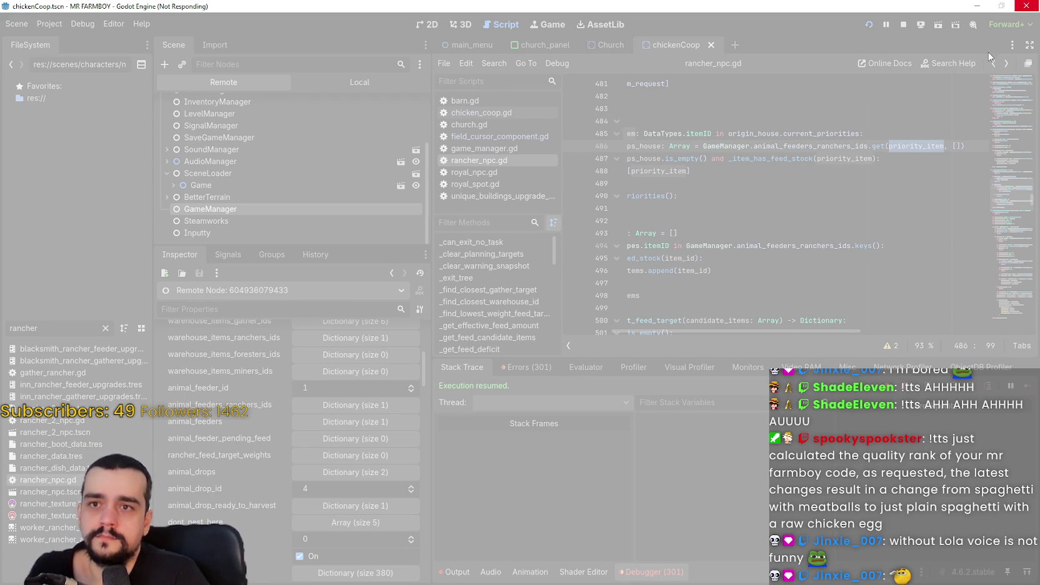
{"action": "left_click", "coordinate": [1017, 10]}
{"action": "left_click", "coordinate": [519, 307]}
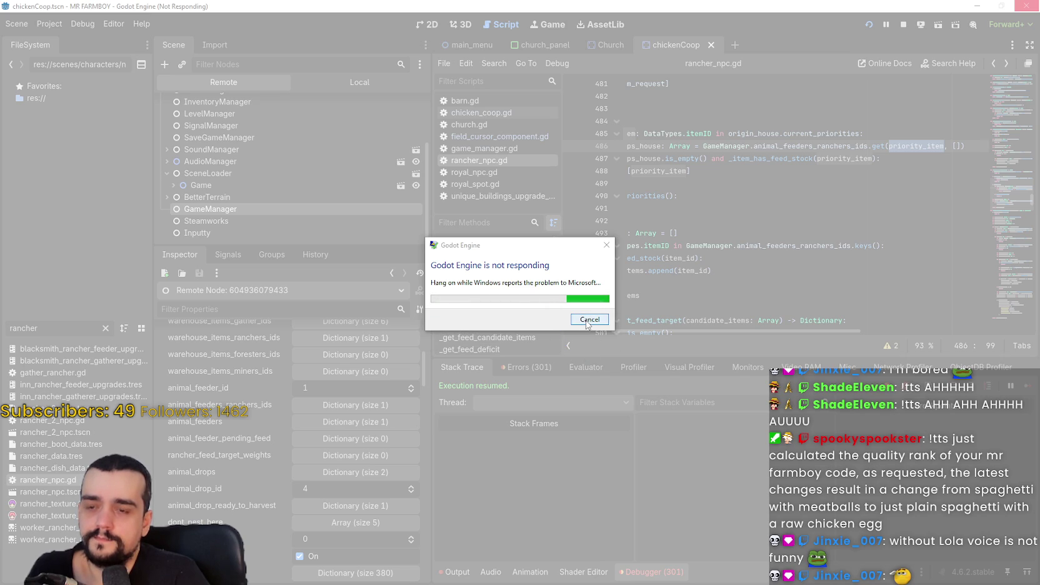
{"action": "left_click", "coordinate": [587, 319]}
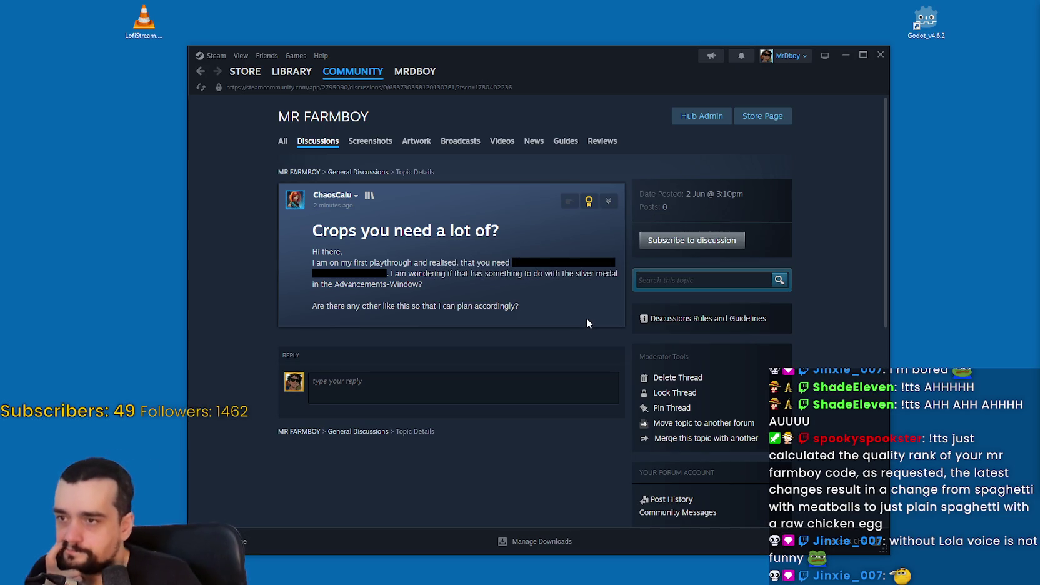
Move the Steam window aside and relaunch Godot 4.6.2 with the Mr Farmboy project.
{"action": "left_click_drag", "start_coordinate": [663, 60], "coordinate": [597, 39]}
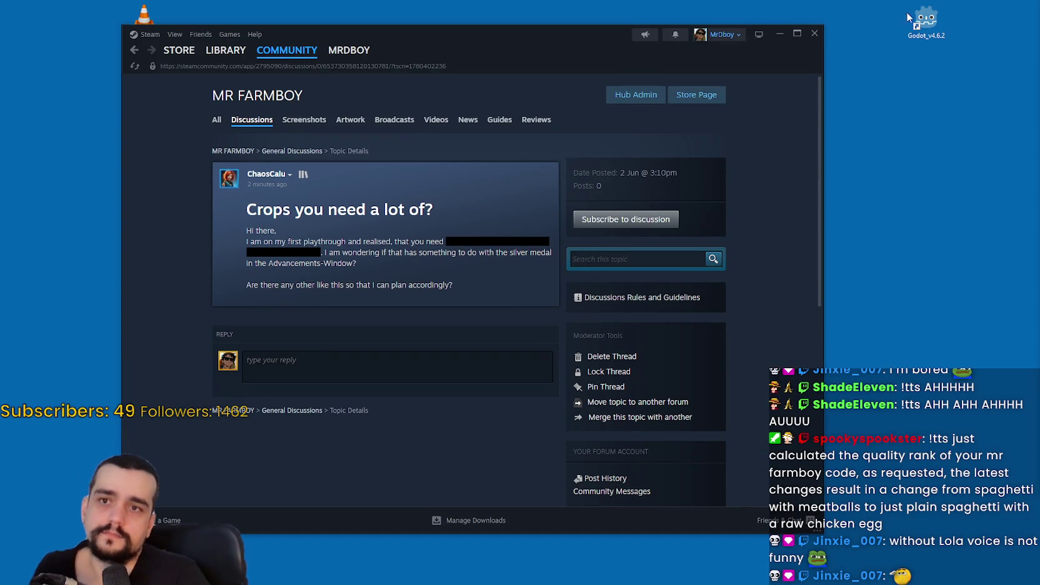
{"action": "double_click", "coordinate": [916, 24]}
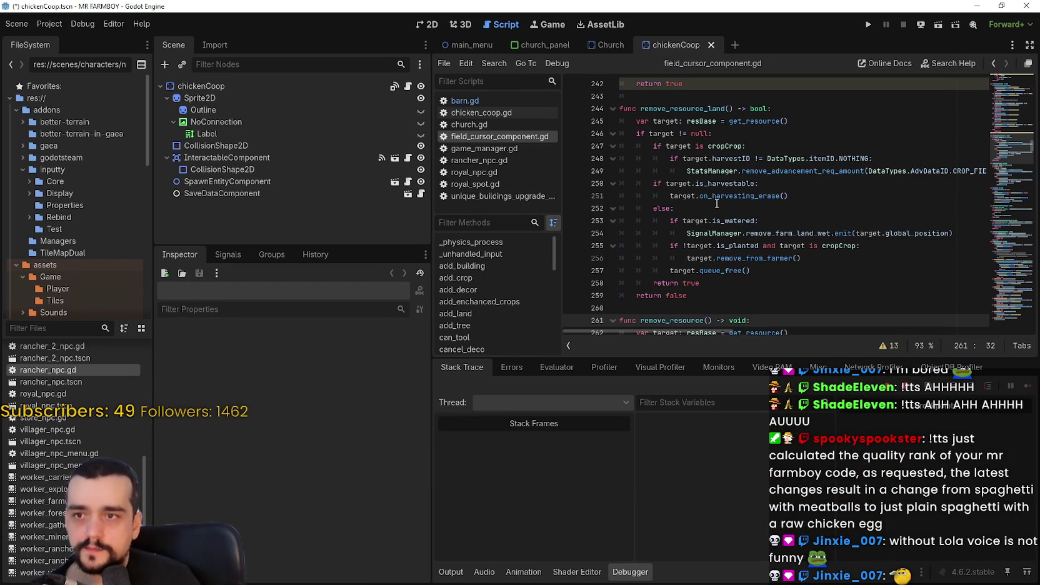
Glance at barn.gd, then return to rancher_npc.gd.
{"action": "scroll", "coordinate": [719, 216], "scroll_direction": "down", "scroll_amount": 2}
{"action": "left_click", "coordinate": [754, 212]}
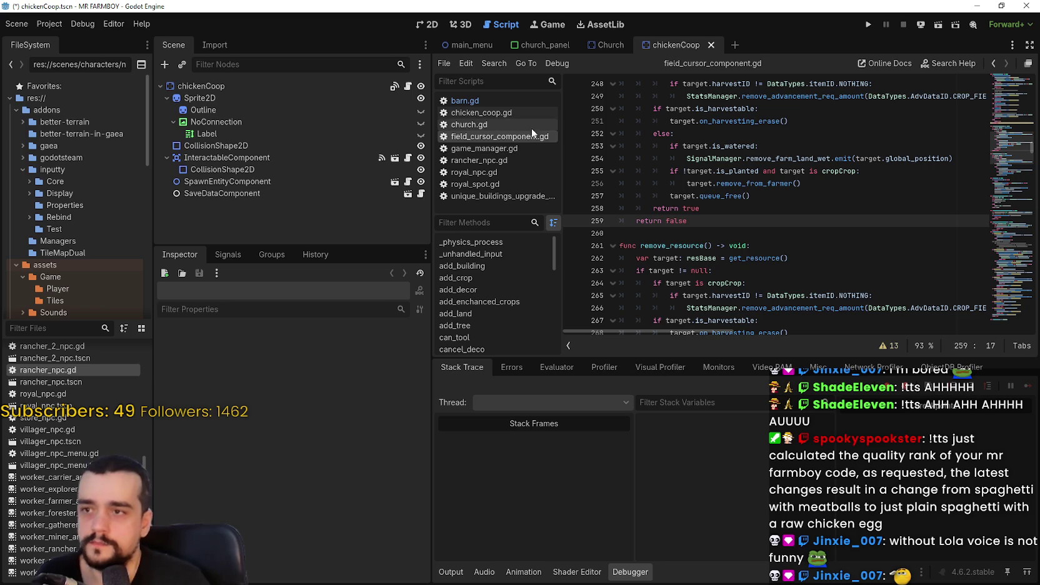
{"action": "left_click", "coordinate": [713, 227]}
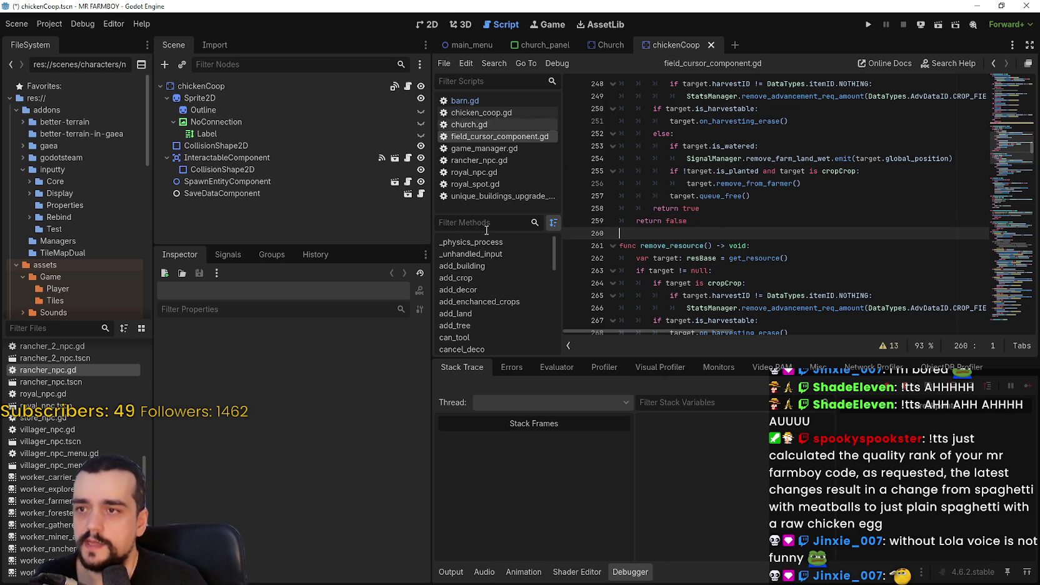
{"action": "left_click", "coordinate": [504, 102]}
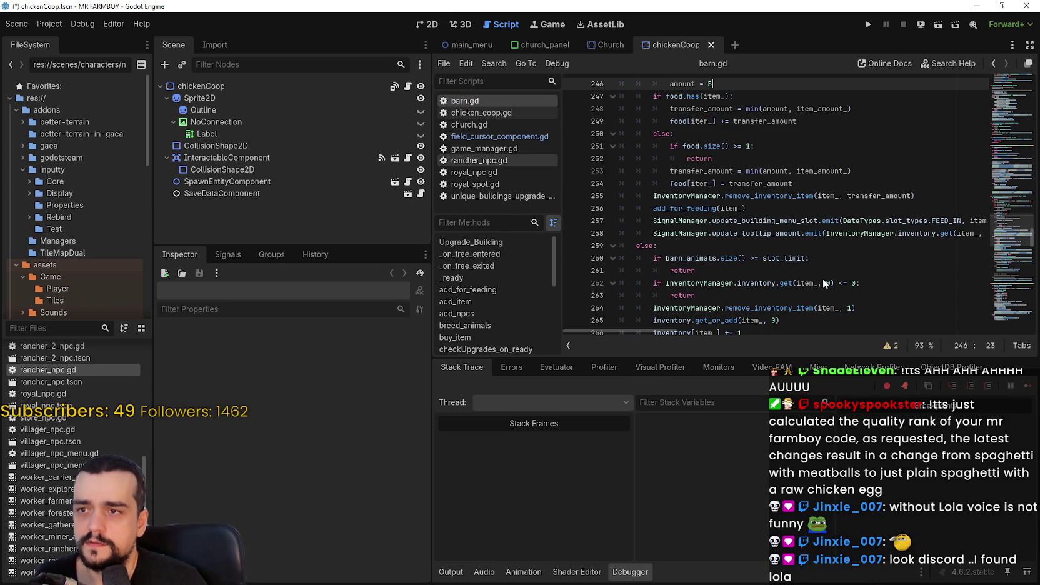
{"action": "key", "text": "alt+Left"}
Inspect the origin_house.current_priorities loop on lines 484–485 of rancher_npc.gd.
{"action": "left_click", "coordinate": [761, 215]}
{"action": "left_click", "coordinate": [771, 203]}
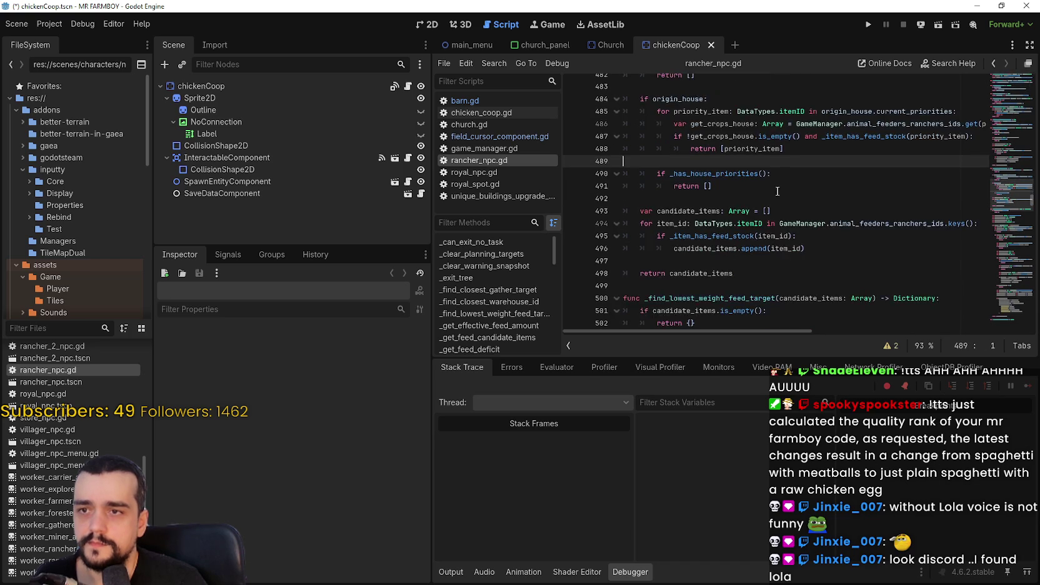
{"action": "left_click_drag", "start_coordinate": [953, 148], "coordinate": [664, 149]}
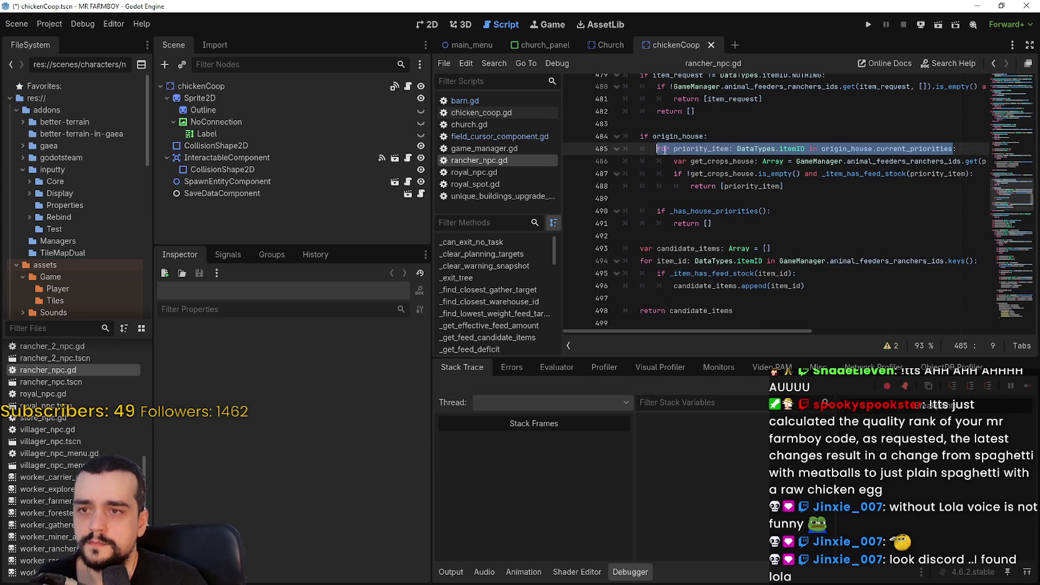
{"action": "left_click", "coordinate": [667, 140]}
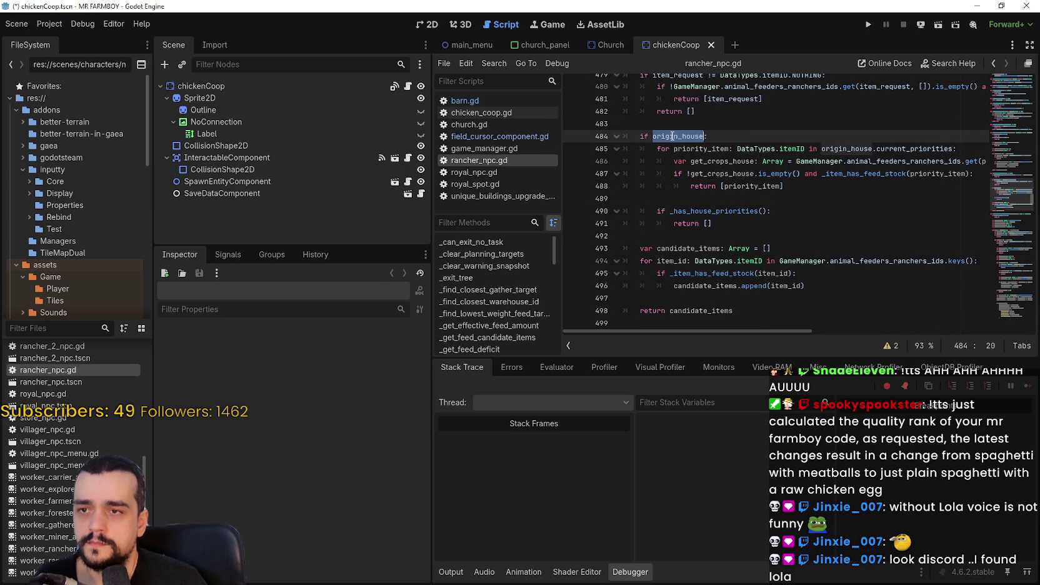
{"action": "double_click", "coordinate": [888, 149]}
{"action": "double_click", "coordinate": [679, 136]}
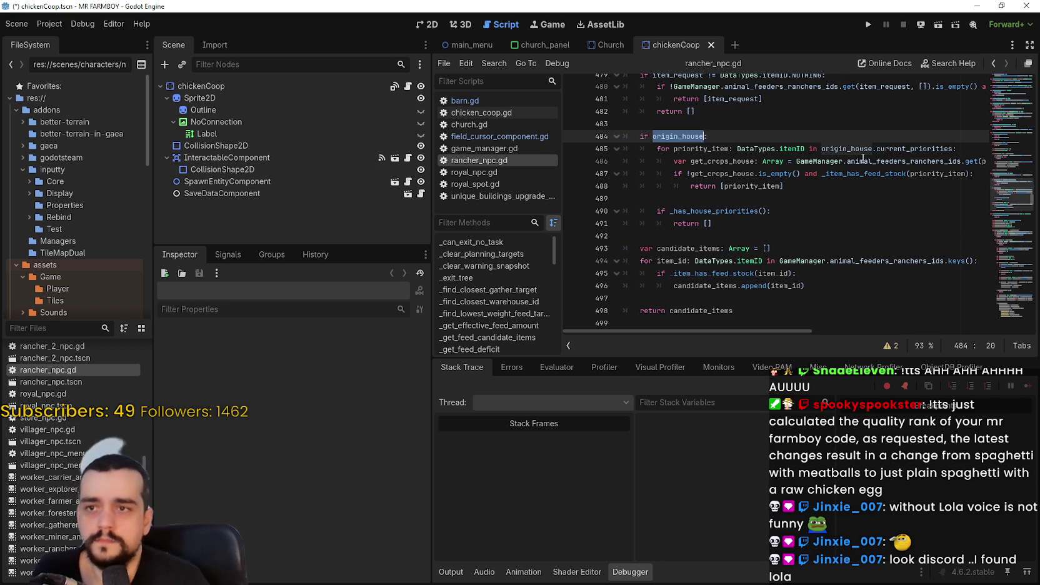
Examine the priority_item return on line 488 inside the origin_house branch.
{"action": "scroll", "coordinate": [862, 158], "scroll_direction": "up", "scroll_amount": 3}
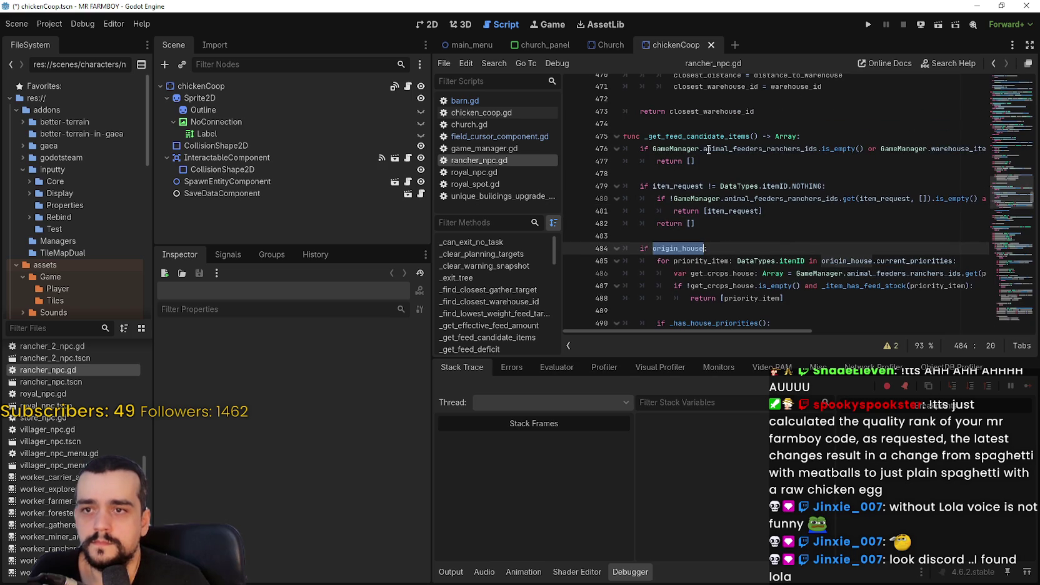
{"action": "scroll", "coordinate": [747, 167], "scroll_direction": "down", "scroll_amount": 2}
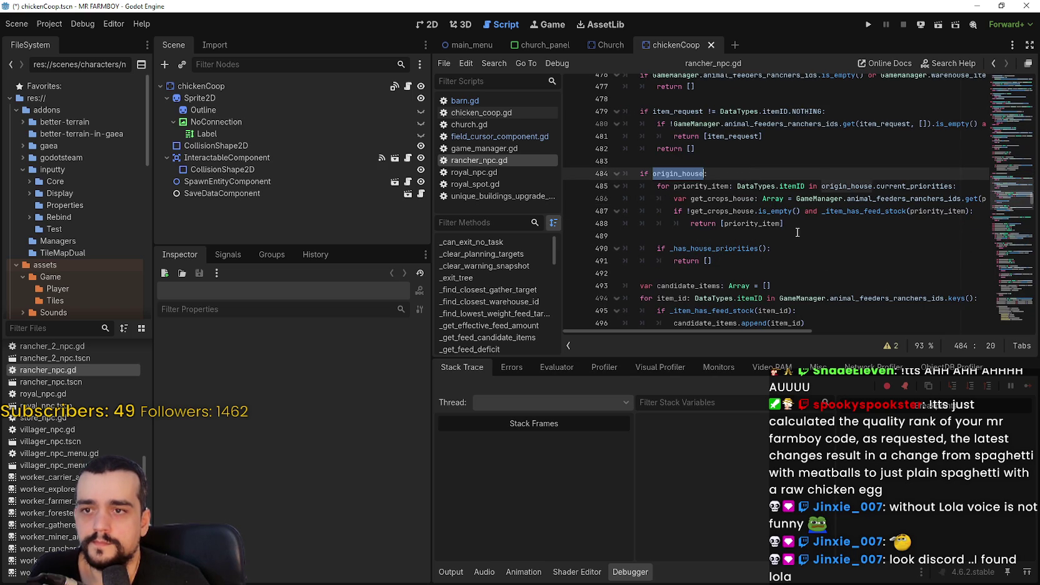
{"action": "left_click", "coordinate": [798, 232]}
{"action": "double_click", "coordinate": [761, 223]}
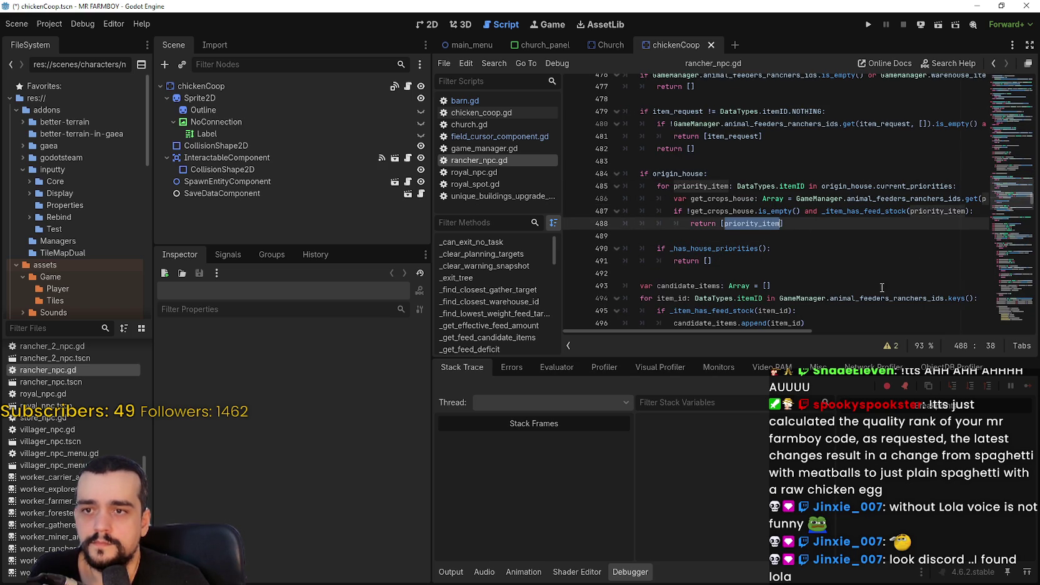
{"action": "mouse_move", "coordinate": [764, 330]}
{"action": "left_mouse_down"}
{"action": "mouse_move", "coordinate": [853, 342]}
{"action": "mouse_move", "coordinate": [721, 335]}
{"action": "left_mouse_up"}
{"action": "scroll", "coordinate": [714, 255], "scroll_direction": "up", "scroll_amount": 1}
{"action": "scroll", "coordinate": [714, 254], "scroll_direction": "down", "scroll_amount": 1}
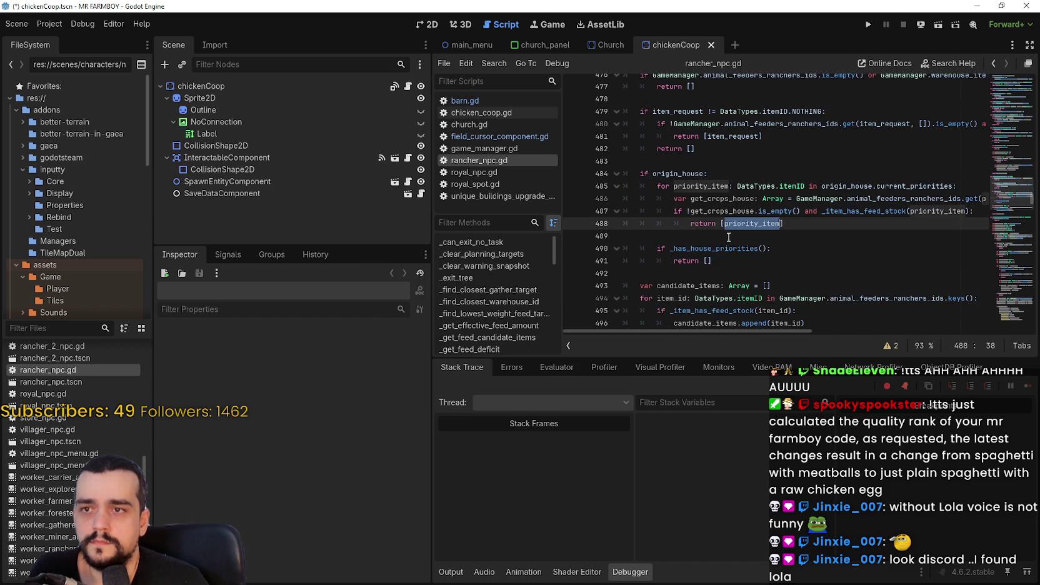
{"action": "left_click", "coordinate": [737, 160]}
{"action": "left_click", "coordinate": [738, 186]}
{"action": "scroll", "coordinate": [768, 225], "scroll_direction": "up", "scroll_amount": 3}
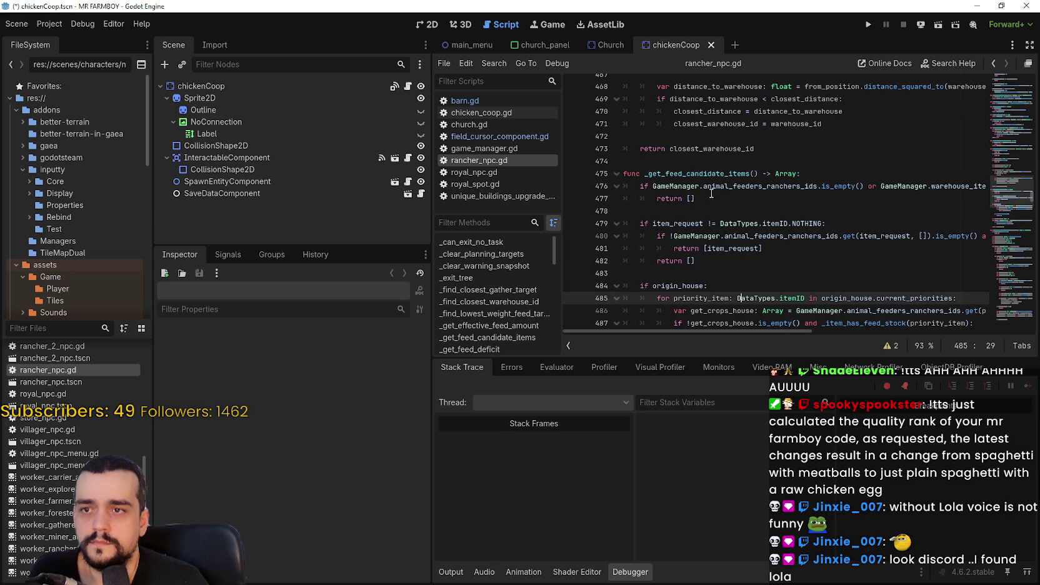
{"action": "scroll", "coordinate": [722, 199], "scroll_direction": "down", "scroll_amount": 1}
{"action": "double_click", "coordinate": [703, 136]}
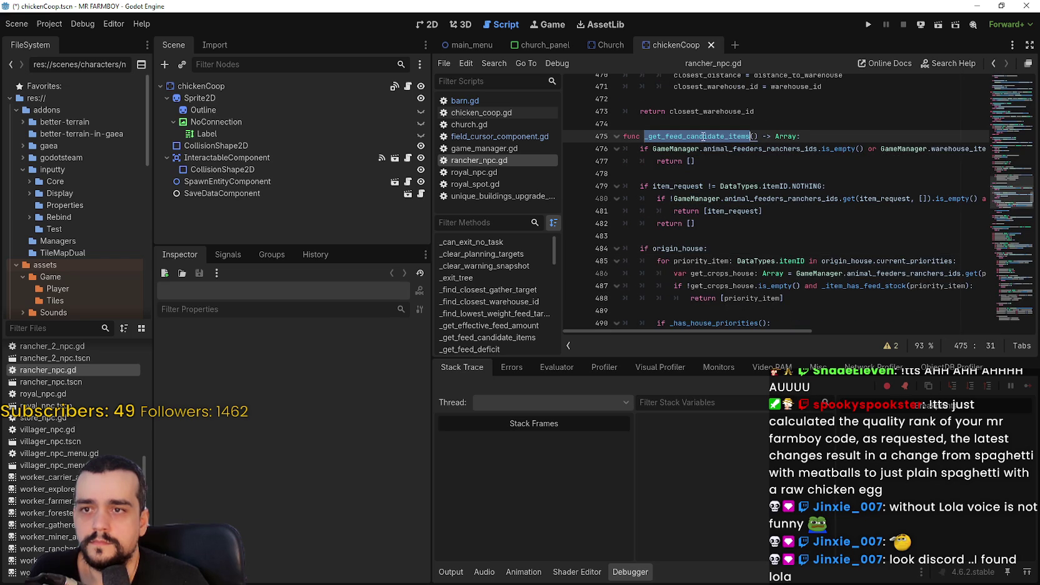
{"action": "mouse_move", "coordinate": [764, 330]}
{"action": "left_mouse_down"}
{"action": "mouse_move", "coordinate": [825, 329]}
{"action": "mouse_move", "coordinate": [744, 327]}
{"action": "mouse_move", "coordinate": [842, 323]}
{"action": "mouse_move", "coordinate": [735, 321]}
{"action": "mouse_move", "coordinate": [830, 332]}
{"action": "mouse_move", "coordinate": [744, 328]}
{"action": "left_mouse_up"}
{"action": "double_click", "coordinate": [735, 210]}
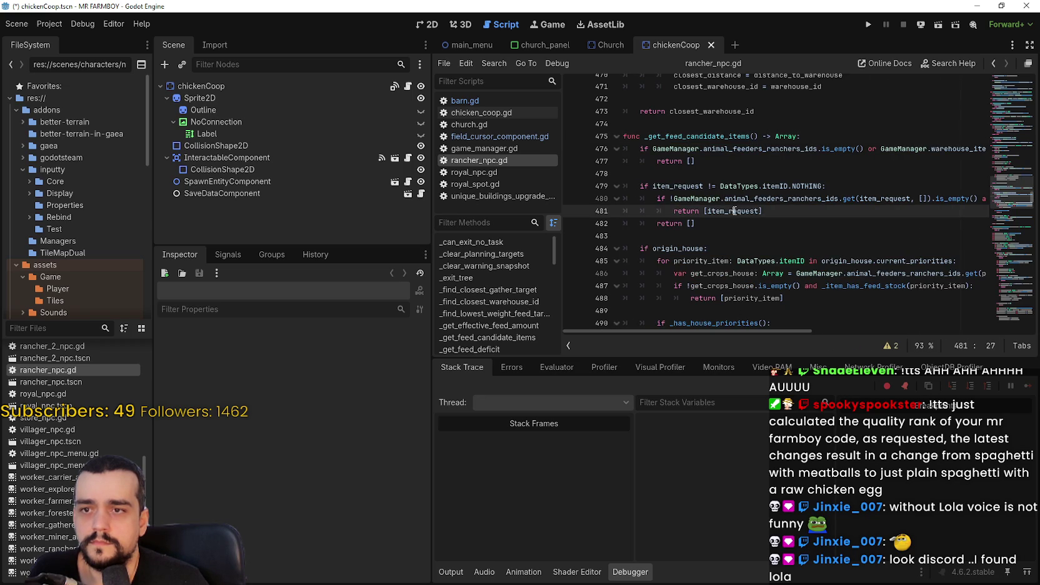
{"action": "double_click", "coordinate": [686, 186]}
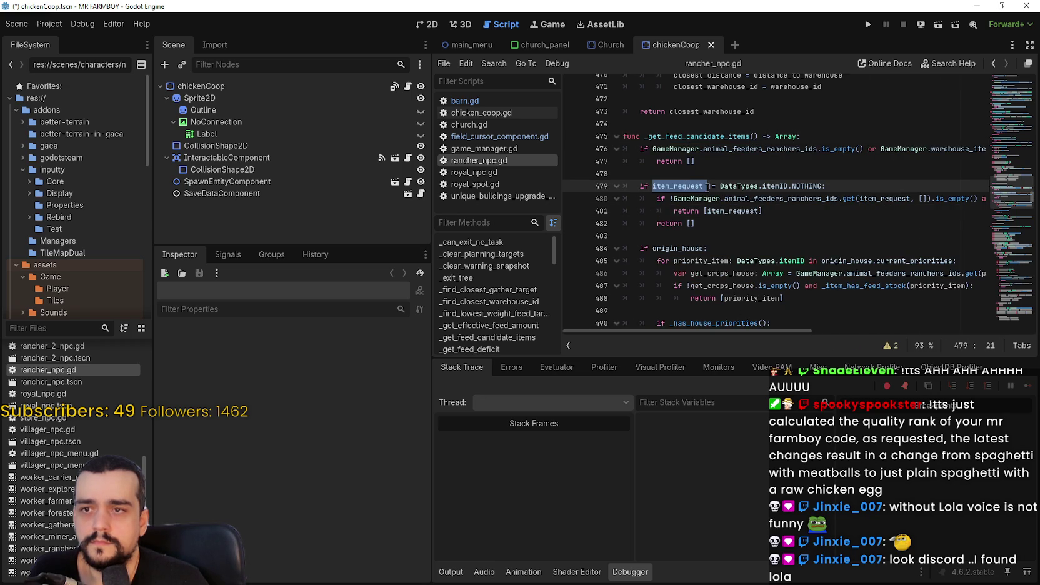
{"action": "left_click_drag", "start_coordinate": [687, 186], "coordinate": [801, 186]}
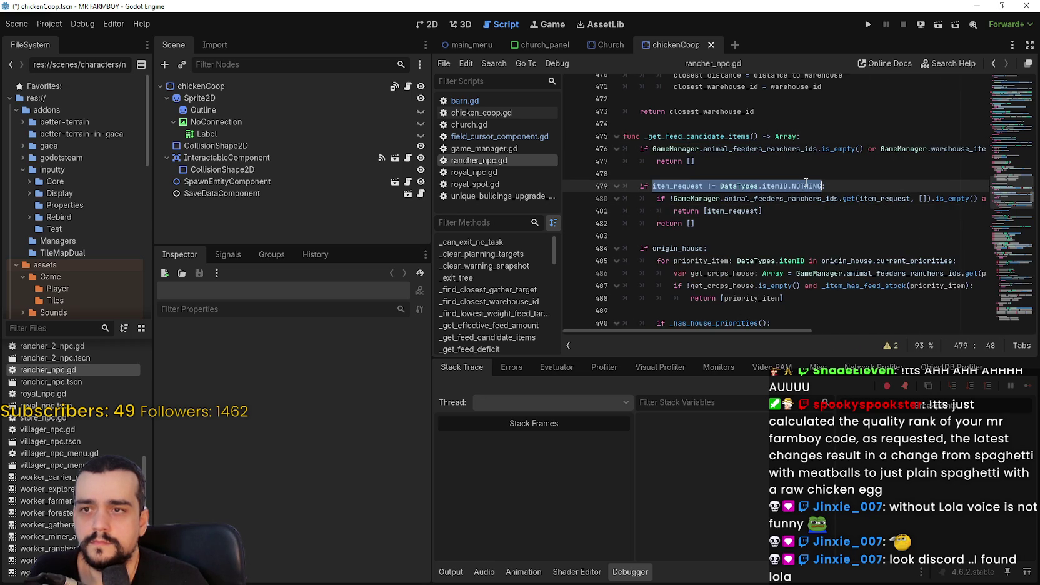
{"action": "double_click", "coordinate": [687, 186]}
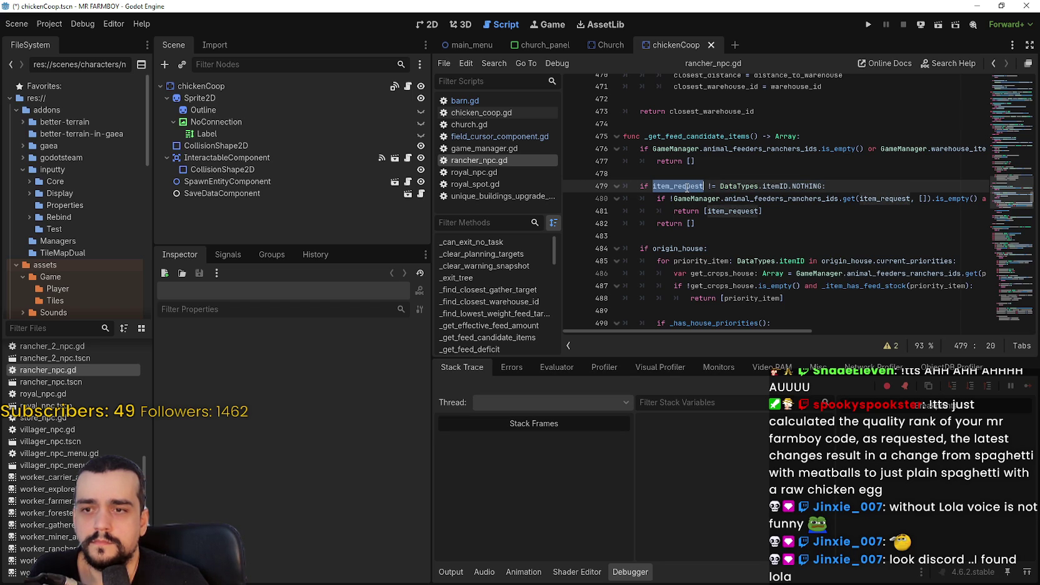
{"action": "scroll", "coordinate": [686, 187], "scroll_direction": "down", "scroll_amount": 4}
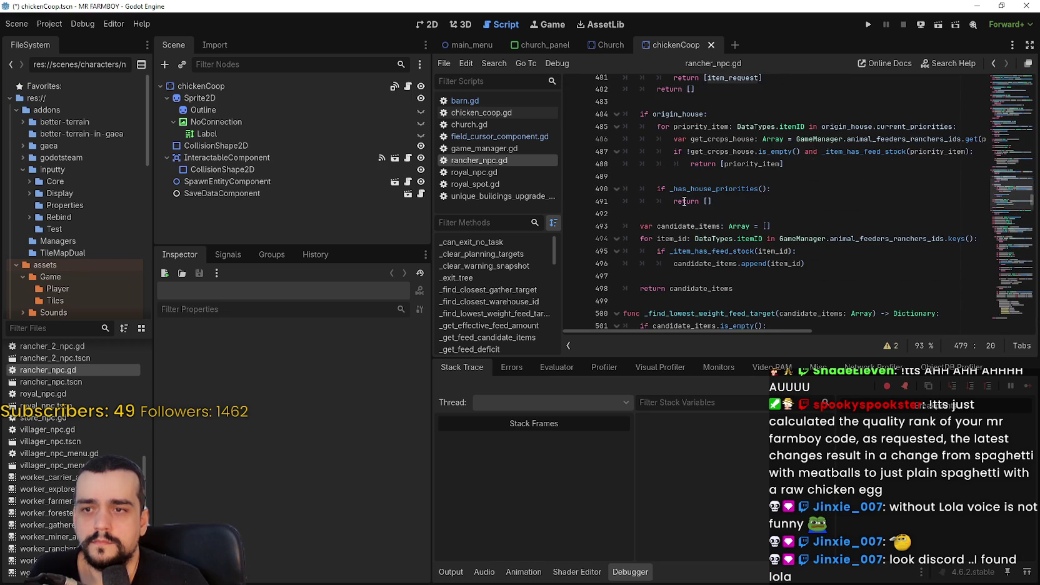
{"action": "scroll", "coordinate": [682, 225], "scroll_direction": "up", "scroll_amount": 6}
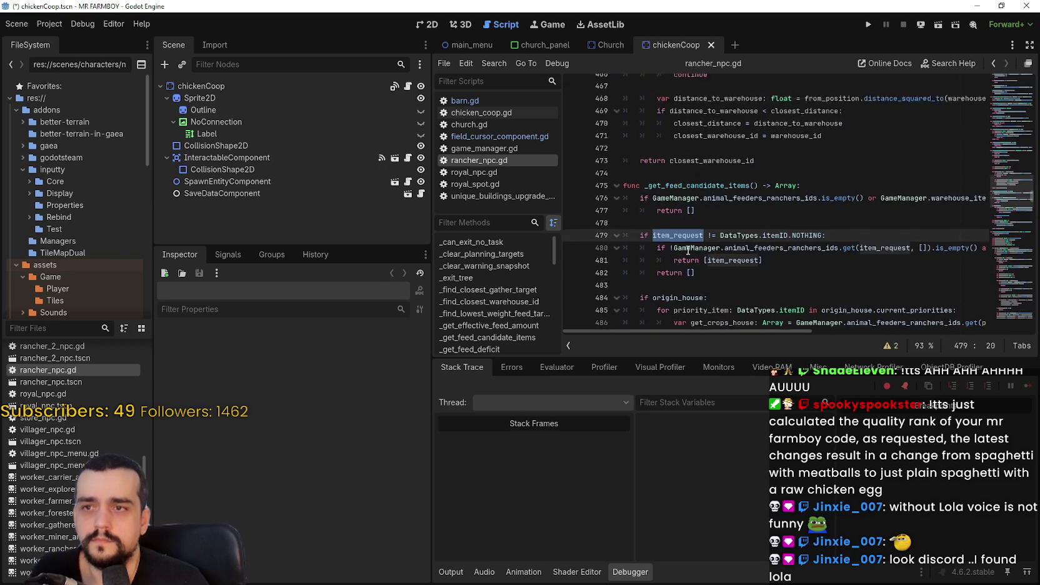
{"action": "scroll", "coordinate": [683, 251], "scroll_direction": "down", "scroll_amount": 1}
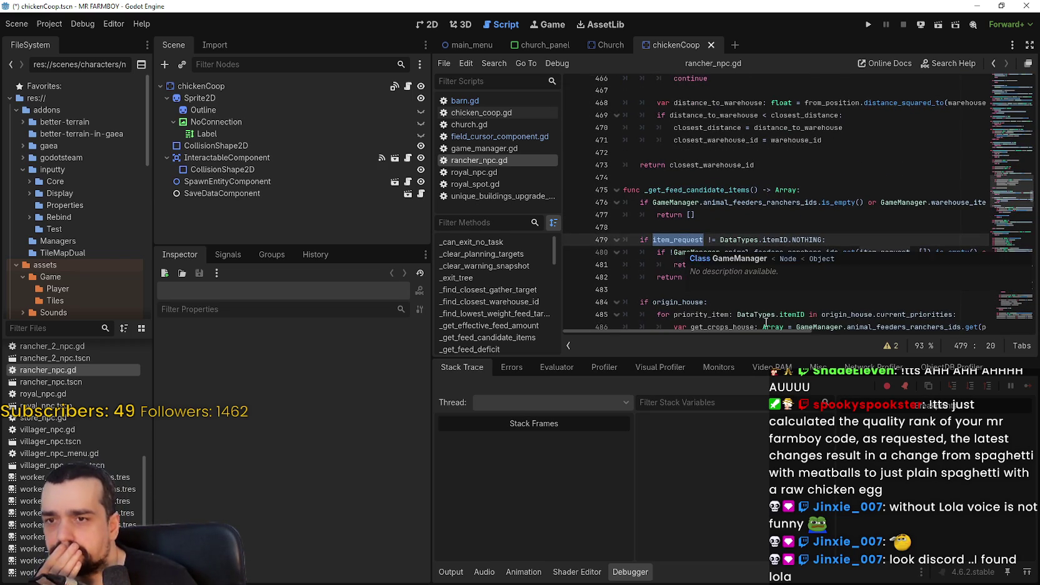
{"action": "mouse_move", "coordinate": [767, 333]}
{"action": "left_mouse_down"}
{"action": "mouse_move", "coordinate": [867, 335]}
{"action": "mouse_move", "coordinate": [778, 324]}
{"action": "left_mouse_up"}
{"action": "scroll", "coordinate": [779, 312], "scroll_direction": "down", "scroll_amount": 2}
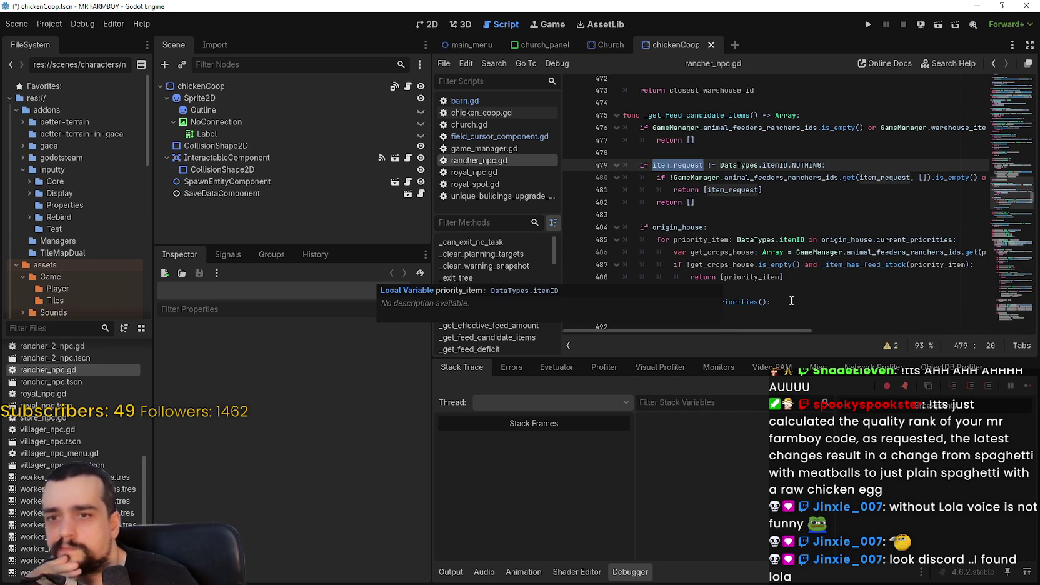
{"action": "left_click", "coordinate": [889, 253]}
{"action": "mouse_move", "coordinate": [807, 330]}
{"action": "left_mouse_down"}
{"action": "mouse_move", "coordinate": [881, 330]}
{"action": "mouse_move", "coordinate": [686, 317]}
{"action": "left_mouse_up"}
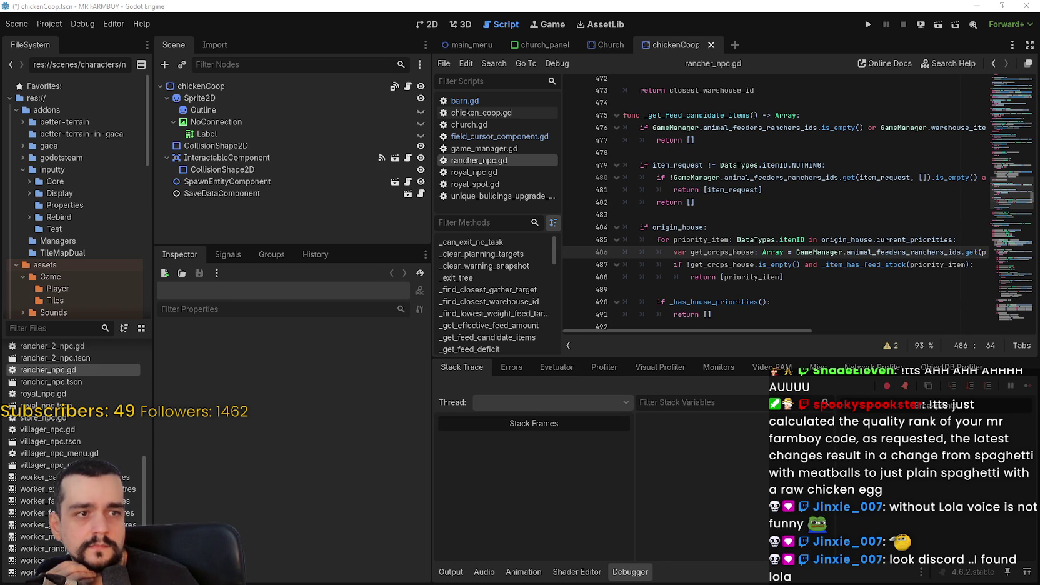
{"action": "key", "text": "alt+Tab"}
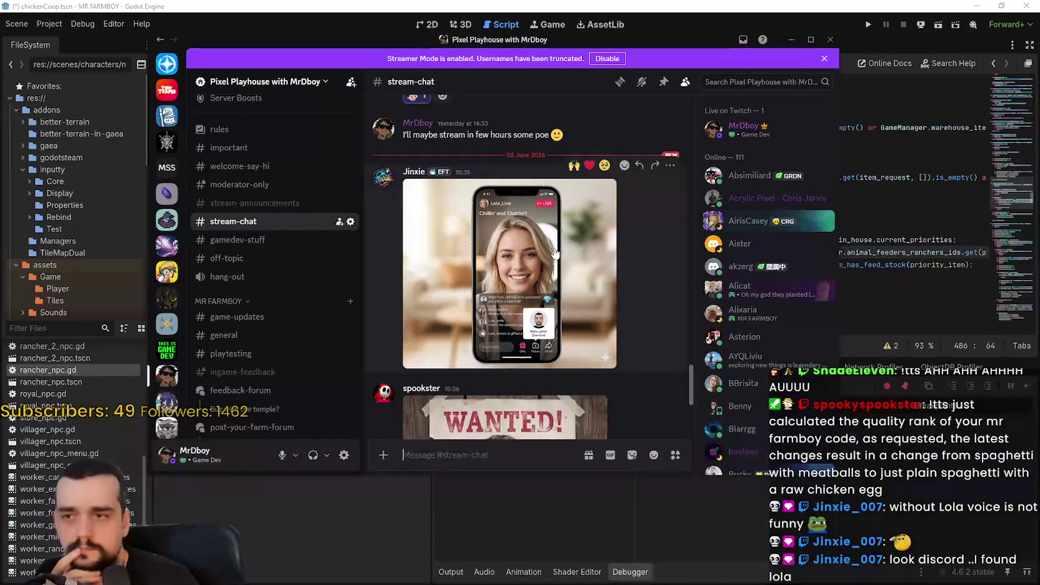
View the shared Lola_Live screenshot enlarged in Discord, zooming in and back out.
{"action": "left_click", "coordinate": [462, 187]}
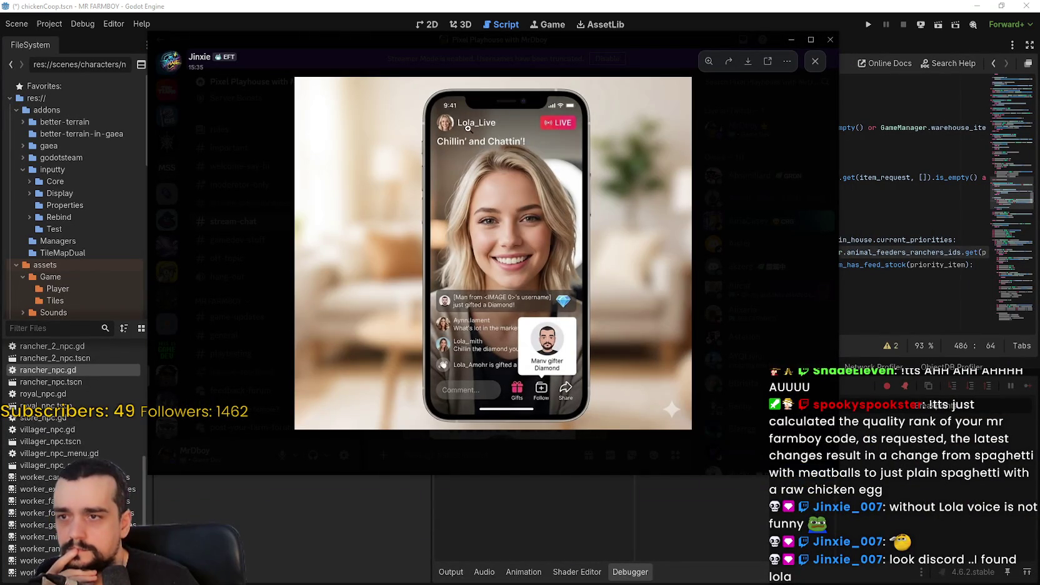
{"action": "left_click", "coordinate": [473, 135]}
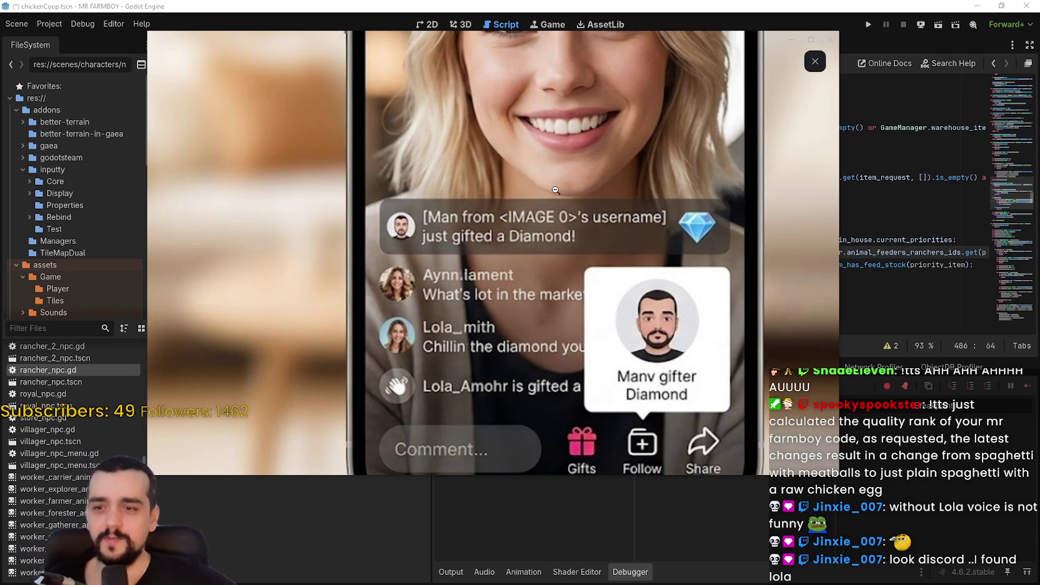
{"action": "left_click", "coordinate": [579, 309]}
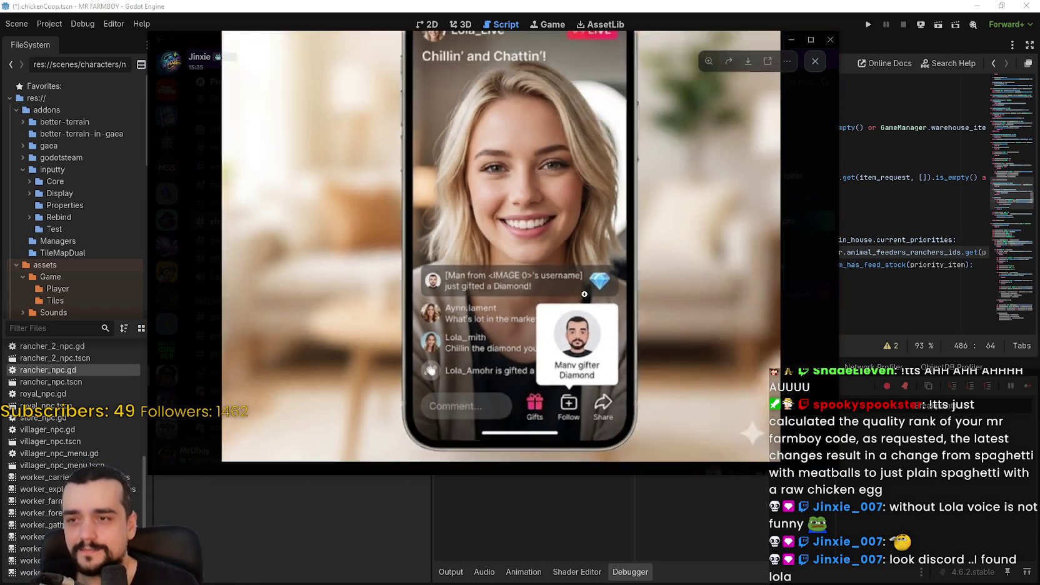
{"action": "left_click", "coordinate": [760, 258]}
Enlarge the WANTED poster, zoom in on its face and text, then close it.
{"action": "scroll", "coordinate": [512, 300], "scroll_direction": "down", "scroll_amount": 3}
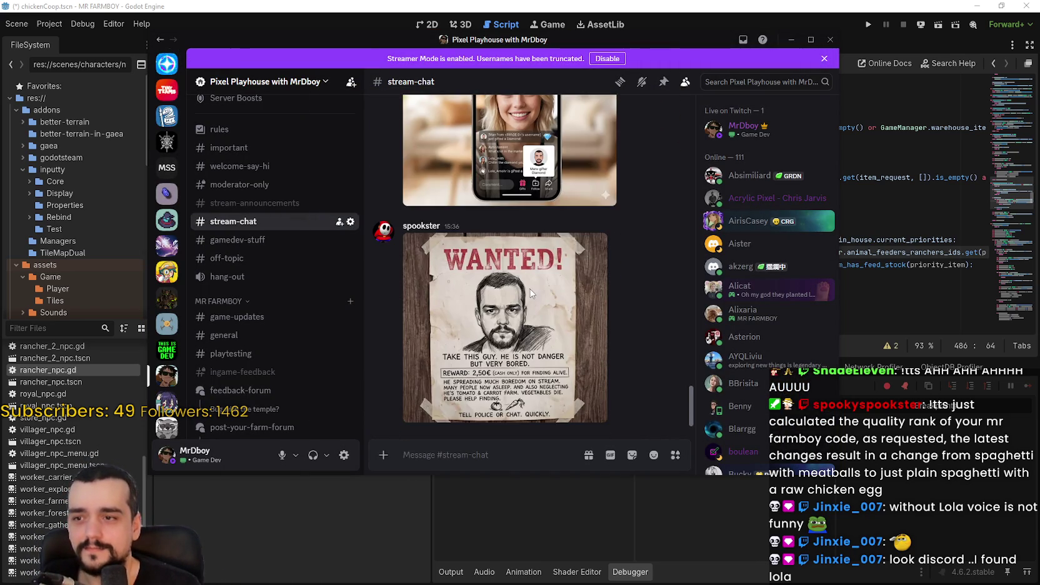
{"action": "left_click", "coordinate": [526, 288]}
{"action": "left_click", "coordinate": [505, 238]}
{"action": "left_click", "coordinate": [491, 199]}
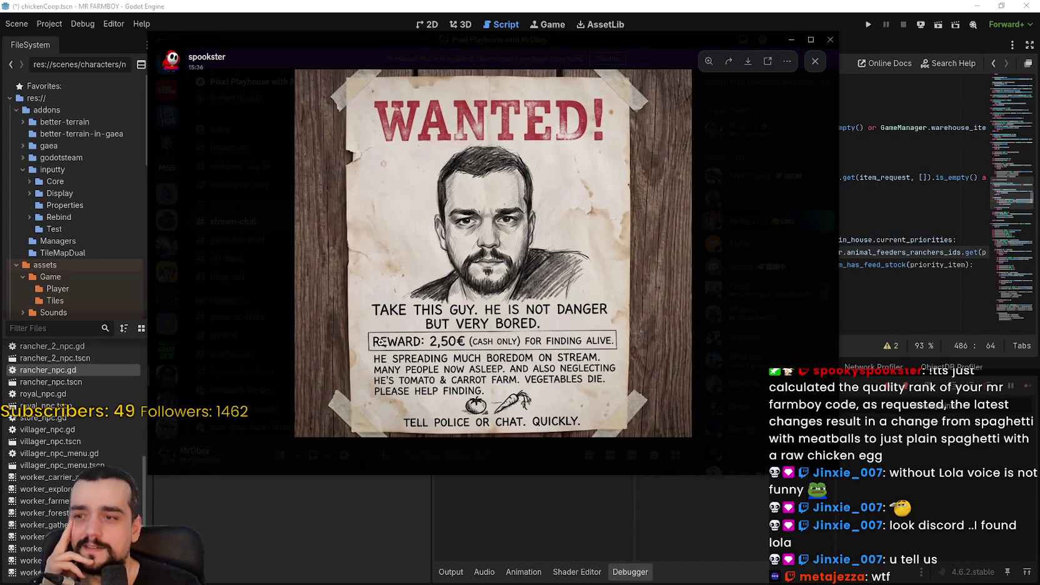
{"action": "left_click", "coordinate": [482, 300]}
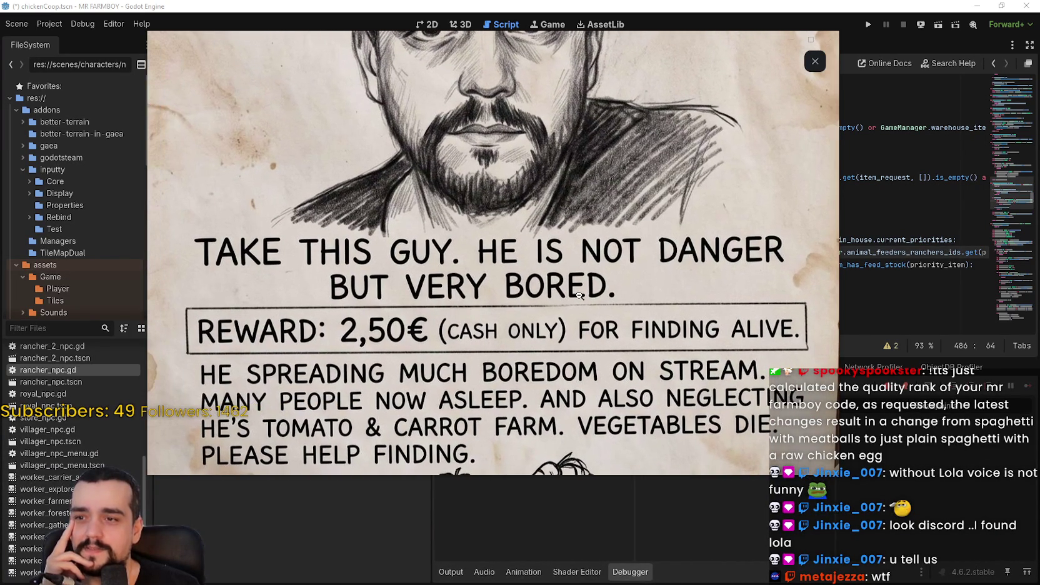
{"action": "left_click", "coordinate": [500, 325]}
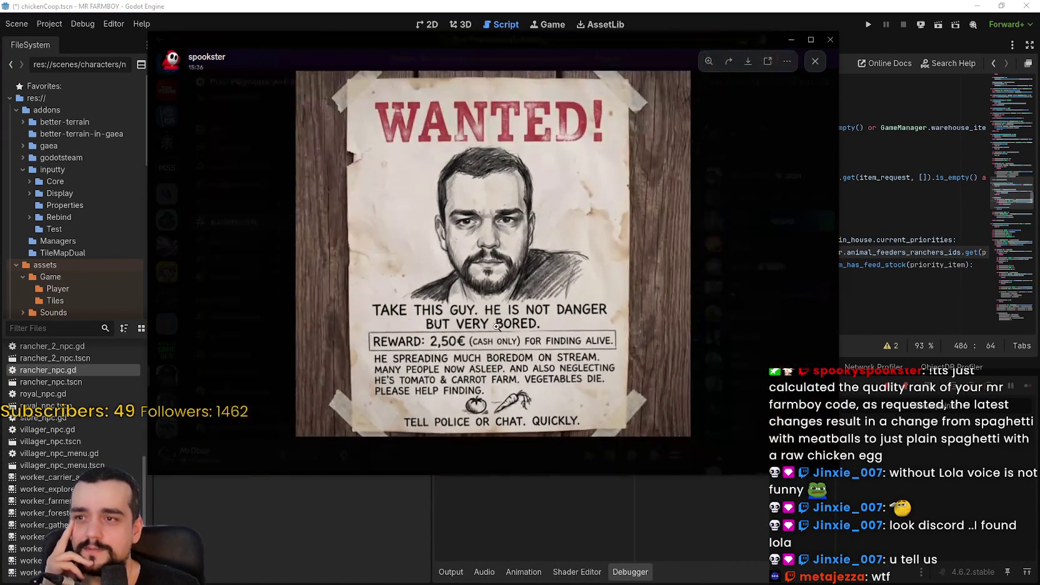
{"action": "left_click", "coordinate": [499, 326]}
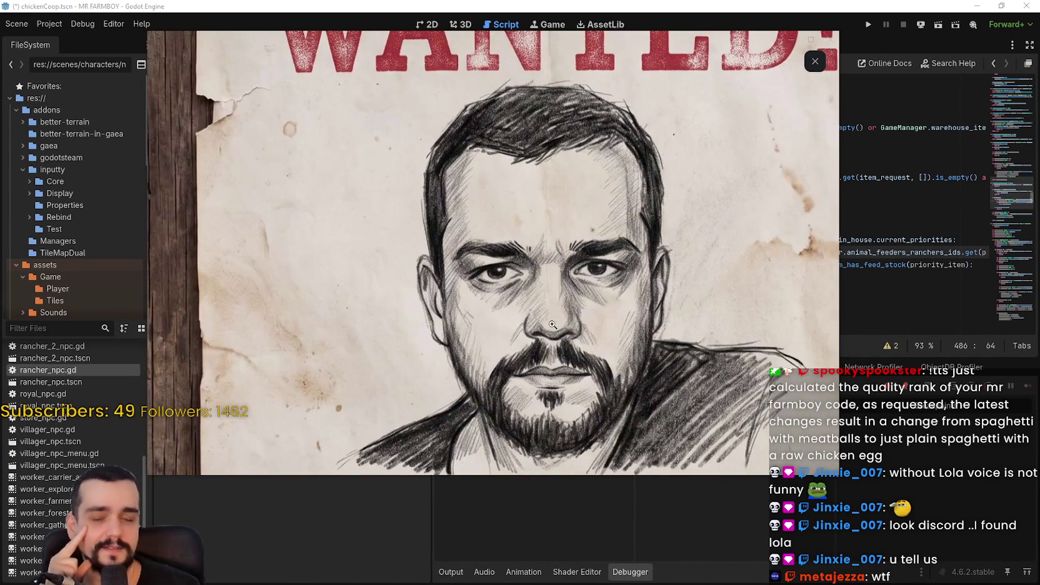
{"action": "left_click", "coordinate": [557, 327]}
{"action": "left_click", "coordinate": [475, 347]}
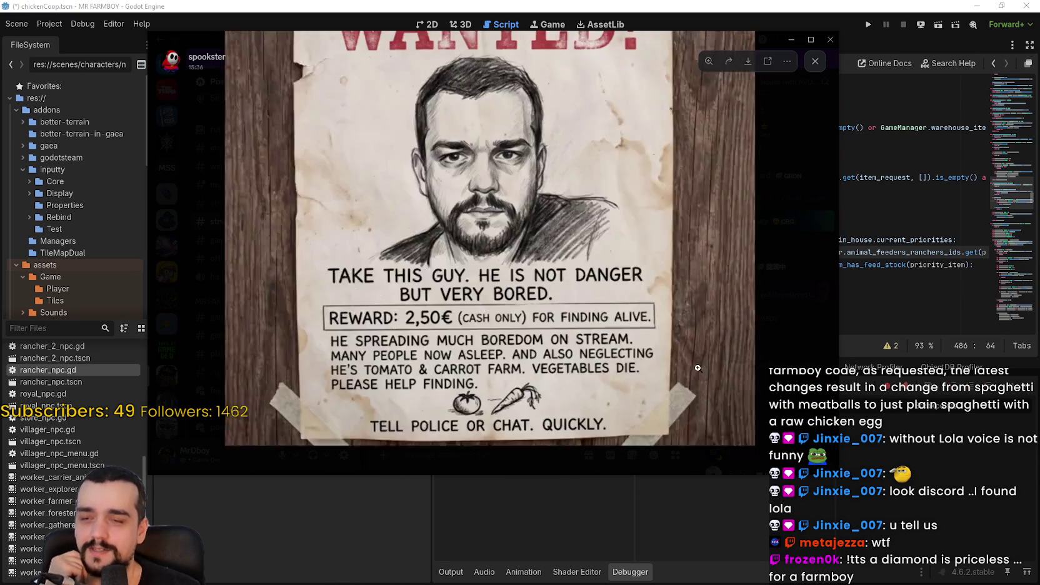
{"action": "left_click", "coordinate": [694, 420]}
{"action": "left_click", "coordinate": [780, 307]}
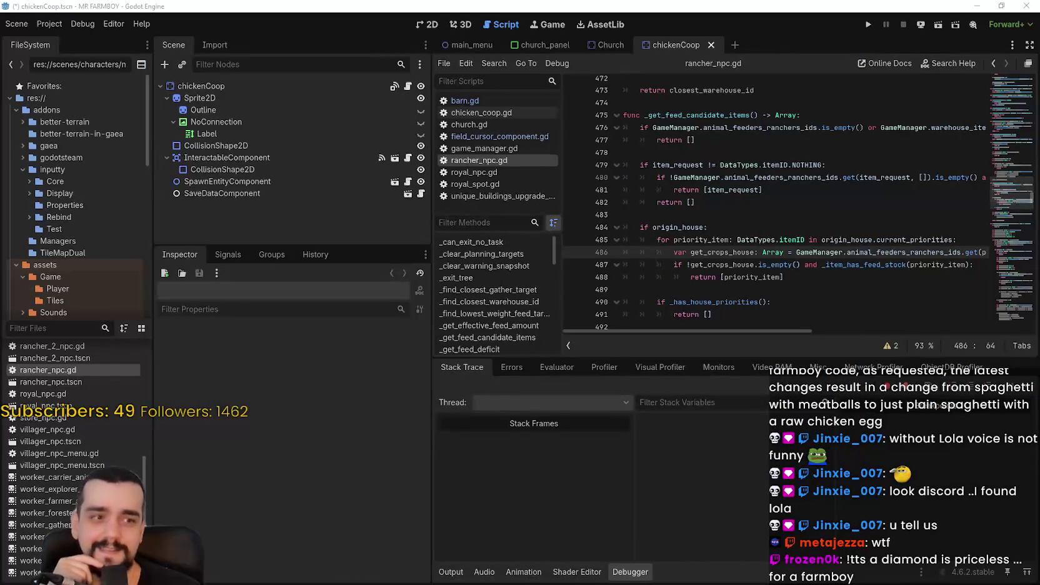
Review the feed-candidate code around lines 479–489 and widen the script editor.
{"action": "left_click", "coordinate": [780, 166]}
{"action": "left_click", "coordinate": [733, 214]}
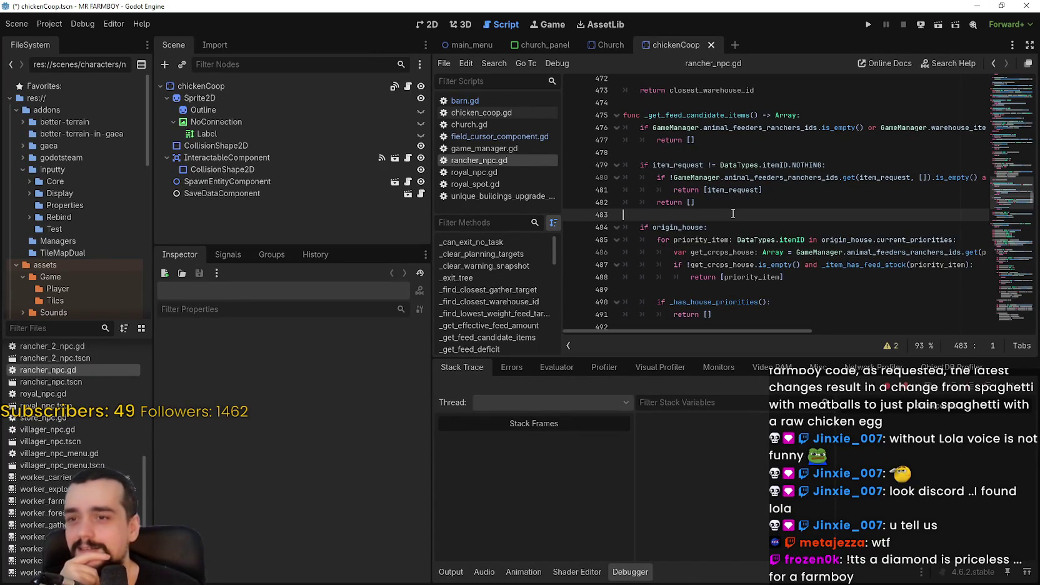
{"action": "scroll", "coordinate": [810, 259], "scroll_direction": "down", "scroll_amount": 3}
{"action": "left_click", "coordinate": [822, 178]}
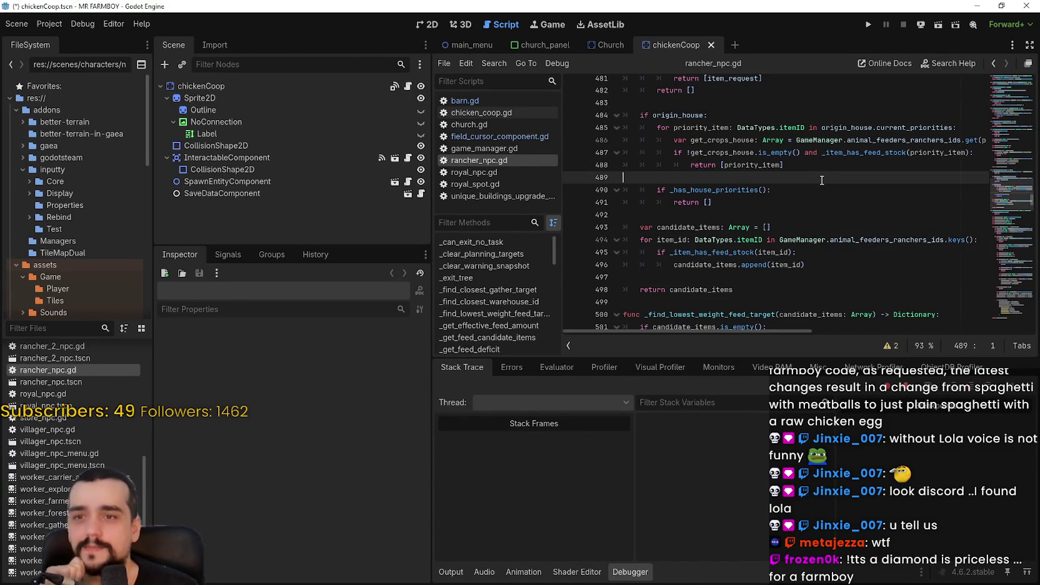
{"action": "left_click_drag", "start_coordinate": [432, 300], "coordinate": [332, 300]}
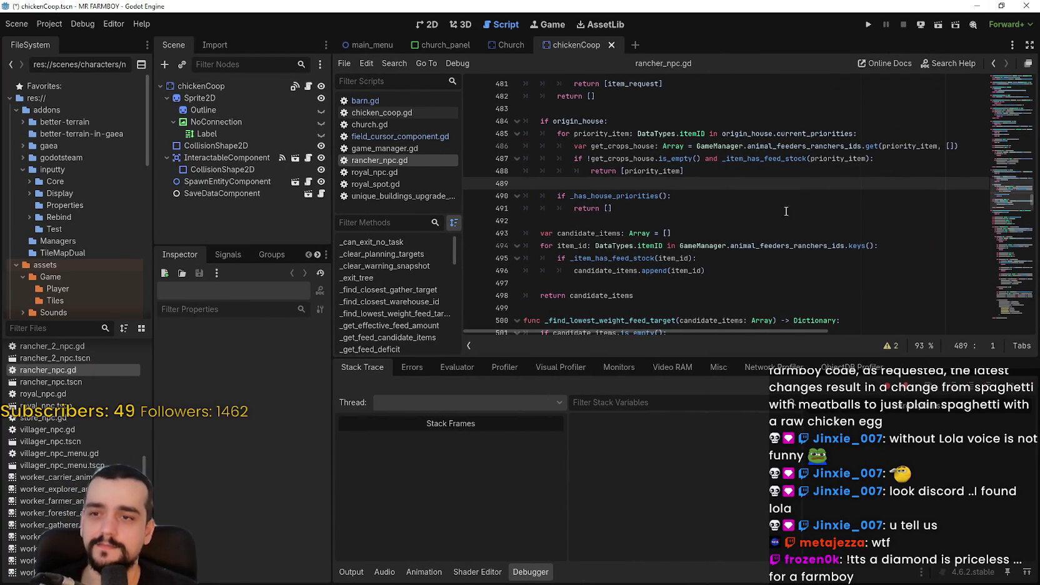
Check the priority_item returns, type a colon on line 490, and breakpoint lines 488 and 491.
{"action": "left_click", "coordinate": [890, 135]}
{"action": "mouse_move", "coordinate": [879, 147]}
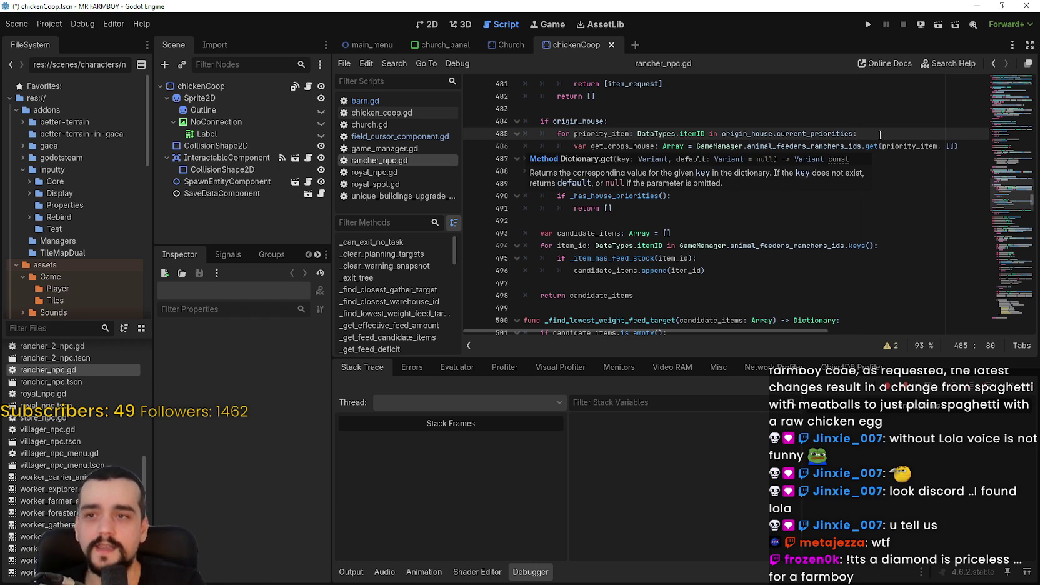
{"action": "double_click", "coordinate": [911, 147]}
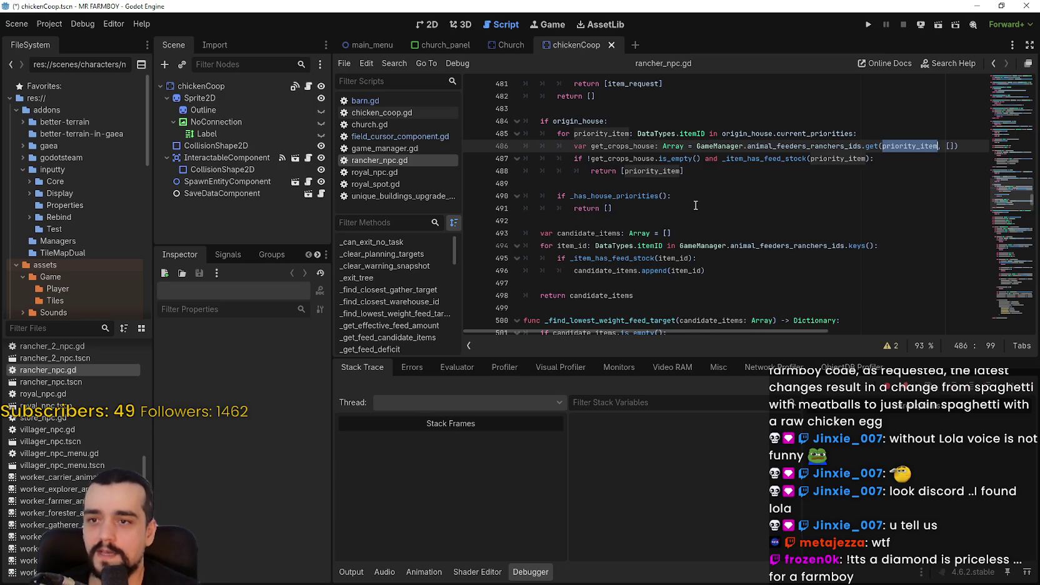
{"action": "scroll", "coordinate": [790, 214], "scroll_direction": "down", "scroll_amount": 1}
{"action": "left_click", "coordinate": [602, 169]}
{"action": "left_click", "coordinate": [670, 159]}
{"action": "type", "text": ":"}
{"action": "left_click", "coordinate": [635, 169]}
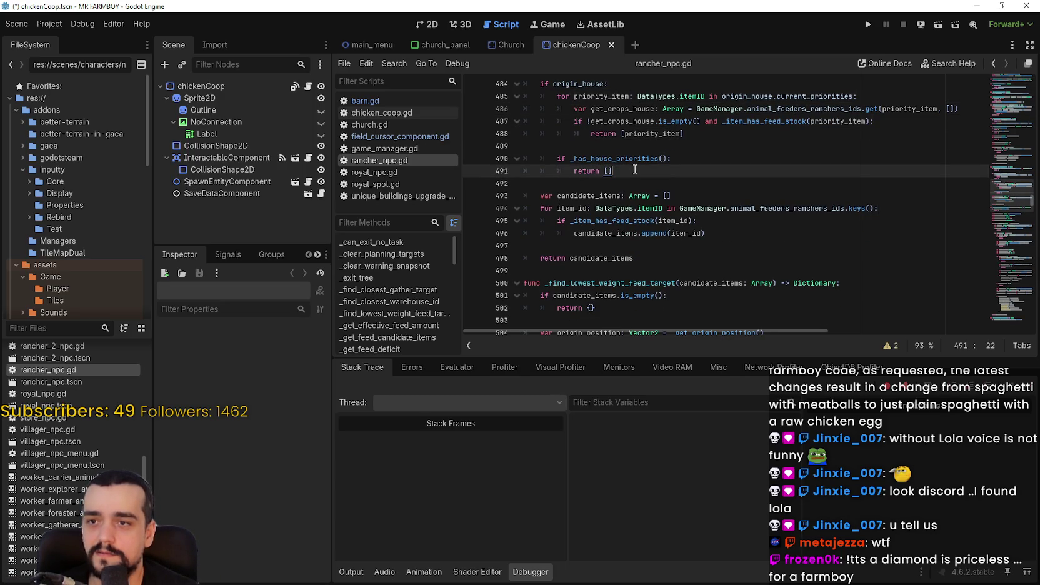
{"action": "left_click", "coordinate": [473, 133]}
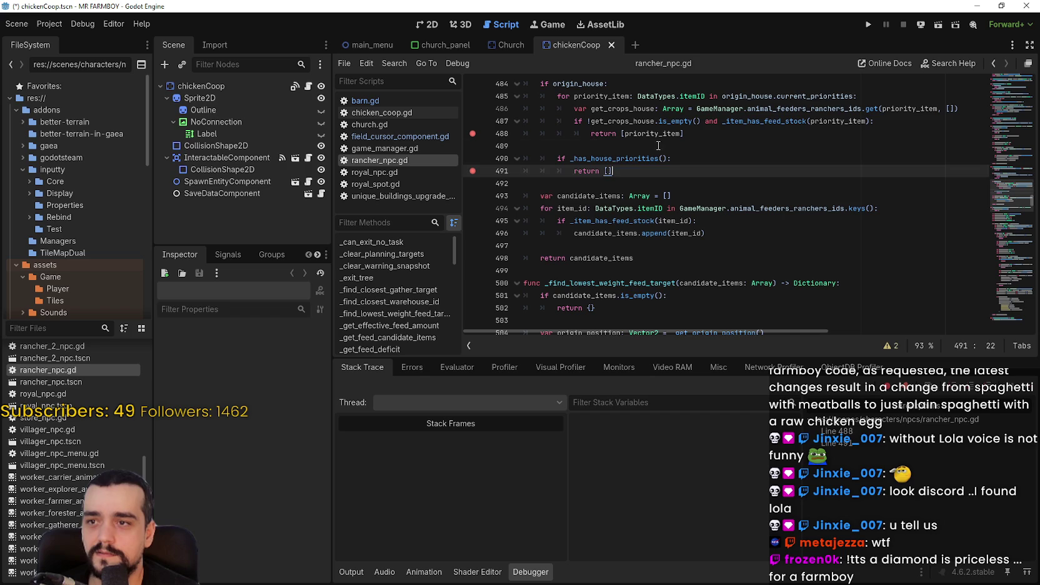
{"action": "left_click", "coordinate": [495, 146]}
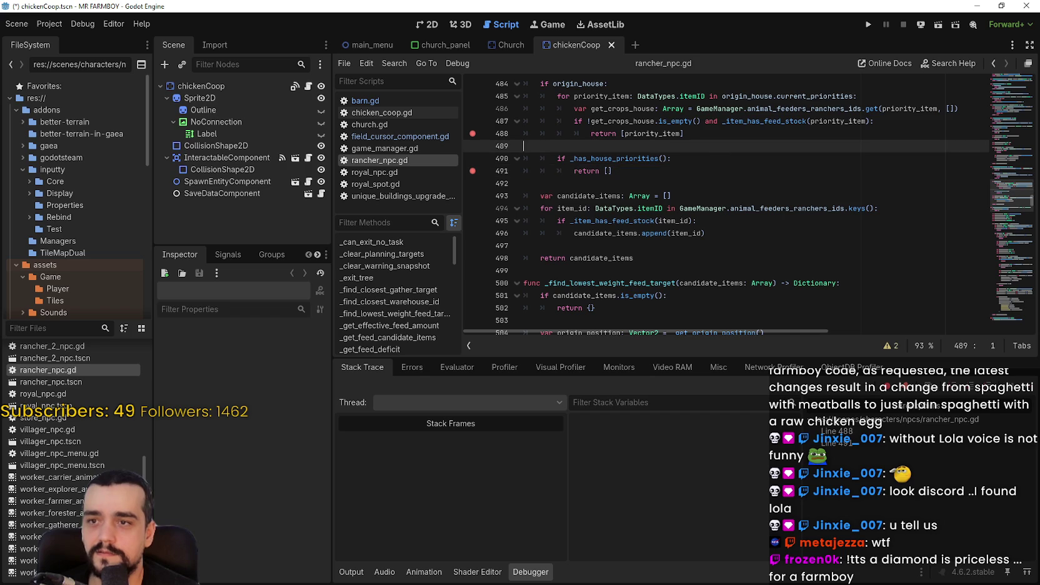
Run the project, load Save 6 (Incremental), then open and close a house window to hit the breakpoint.
{"action": "left_click", "coordinate": [870, 22]}
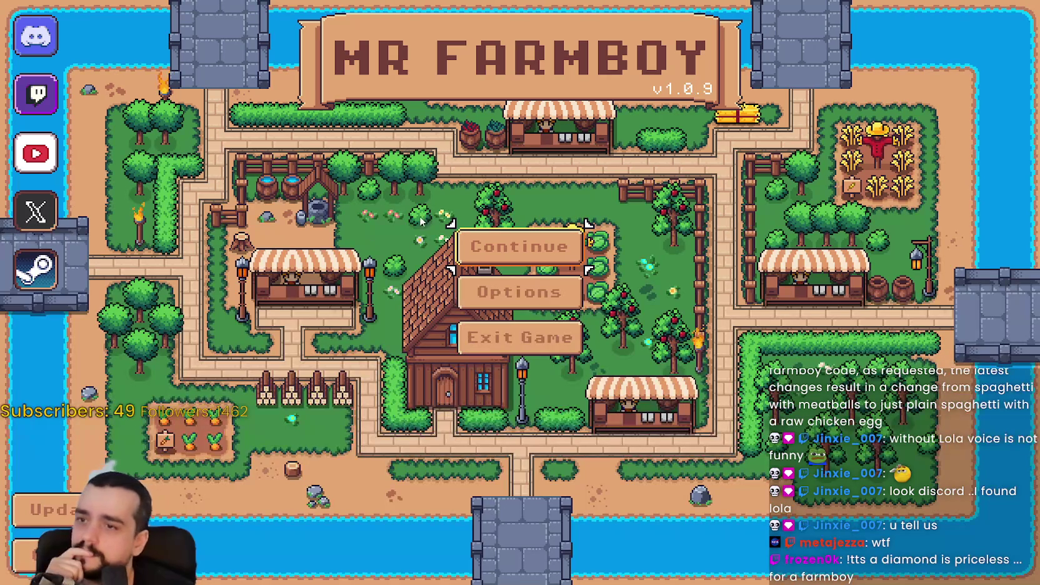
{"action": "left_click", "coordinate": [519, 247]}
{"action": "scroll", "coordinate": [566, 325], "scroll_direction": "down", "scroll_amount": 2}
{"action": "scroll", "coordinate": [566, 325], "scroll_direction": "down", "scroll_amount": 1}
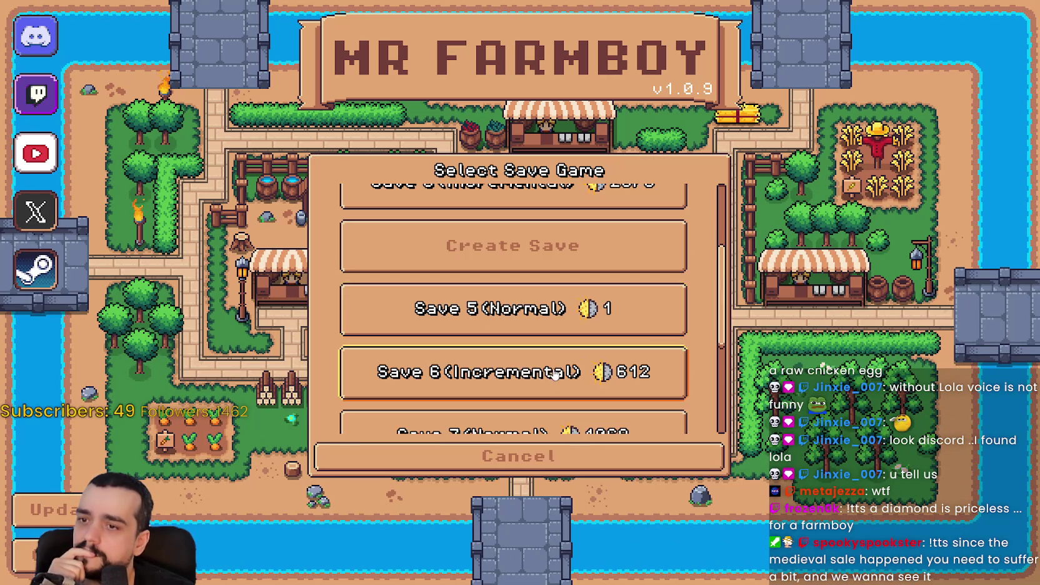
{"action": "left_click", "coordinate": [519, 369]}
{"action": "left_click", "coordinate": [447, 382]}
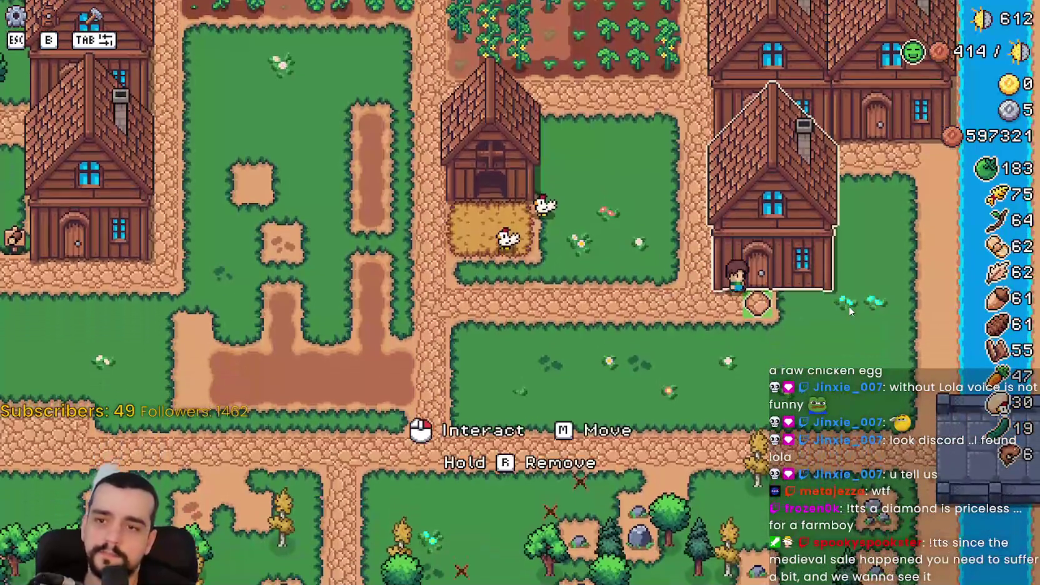
{"action": "left_click", "coordinate": [756, 309]}
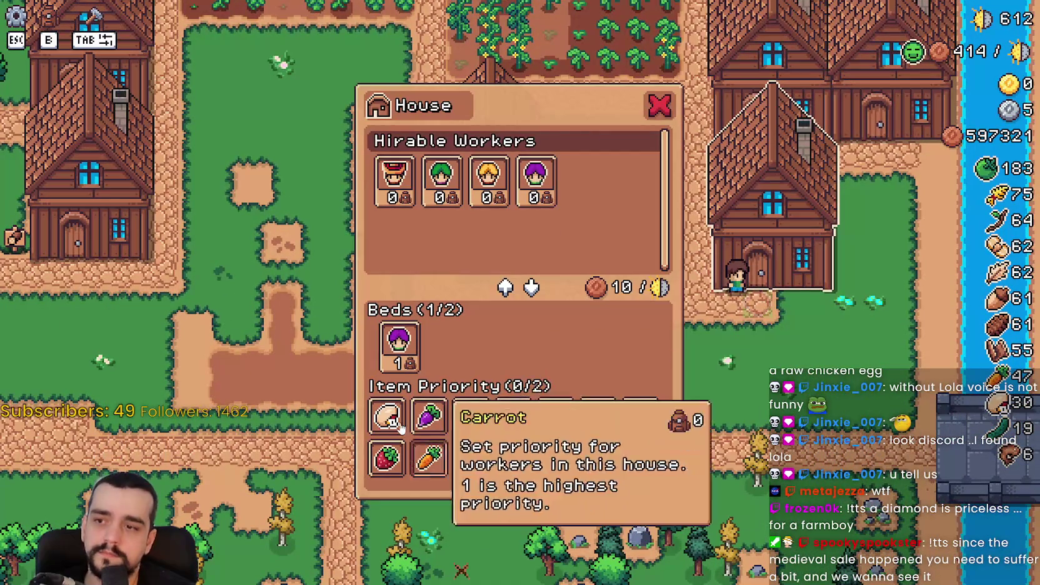
{"action": "key", "text": "Escape"}
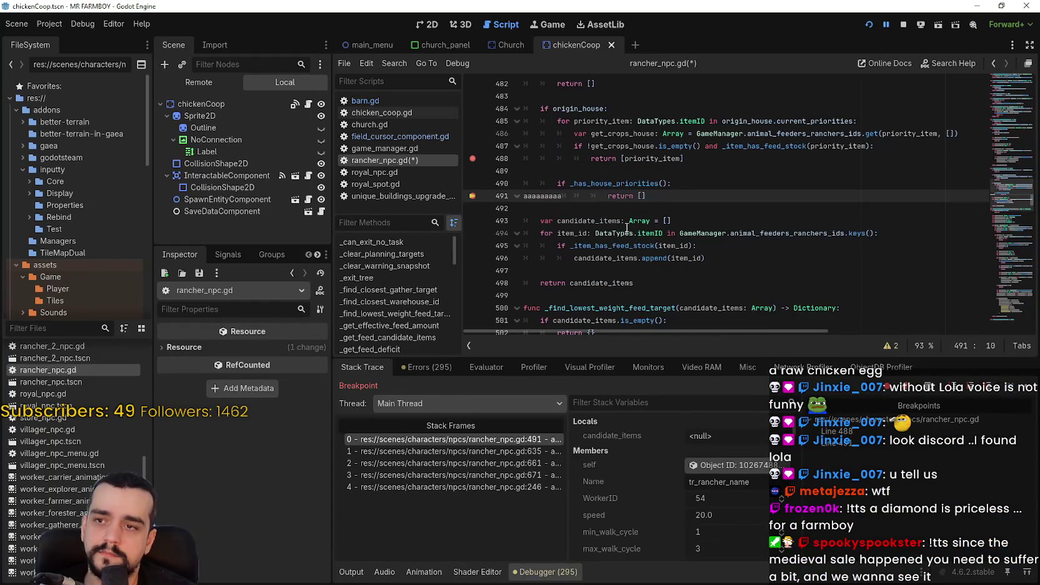
{"action": "left_click", "coordinate": [632, 197]}
{"action": "key", "text": "ctrl+s"}
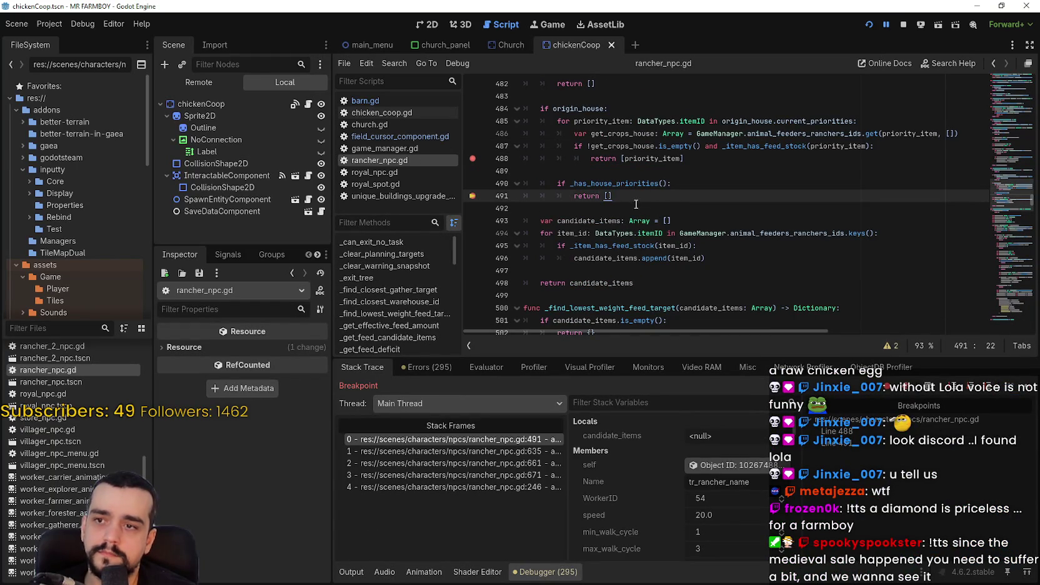
{"action": "right_click", "coordinate": [632, 187]}
{"action": "left_click", "coordinate": [671, 367]}
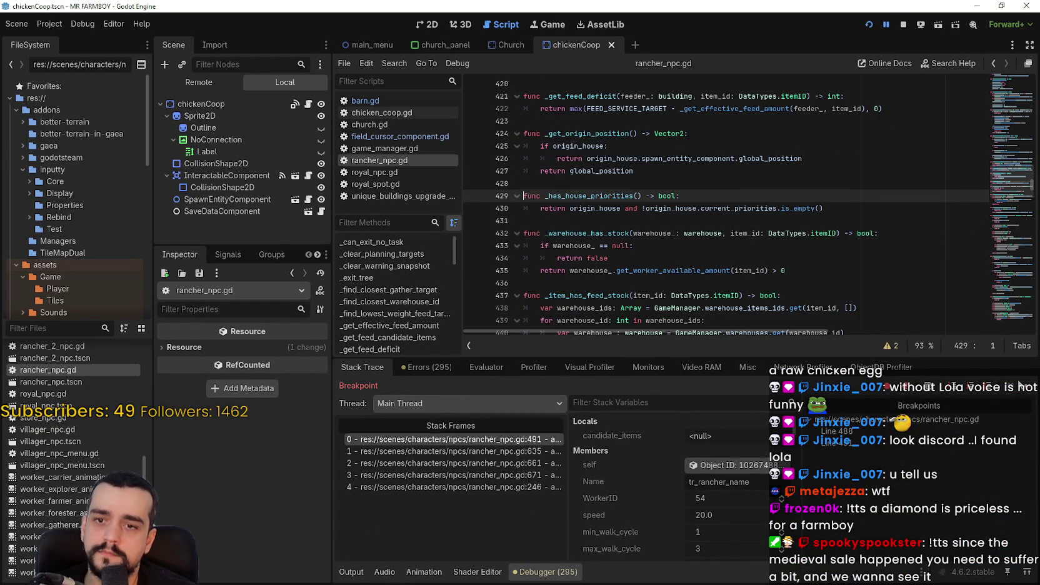
{"action": "key", "text": "F12"}
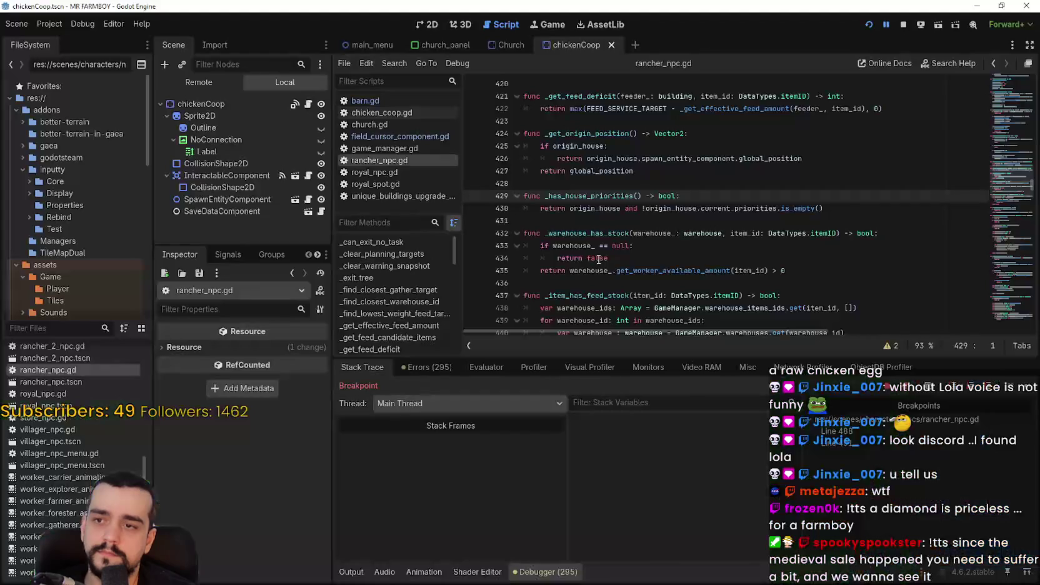
{"action": "type", "text": "a"}
{"action": "key", "text": "BackSpace"}
{"action": "left_click", "coordinate": [624, 194]}
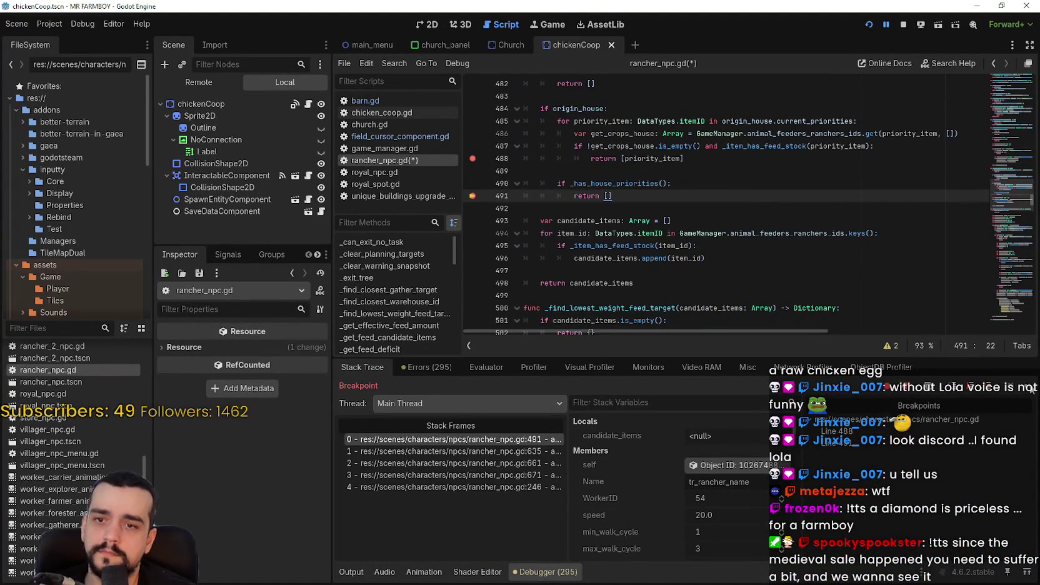
{"action": "key", "text": "F12"}
{"action": "left_click_drag", "start_coordinate": [574, 196], "coordinate": [630, 196]}
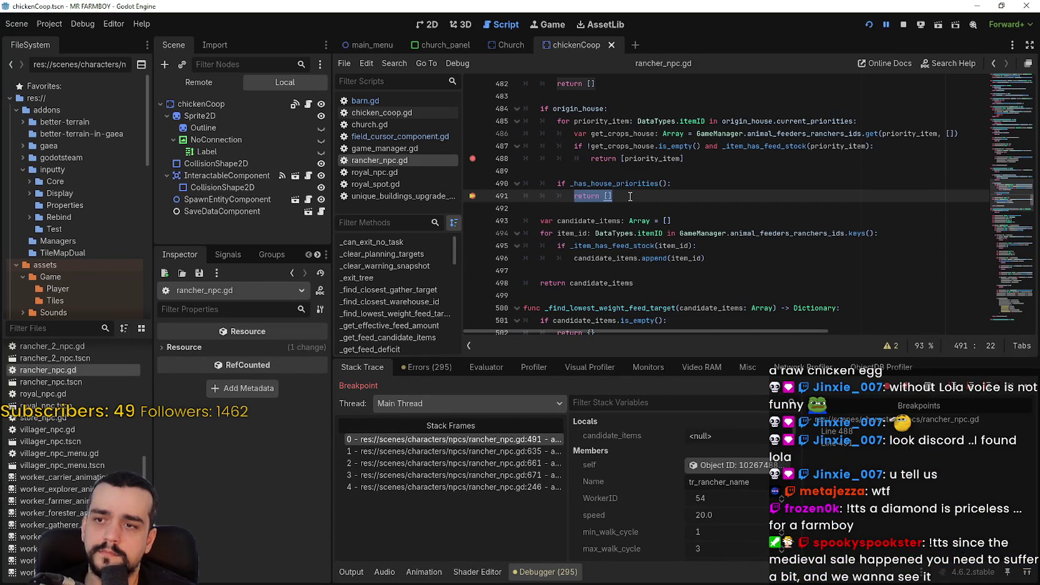
{"action": "double_click", "coordinate": [631, 182]}
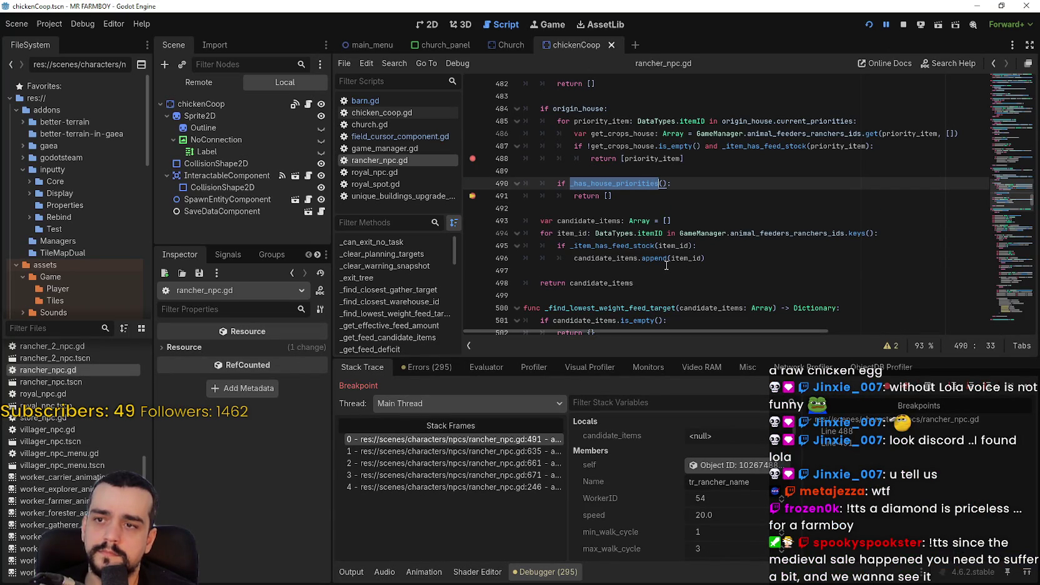
{"action": "left_click", "coordinate": [634, 197]}
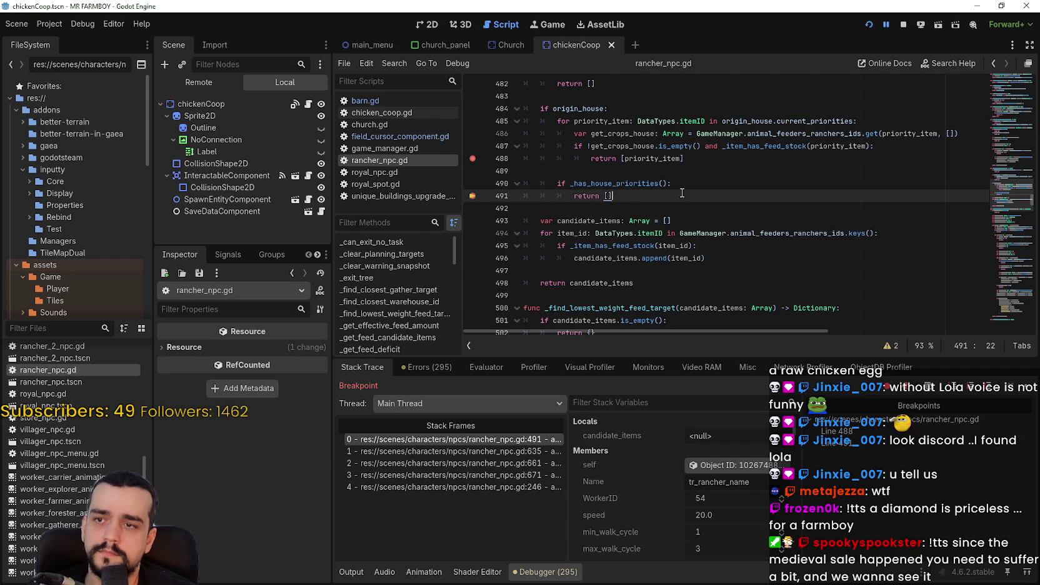
{"action": "key", "text": "Up"}
{"action": "key", "text": "End"}
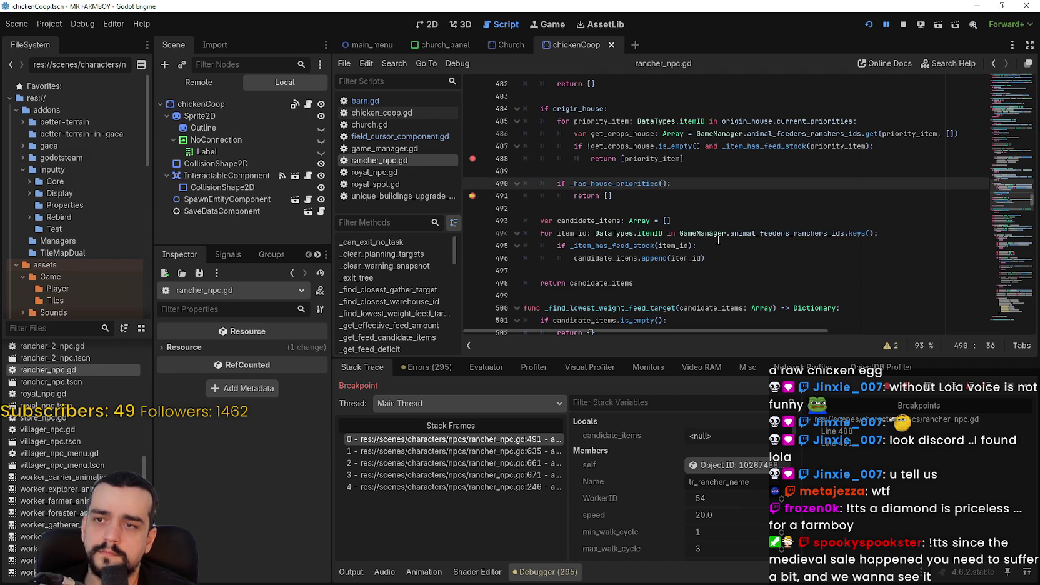
{"action": "scroll", "coordinate": [77, 435], "scroll_direction": "up", "scroll_amount": 3}
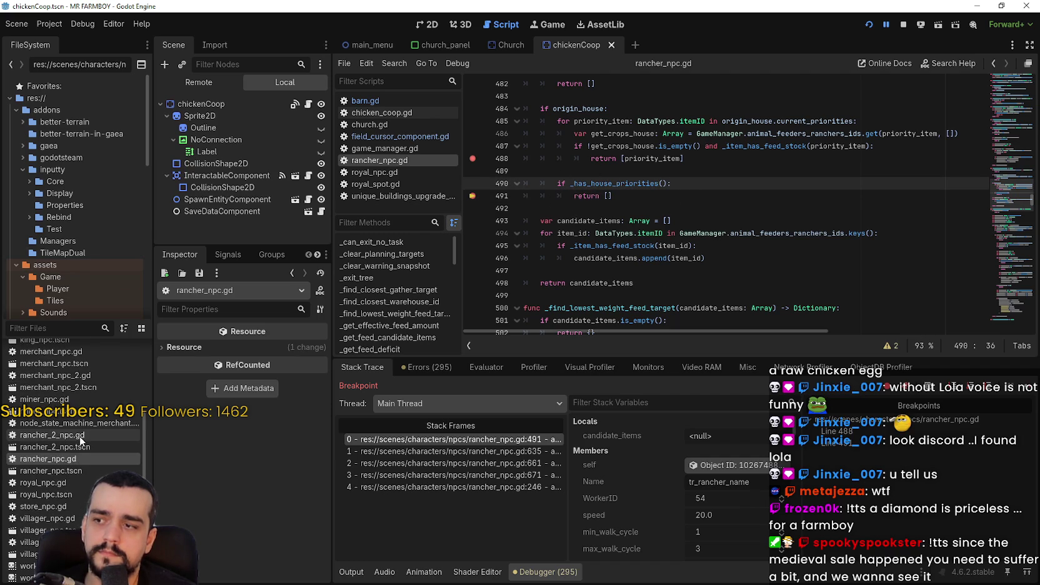
{"action": "left_click", "coordinate": [72, 435]}
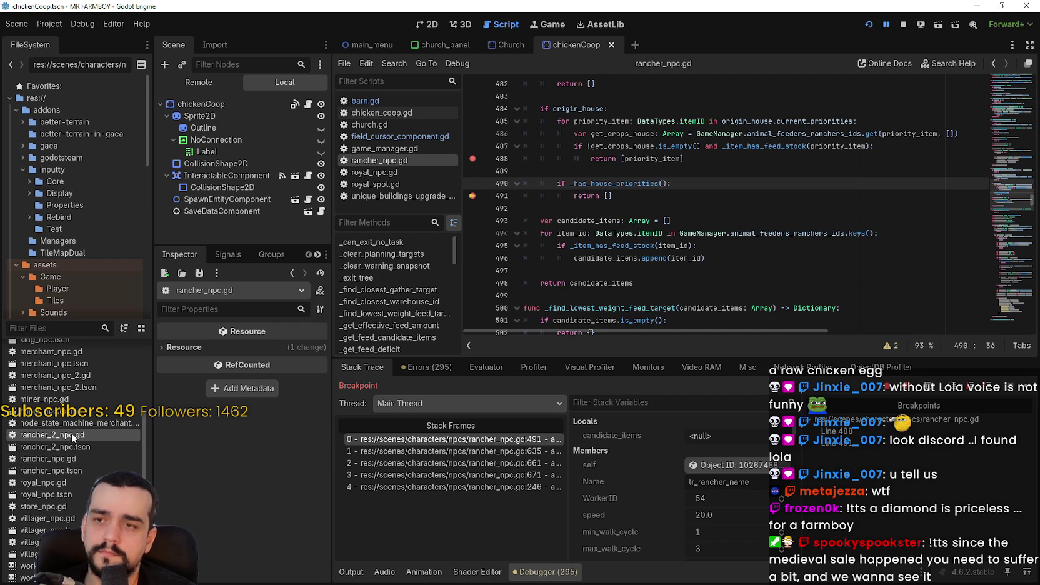
Browse rancher_2_npc.gd via the minimap to the item_request_amount check on line 769.
{"action": "scroll", "coordinate": [536, 217], "scroll_direction": "down", "scroll_amount": 1}
{"action": "scroll", "coordinate": [536, 217], "scroll_direction": "up", "scroll_amount": 5}
{"action": "left_click", "coordinate": [583, 136]}
{"action": "left_click", "coordinate": [584, 145]}
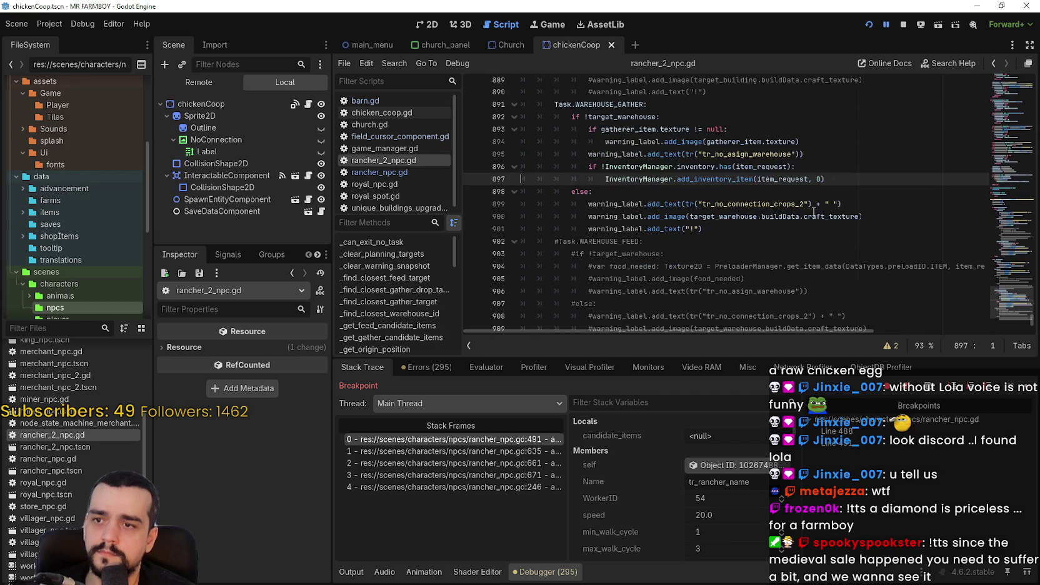
{"action": "left_click", "coordinate": [1016, 288]}
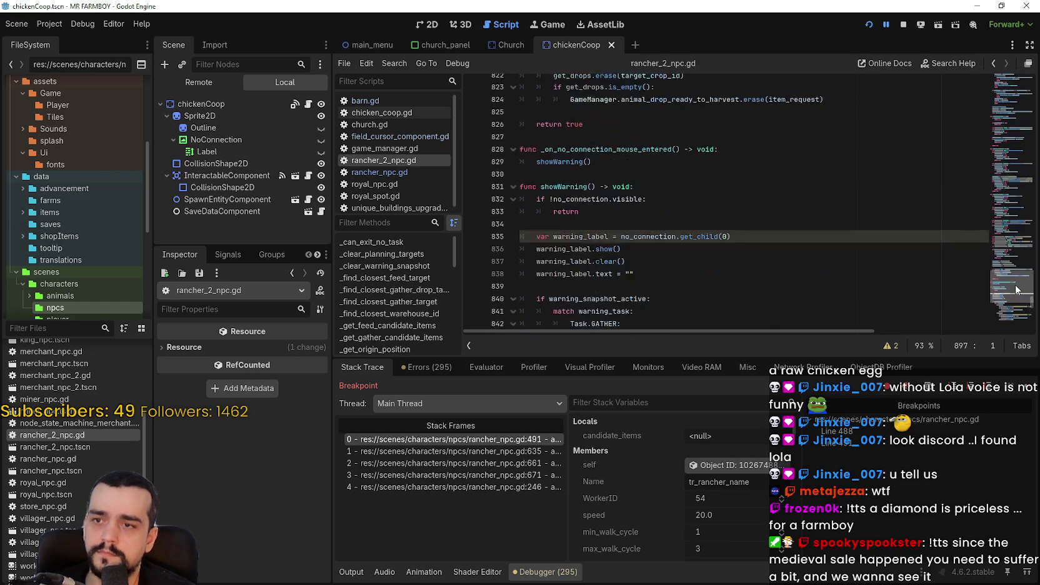
{"action": "left_click_drag", "start_coordinate": [1015, 288], "coordinate": [1019, 272]}
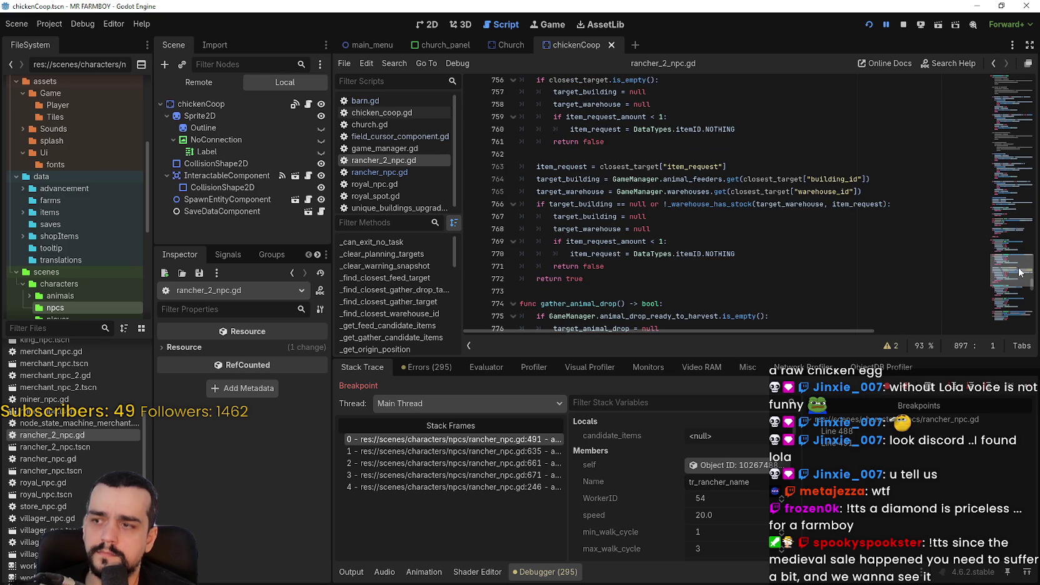
{"action": "left_click", "coordinate": [801, 242]}
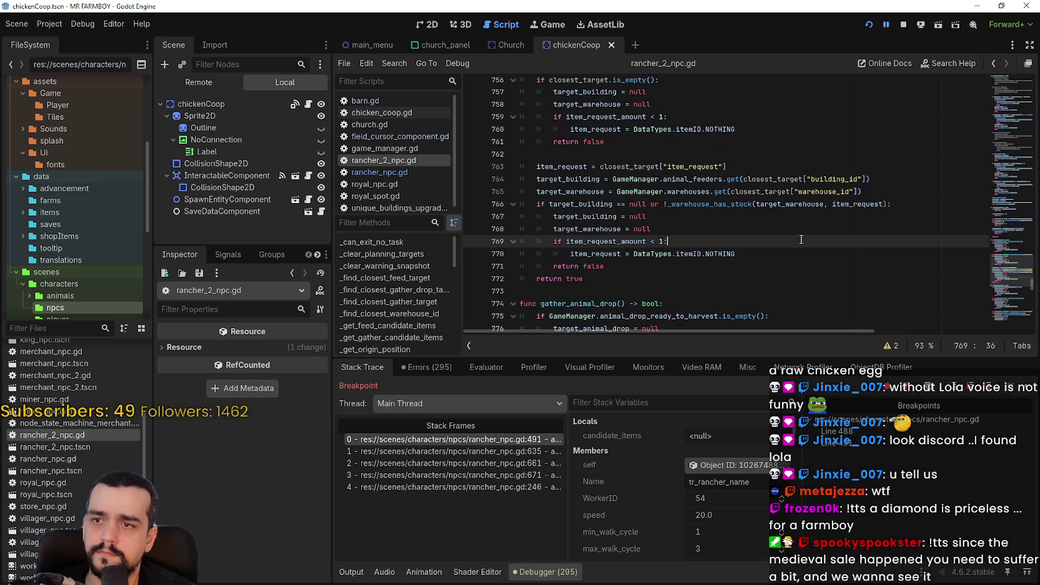
Review the code back up to the _has_warehouse call on line 660.
{"action": "scroll", "coordinate": [801, 241], "scroll_direction": "up", "scroll_amount": 2}
{"action": "scroll", "coordinate": [707, 147], "scroll_direction": "up", "scroll_amount": 1}
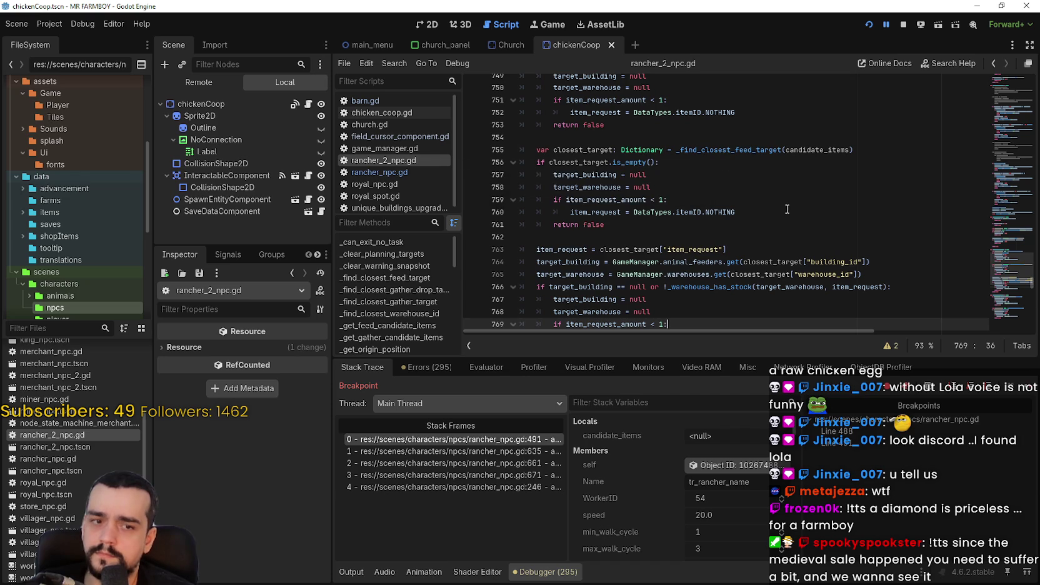
{"action": "scroll", "coordinate": [782, 233], "scroll_direction": "up", "scroll_amount": 5}
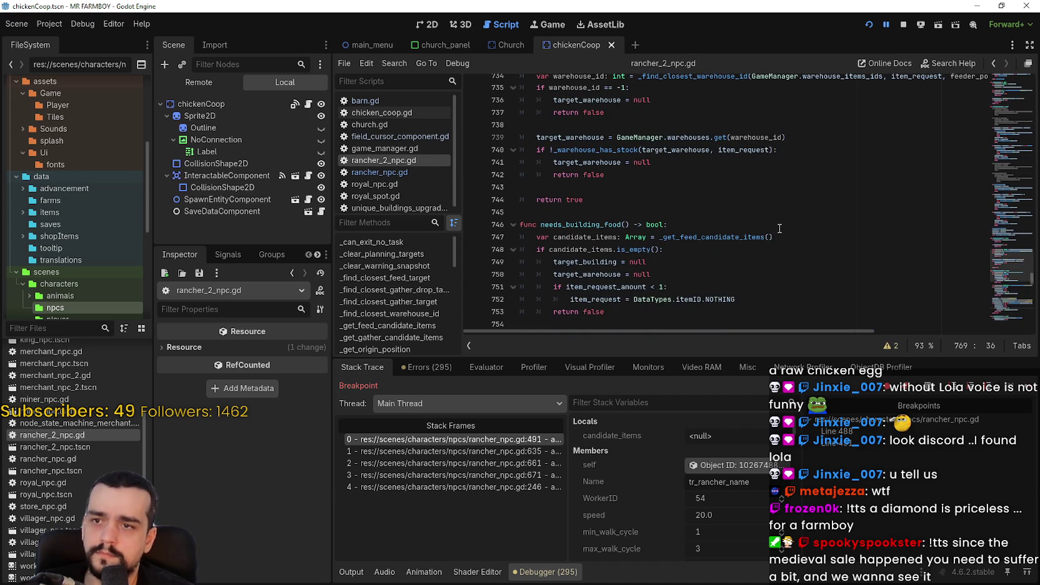
{"action": "scroll", "coordinate": [780, 228], "scroll_direction": "up", "scroll_amount": 6}
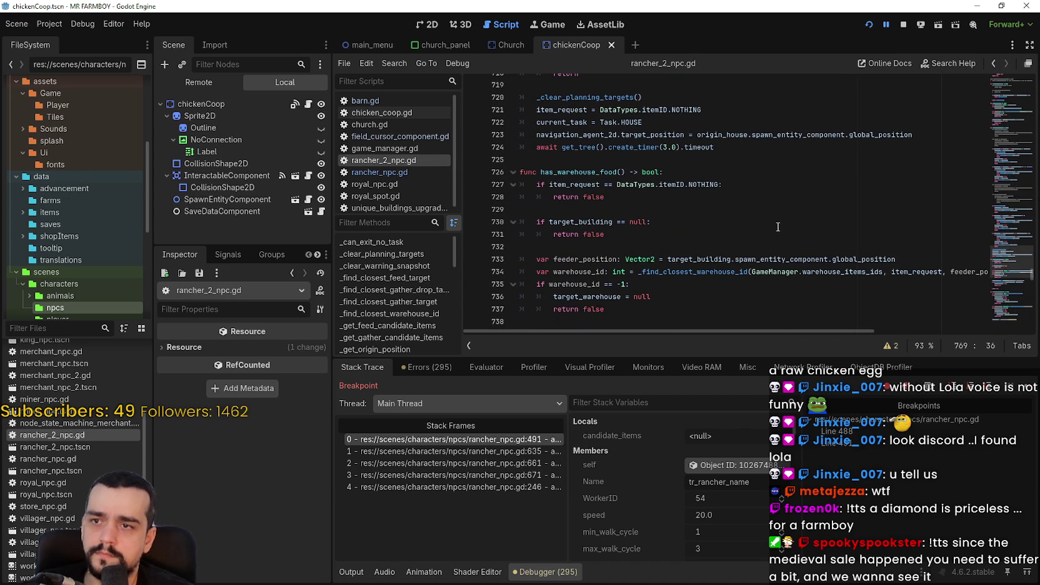
{"action": "scroll", "coordinate": [778, 226], "scroll_direction": "up", "scroll_amount": 20}
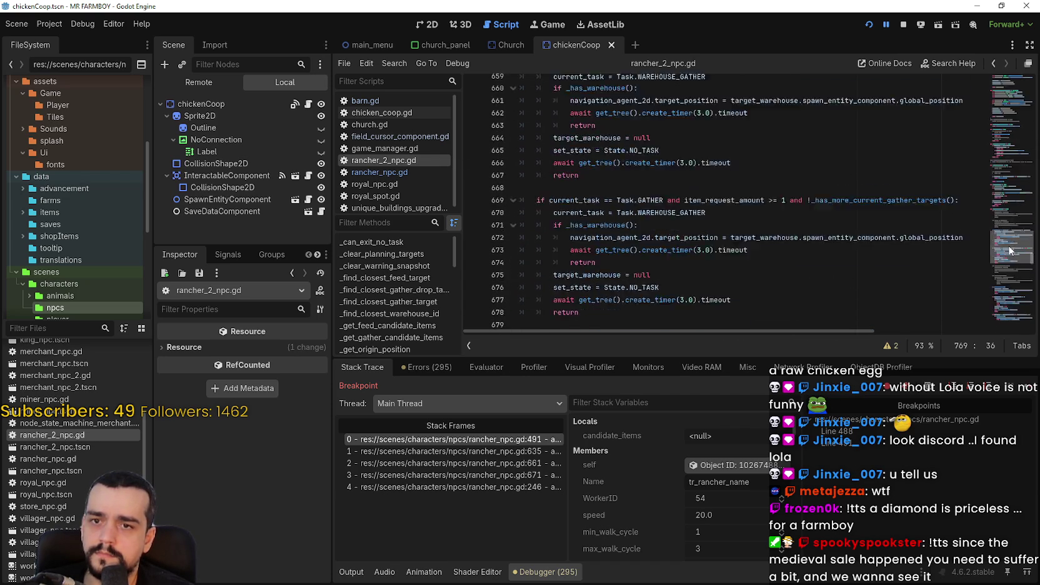
{"action": "scroll", "coordinate": [1009, 250], "scroll_direction": "up", "scroll_amount": 7}
{"action": "scroll", "coordinate": [1008, 241], "scroll_direction": "up", "scroll_amount": 6}
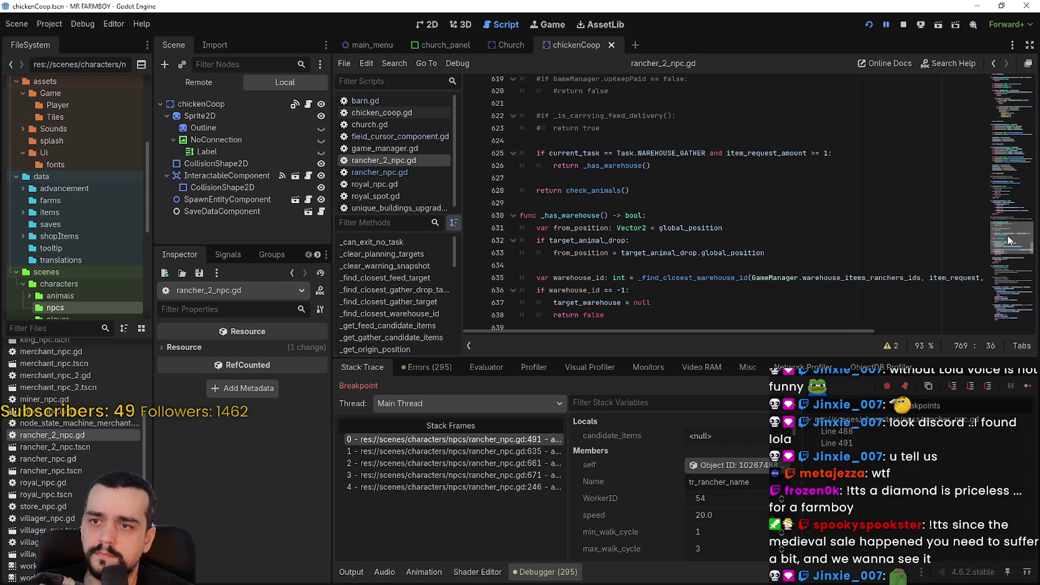
{"action": "scroll", "coordinate": [1008, 240], "scroll_direction": "down", "scroll_amount": 10}
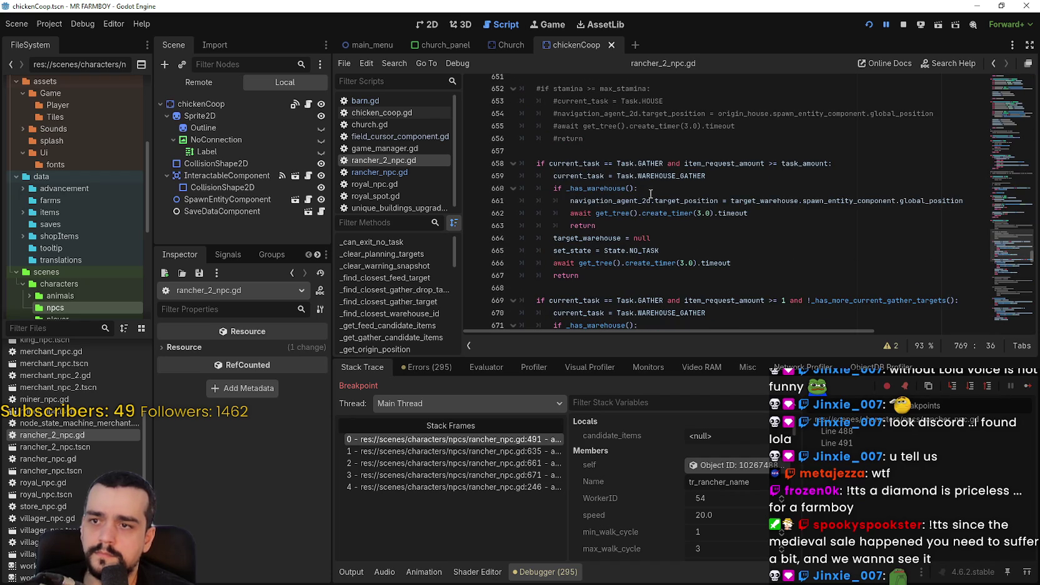
{"action": "left_click", "coordinate": [627, 188]}
{"action": "scroll", "coordinate": [627, 215], "scroll_direction": "down", "scroll_amount": 1}
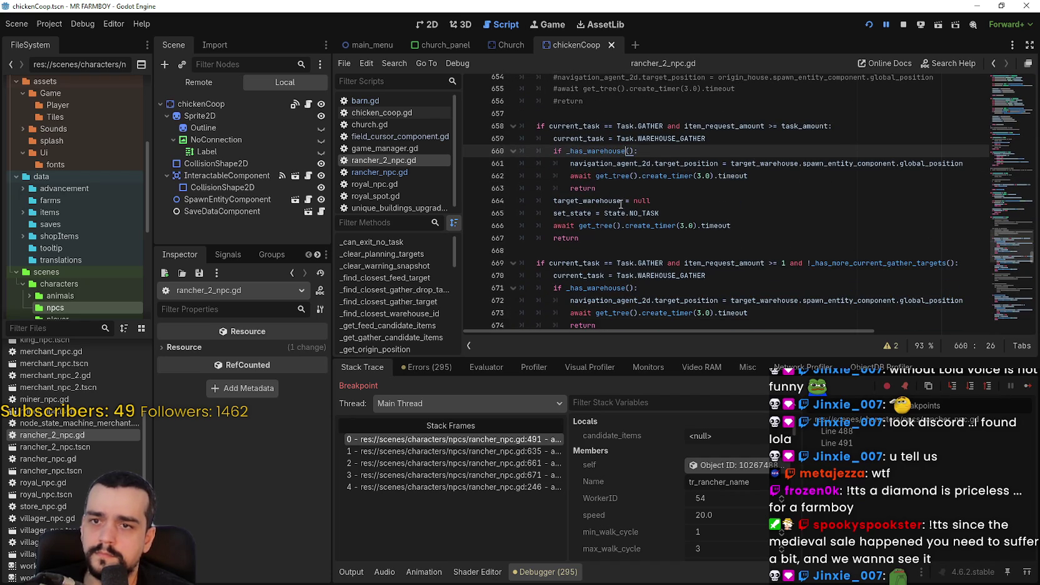
{"action": "scroll", "coordinate": [606, 189], "scroll_direction": "down", "scroll_amount": 1}
{"action": "scroll", "coordinate": [606, 189], "scroll_direction": "down", "scroll_amount": 2}
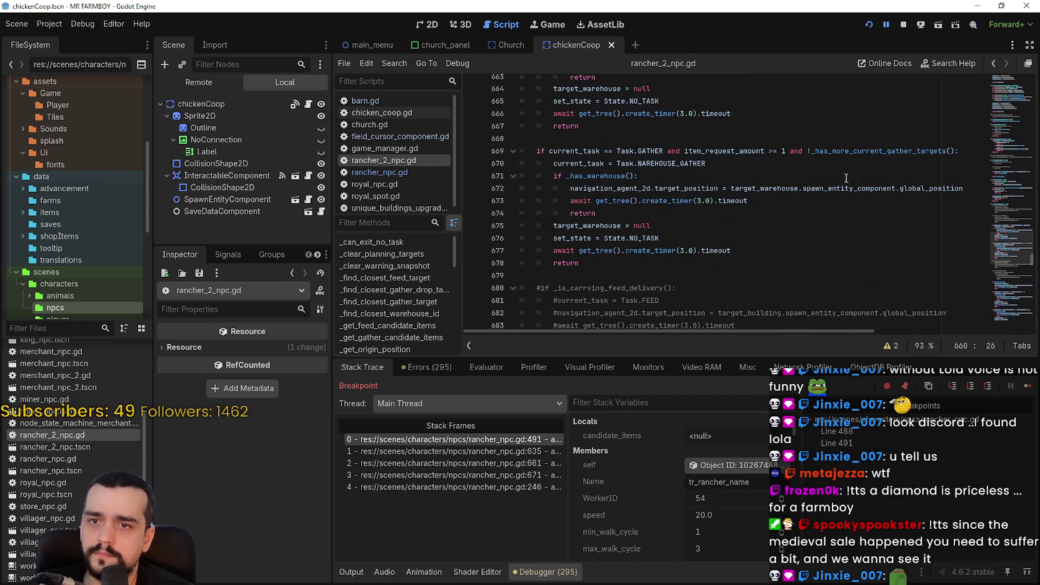
Use Lookup Symbol to jump to the _has_more_current_gather_targets definition.
{"action": "left_click", "coordinate": [849, 152]}
{"action": "right_click", "coordinate": [848, 157]}
{"action": "left_click", "coordinate": [881, 339]}
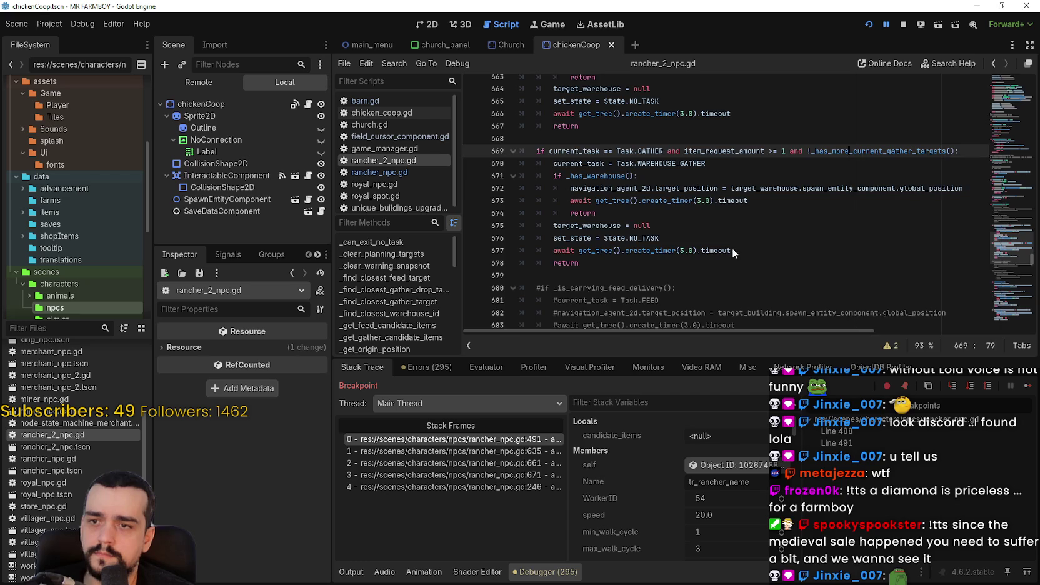
{"action": "scroll", "coordinate": [714, 229], "scroll_direction": "down", "scroll_amount": 3}
{"action": "mouse_move", "coordinate": [707, 221]}
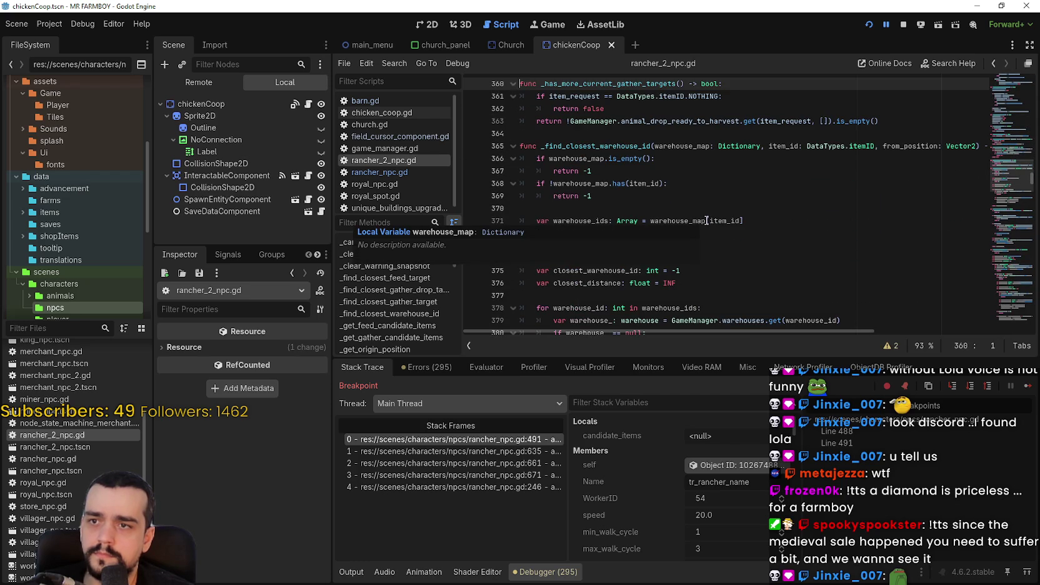
{"action": "double_click", "coordinate": [590, 146]}
{"action": "scroll", "coordinate": [681, 212], "scroll_direction": "down", "scroll_amount": 1}
{"action": "scroll", "coordinate": [687, 215], "scroll_direction": "down", "scroll_amount": 4}
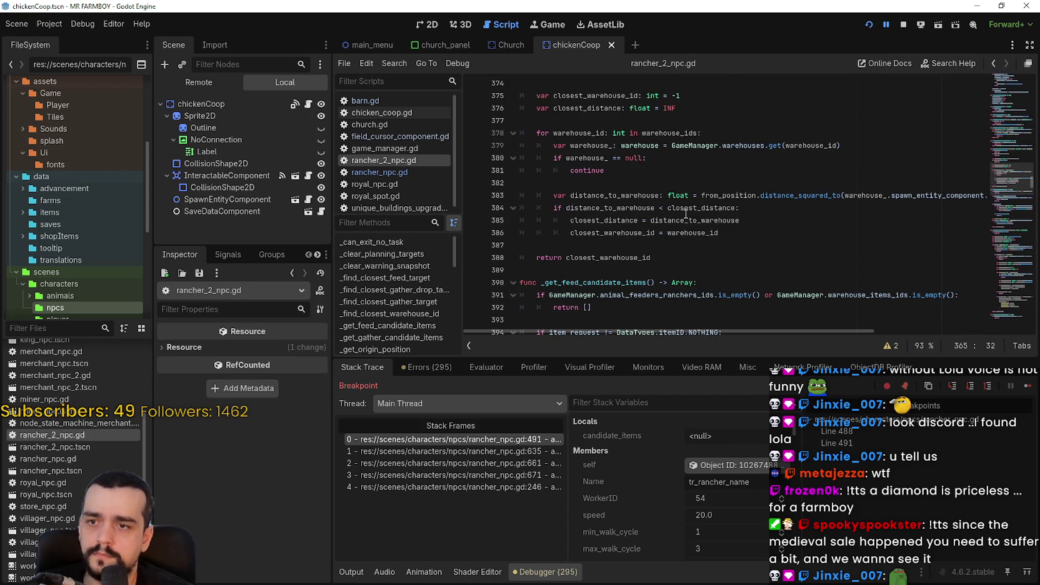
{"action": "scroll", "coordinate": [669, 187], "scroll_direction": "down", "scroll_amount": 2}
{"action": "left_click", "coordinate": [668, 204]}
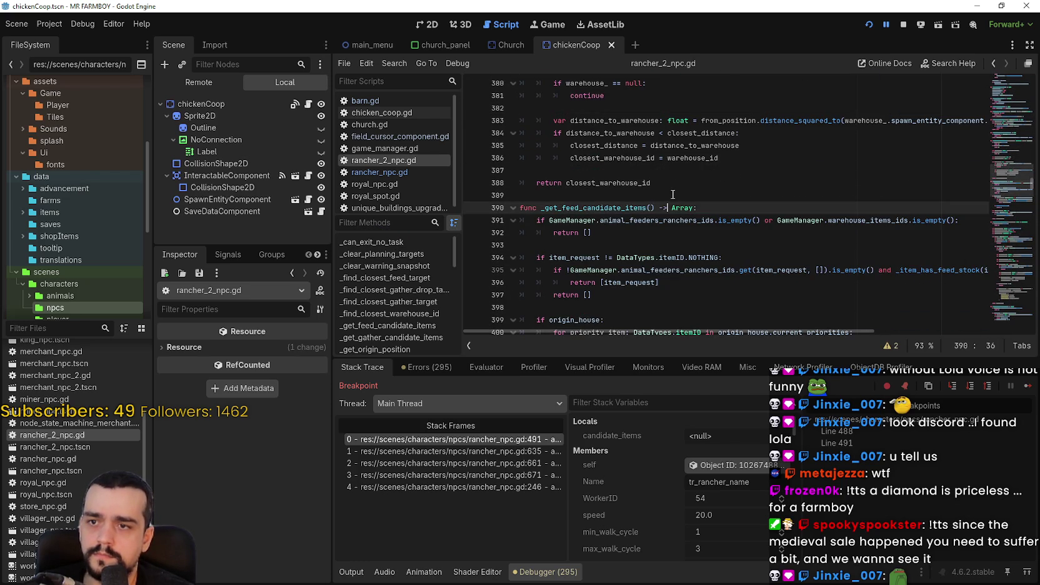
{"action": "scroll", "coordinate": [668, 204], "scroll_direction": "down", "scroll_amount": 1}
{"action": "scroll", "coordinate": [668, 204], "scroll_direction": "down", "scroll_amount": 4}
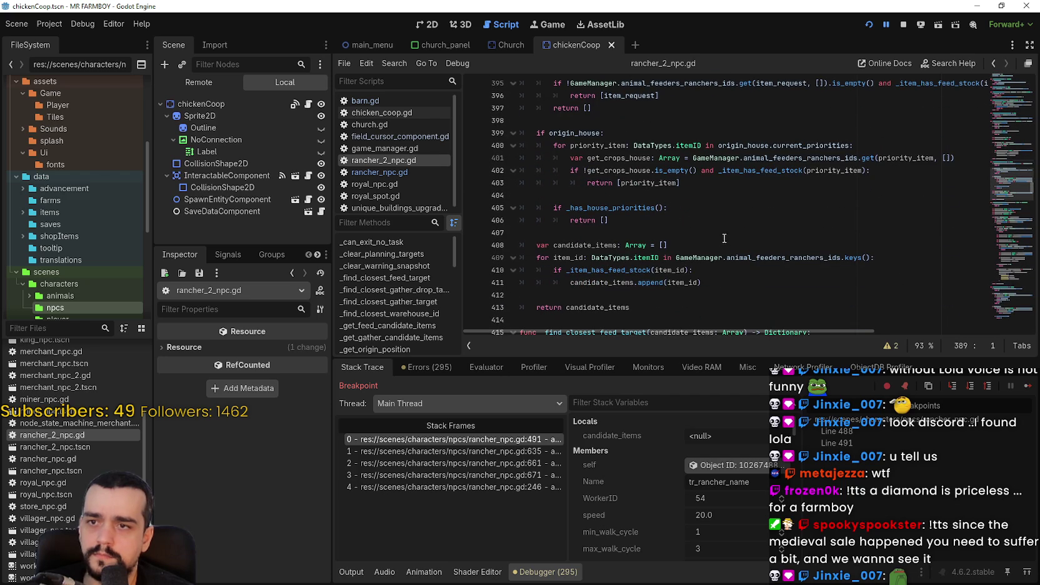
{"action": "scroll", "coordinate": [718, 231], "scroll_direction": "down", "scroll_amount": 4}
{"action": "scroll", "coordinate": [704, 213], "scroll_direction": "down", "scroll_amount": 4}
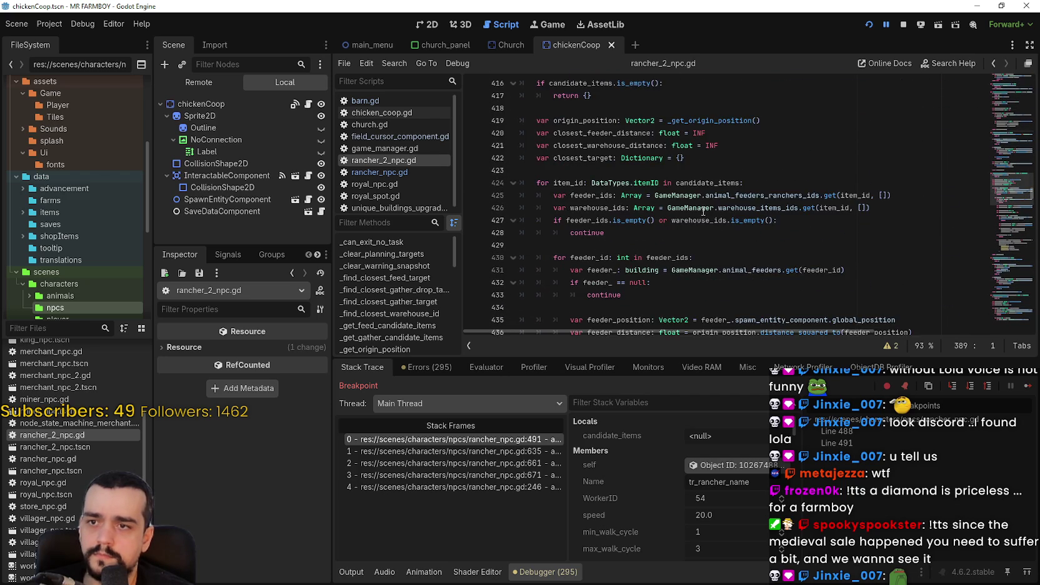
{"action": "double_click", "coordinate": [705, 145]}
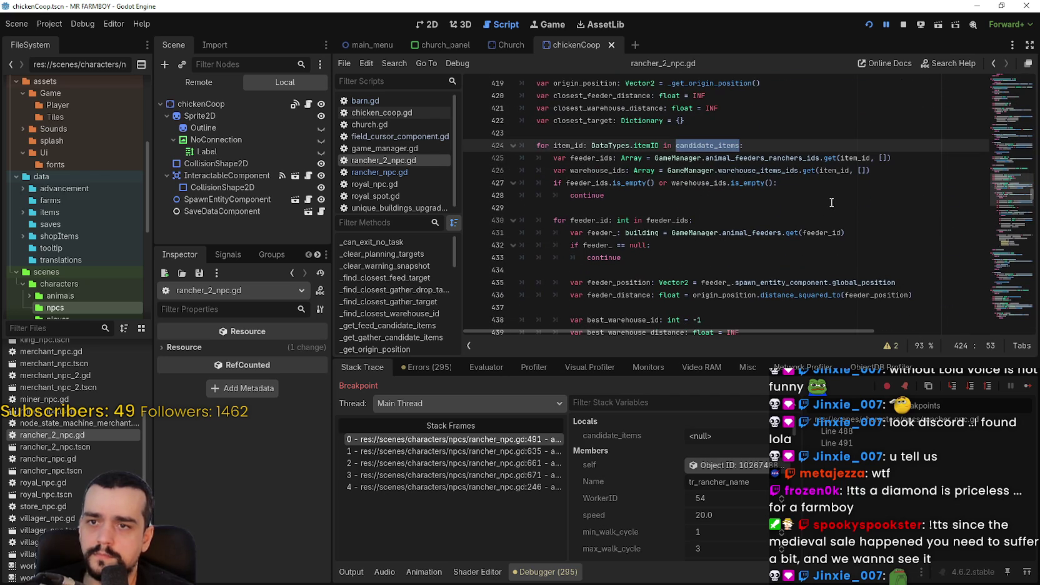
{"action": "left_click", "coordinate": [786, 166]}
{"action": "double_click", "coordinate": [763, 157]}
{"action": "scroll", "coordinate": [626, 213], "scroll_direction": "down", "scroll_amount": 2}
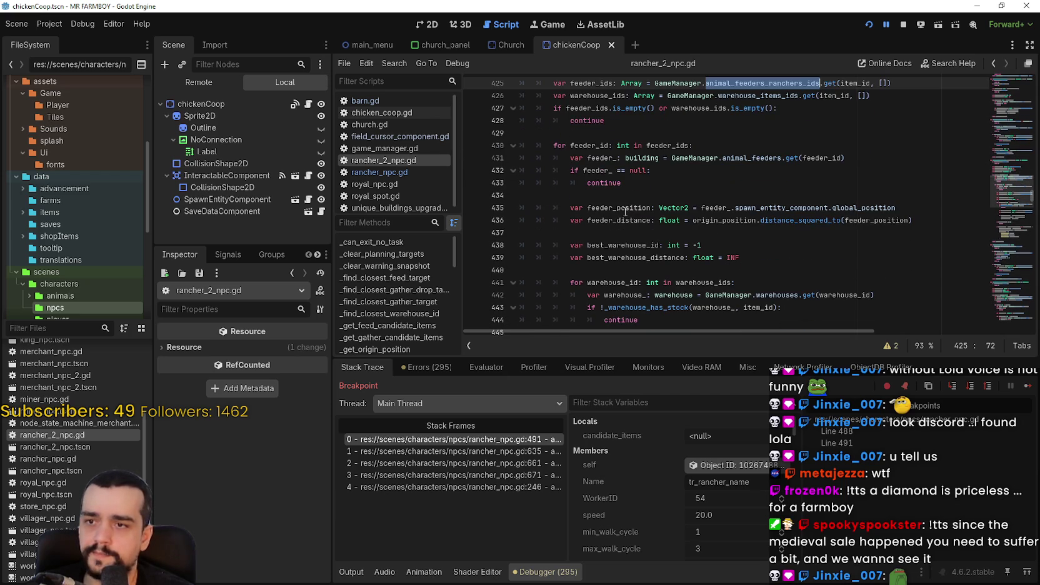
{"action": "scroll", "coordinate": [630, 228], "scroll_direction": "down", "scroll_amount": 2}
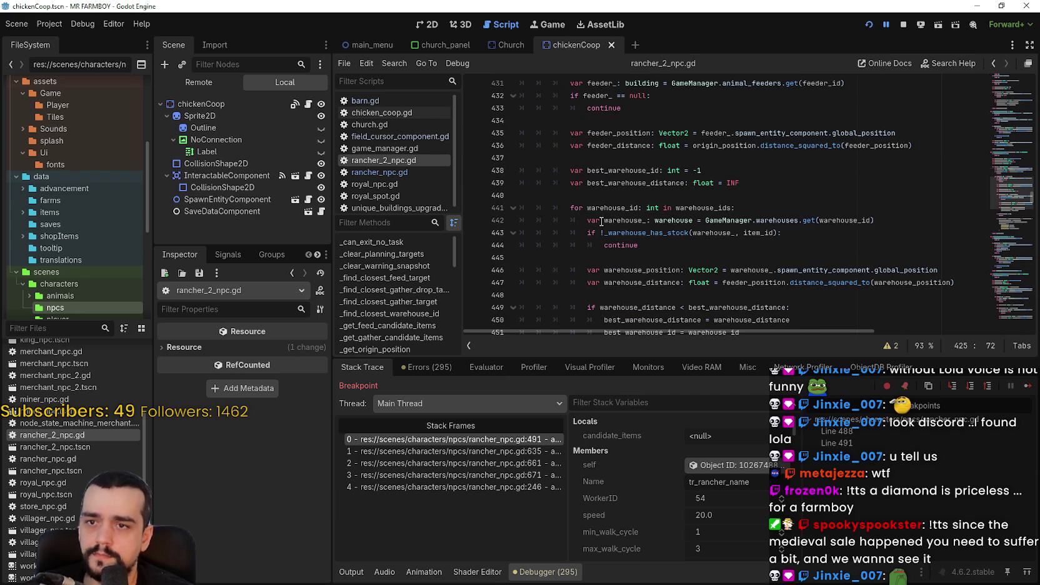
{"action": "scroll", "coordinate": [570, 109], "scroll_direction": "down", "scroll_amount": 2}
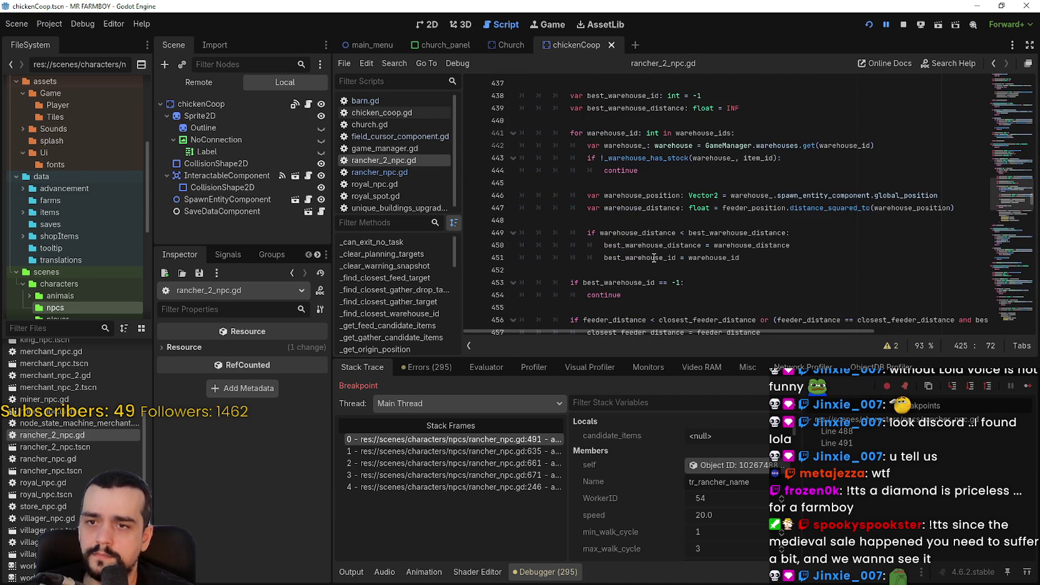
{"action": "scroll", "coordinate": [653, 255], "scroll_direction": "down", "scroll_amount": 9}
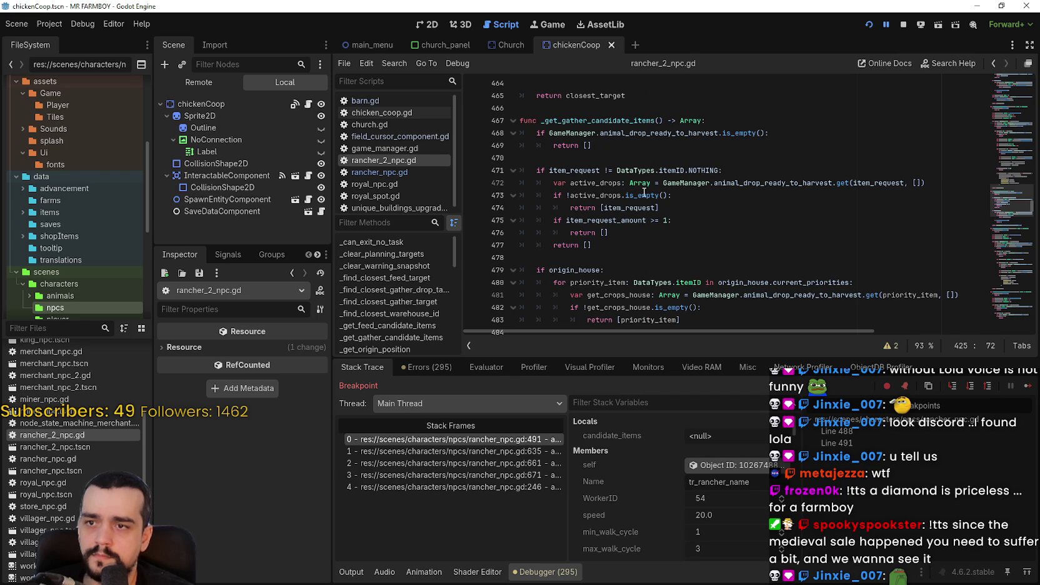
{"action": "double_click", "coordinate": [628, 208]}
{"action": "double_click", "coordinate": [606, 221]}
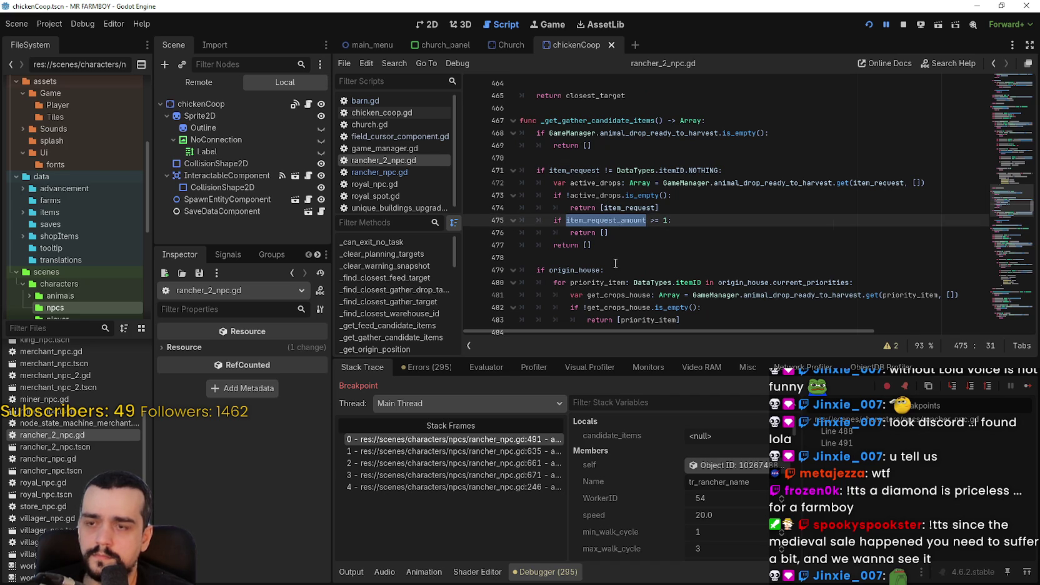
{"action": "left_click_drag", "start_coordinate": [613, 233], "coordinate": [537, 182]}
{"action": "scroll", "coordinate": [562, 210], "scroll_direction": "down", "scroll_amount": 2}
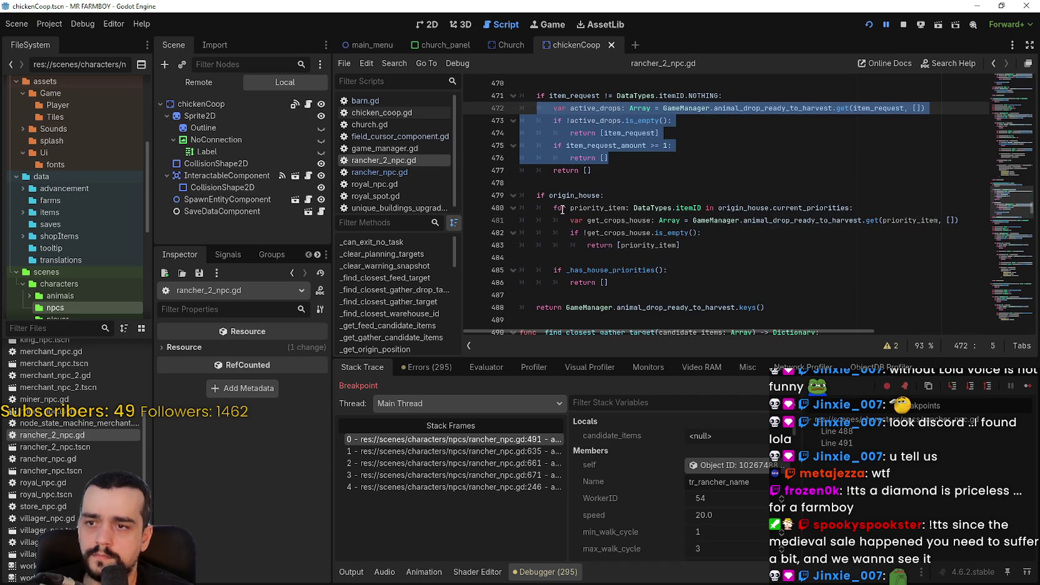
{"action": "left_click", "coordinate": [643, 262]}
{"action": "scroll", "coordinate": [702, 266], "scroll_direction": "down", "scroll_amount": 2}
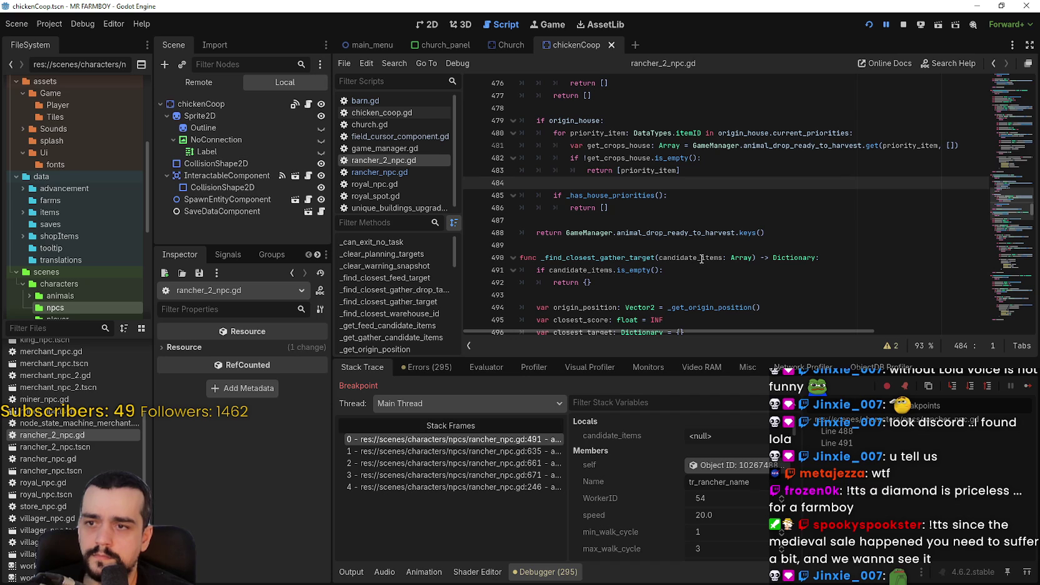
{"action": "left_click", "coordinate": [678, 221]}
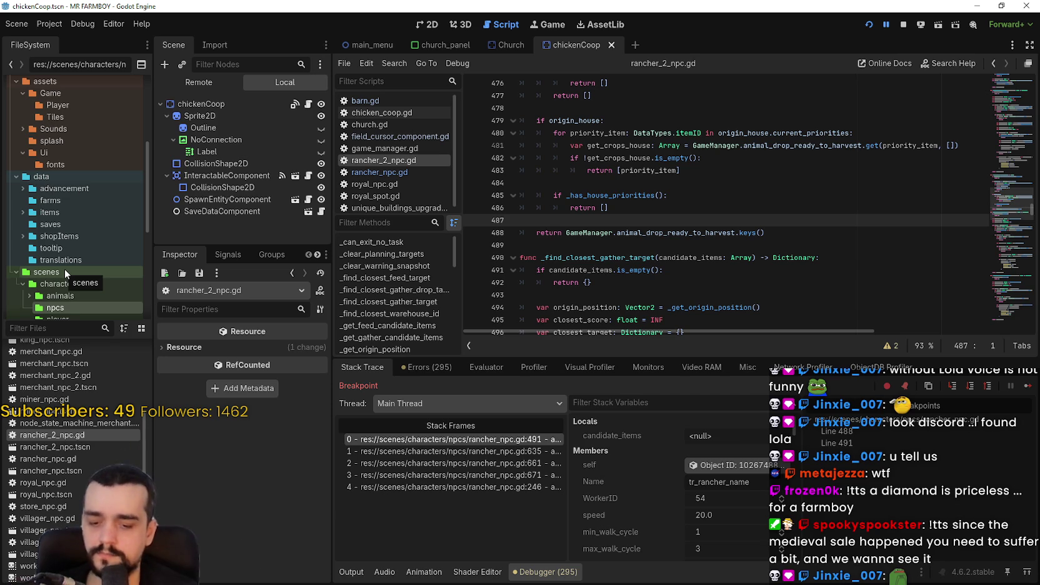
Filter the FileSystem for 'gather' and open gather_npc.gd, reviewing the code around line 630.
{"action": "type", "text": "gather"}
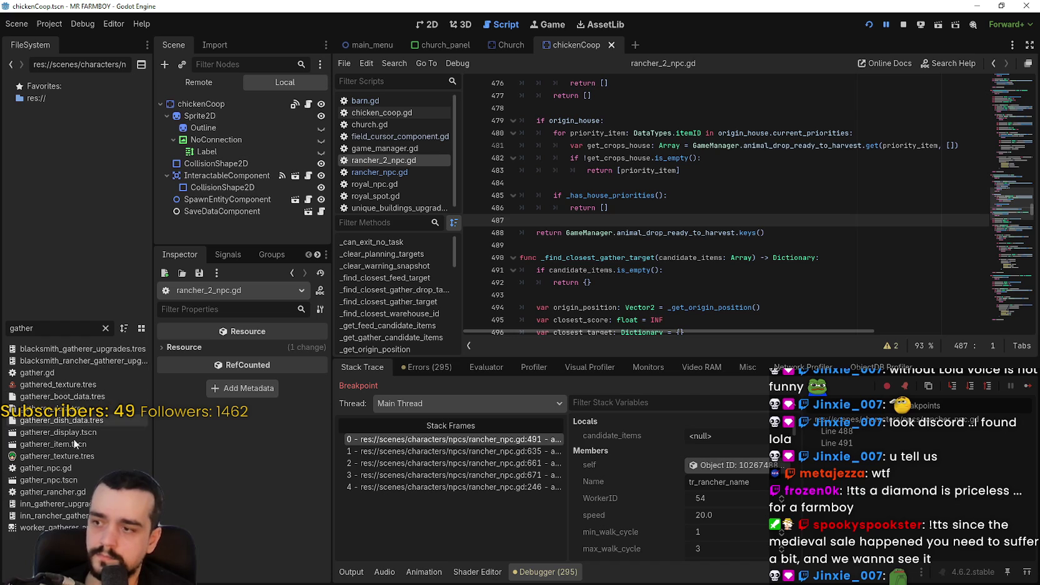
{"action": "left_click", "coordinate": [55, 470]}
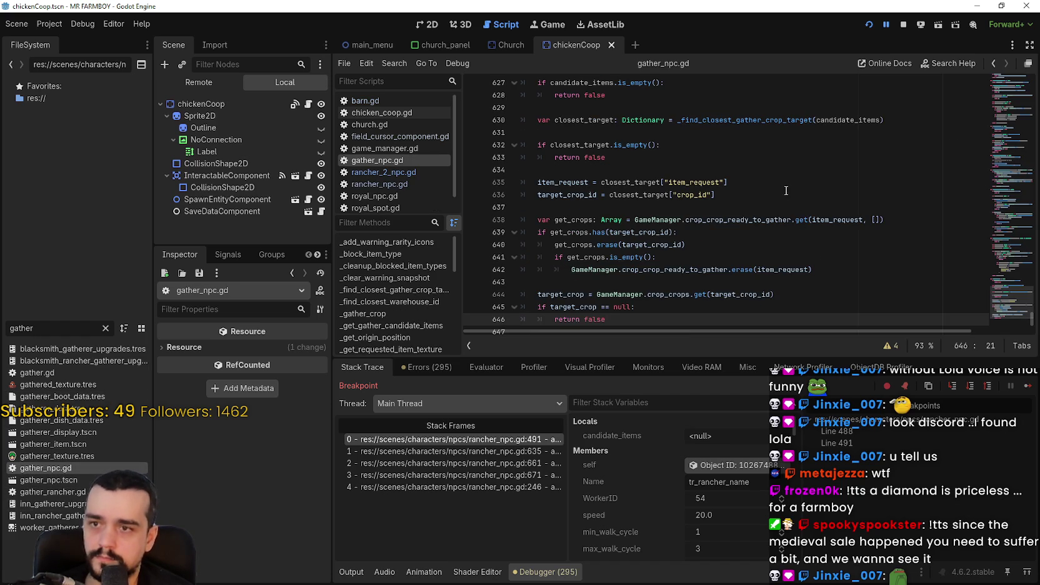
{"action": "scroll", "coordinate": [1013, 305], "scroll_direction": "up", "scroll_amount": 2}
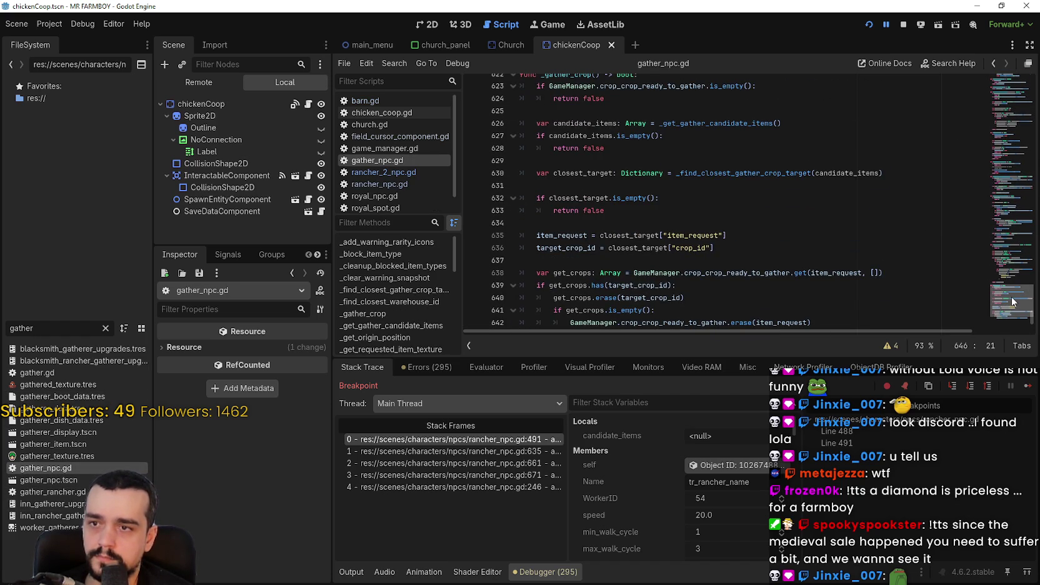
{"action": "scroll", "coordinate": [1013, 302], "scroll_direction": "up", "scroll_amount": 2}
{"action": "scroll", "coordinate": [1013, 301], "scroll_direction": "down", "scroll_amount": 3}
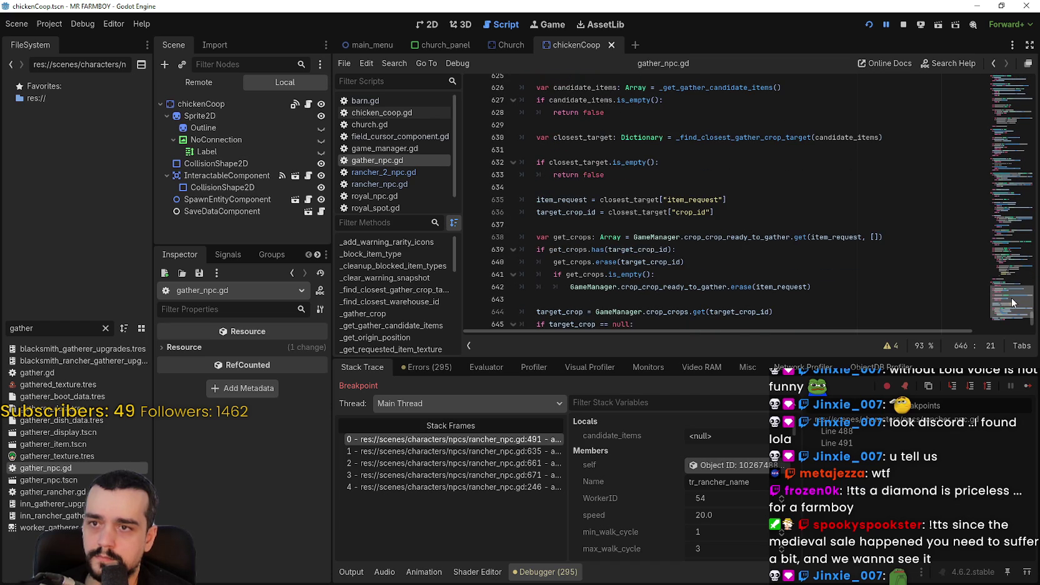
{"action": "scroll", "coordinate": [1013, 303], "scroll_direction": "down", "scroll_amount": 3}
{"action": "scroll", "coordinate": [756, 206], "scroll_direction": "up", "scroll_amount": 2}
{"action": "scroll", "coordinate": [756, 206], "scroll_direction": "up", "scroll_amount": 1}
{"action": "left_click", "coordinate": [745, 143]}
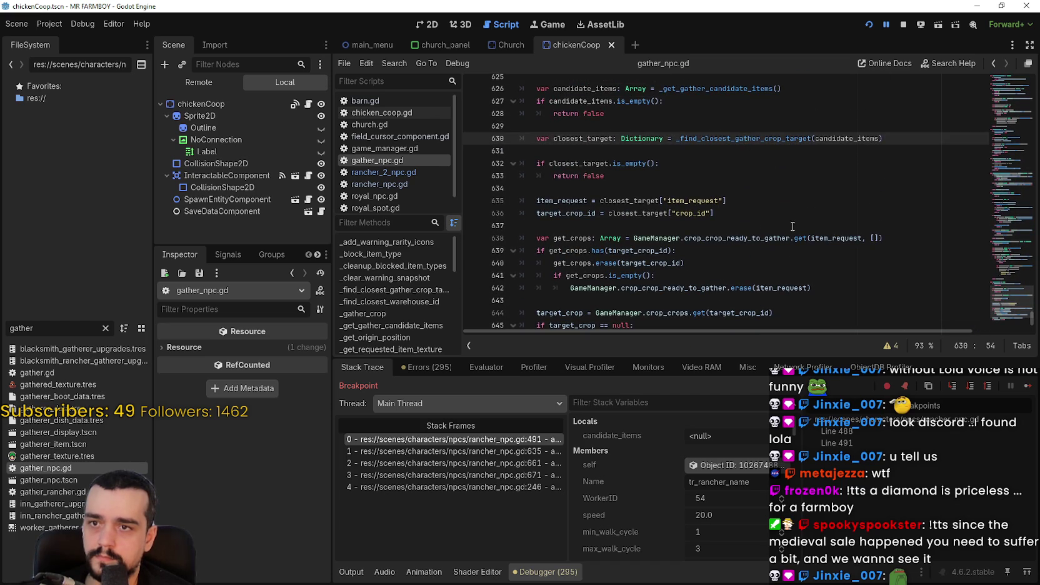
{"action": "scroll", "coordinate": [775, 203], "scroll_direction": "up", "scroll_amount": 3}
Jump to the _get_gather_candidate_items definition via Lookup Symbol.
{"action": "right_click", "coordinate": [751, 200]}
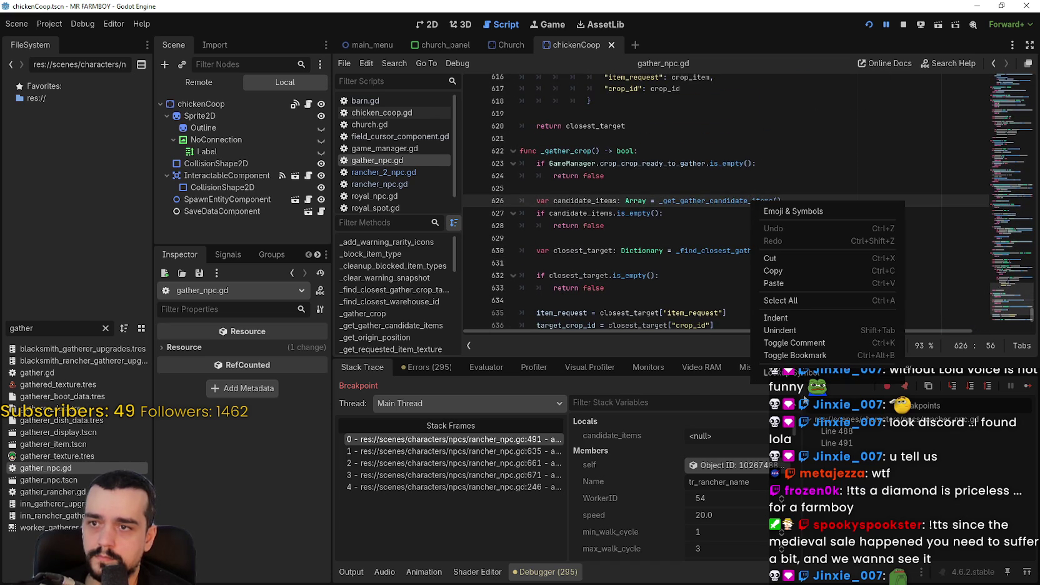
{"action": "left_click", "coordinate": [653, 223]}
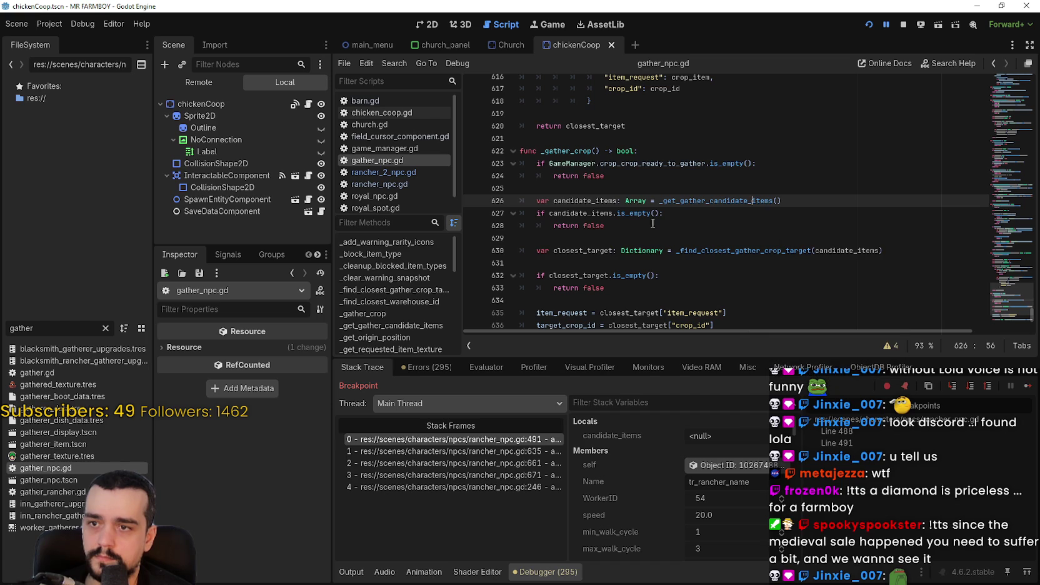
{"action": "right_click", "coordinate": [710, 208]}
{"action": "left_click", "coordinate": [739, 300]}
{"action": "scroll", "coordinate": [738, 269], "scroll_direction": "down", "scroll_amount": 2}
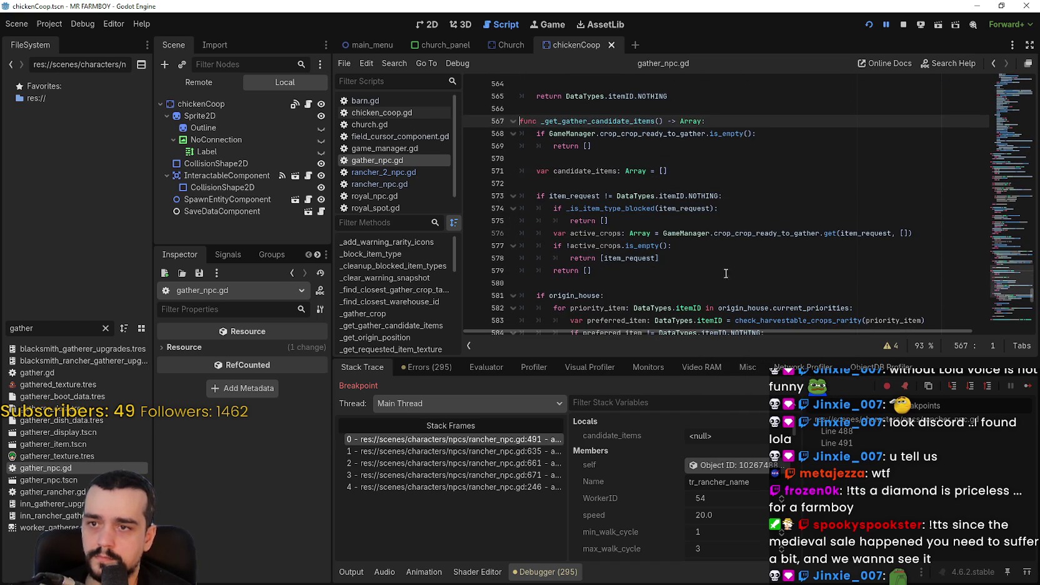
Examine the preferred_item priority loop on lines 582–585 of gather_npc.gd.
{"action": "left_click", "coordinate": [712, 258]}
{"action": "scroll", "coordinate": [712, 260], "scroll_direction": "down", "scroll_amount": 3}
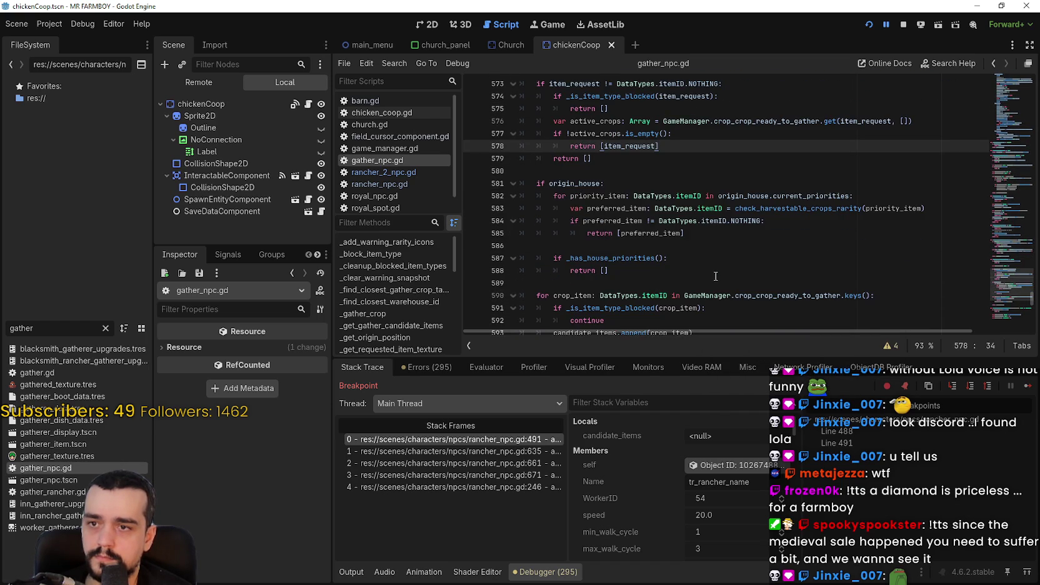
{"action": "double_click", "coordinate": [672, 233]}
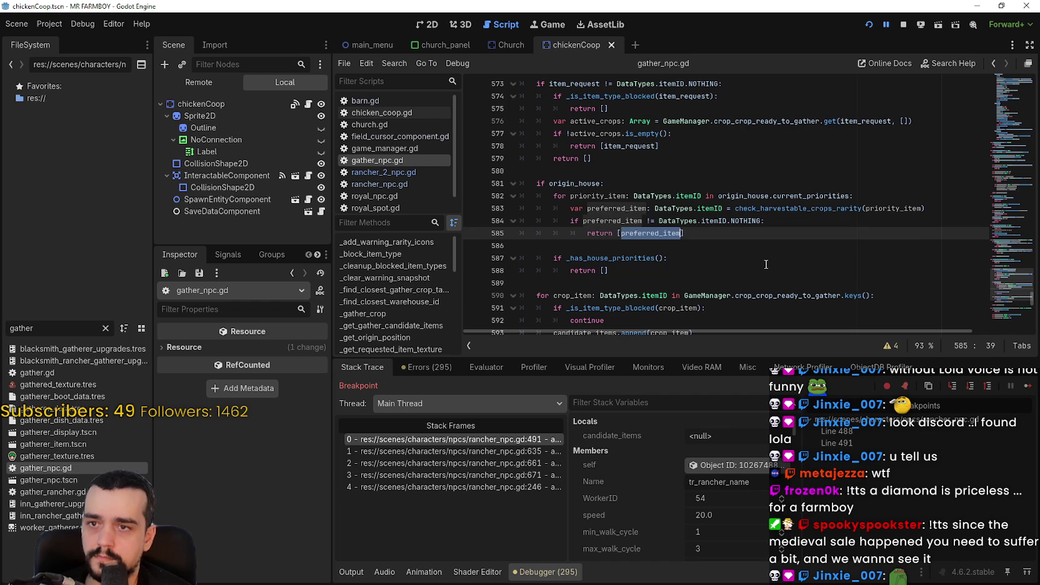
{"action": "double_click", "coordinate": [811, 209]}
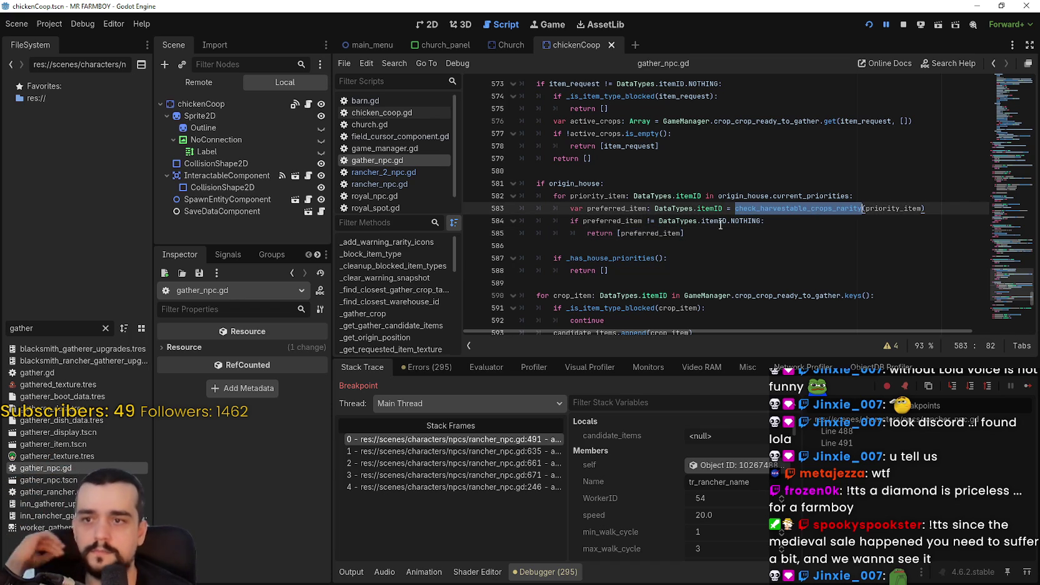
{"action": "double_click", "coordinate": [608, 221]}
{"action": "left_click_drag", "start_coordinate": [735, 234], "coordinate": [547, 194]}
Look up the _has_house_priorities definition, then return to line 587.
{"action": "left_click", "coordinate": [626, 263]}
{"action": "right_click", "coordinate": [635, 259]}
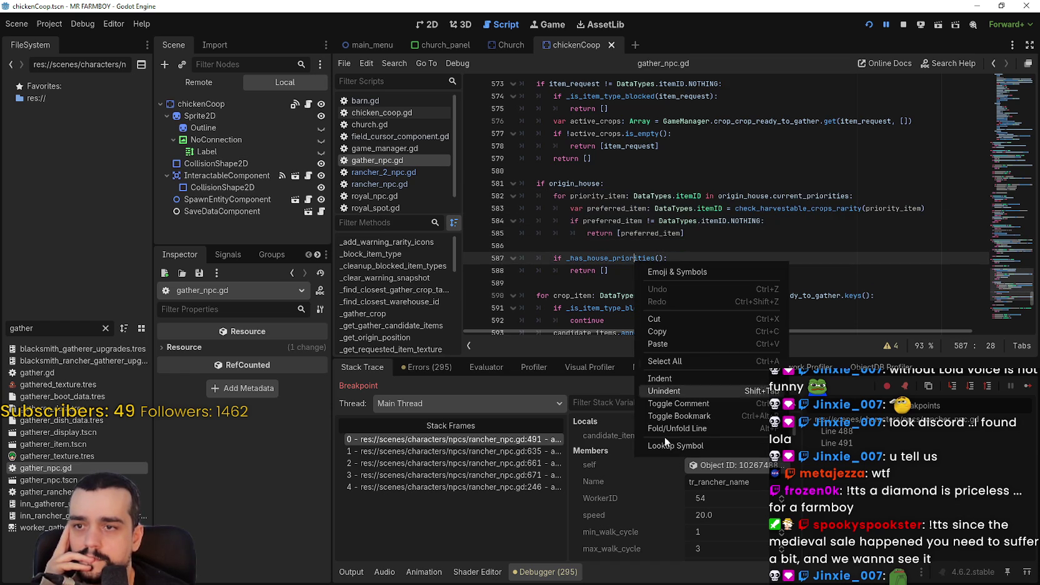
{"action": "left_click", "coordinate": [686, 446]}
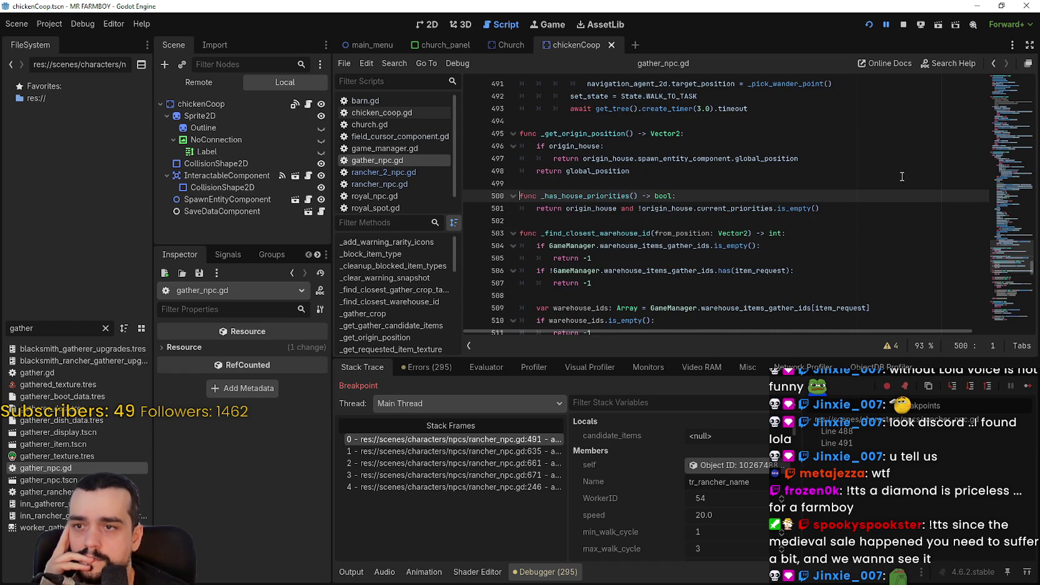
{"action": "left_click", "coordinate": [994, 63]}
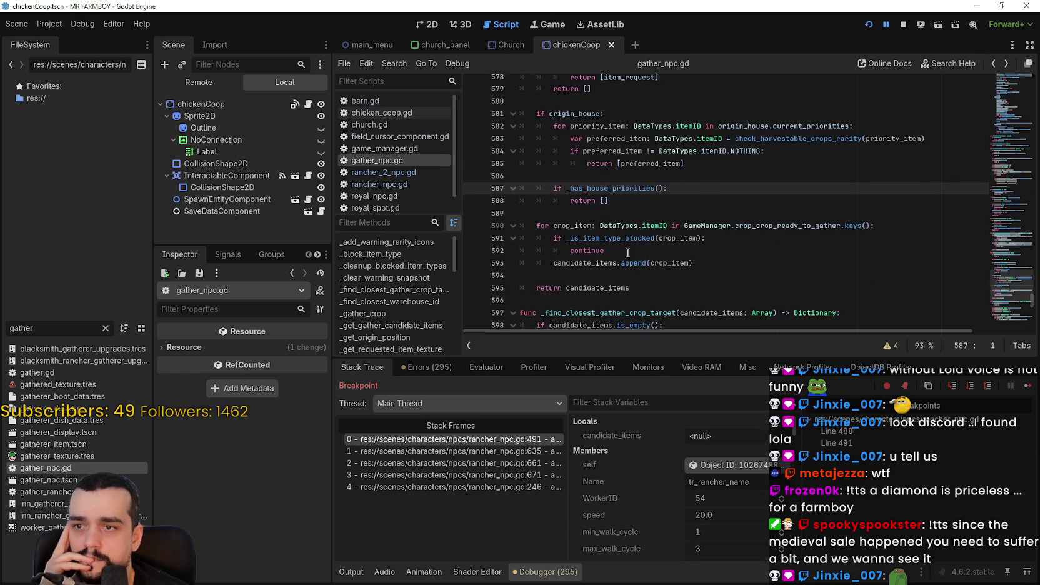
Check the priority_item append, then jump to the line 488 breakpoint in rancher_npc.gd.
{"action": "scroll", "coordinate": [628, 253], "scroll_direction": "down", "scroll_amount": 1}
{"action": "left_click", "coordinate": [642, 236]}
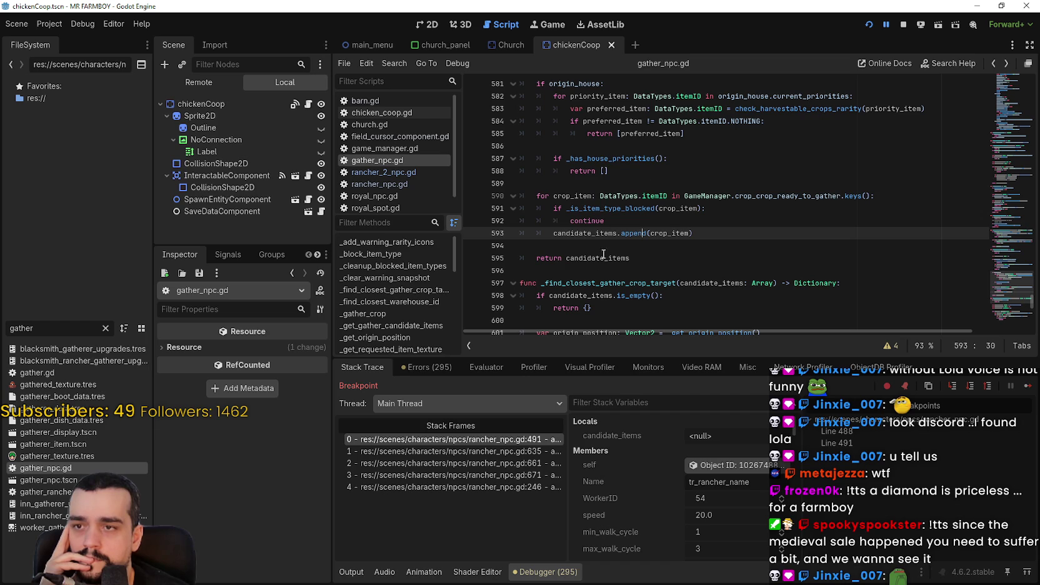
{"action": "scroll", "coordinate": [592, 235], "scroll_direction": "up", "scroll_amount": 1}
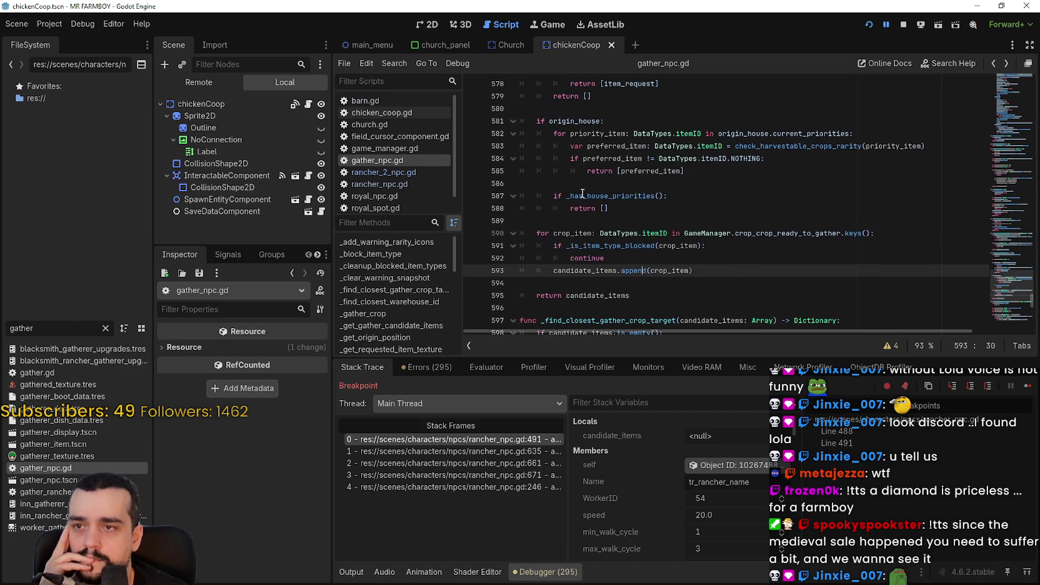
{"action": "double_click", "coordinate": [885, 146]}
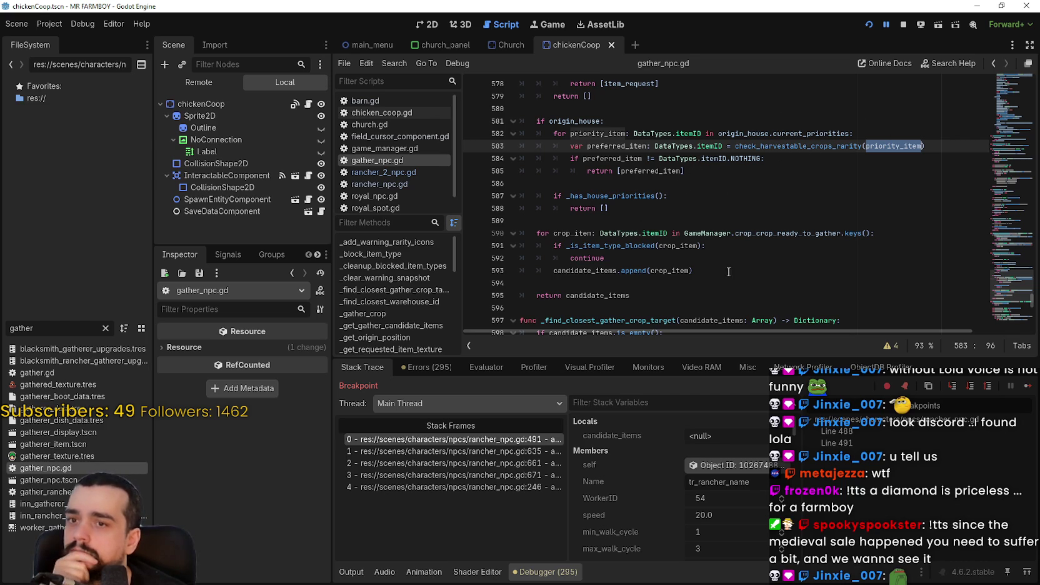
{"action": "left_click", "coordinate": [866, 431]}
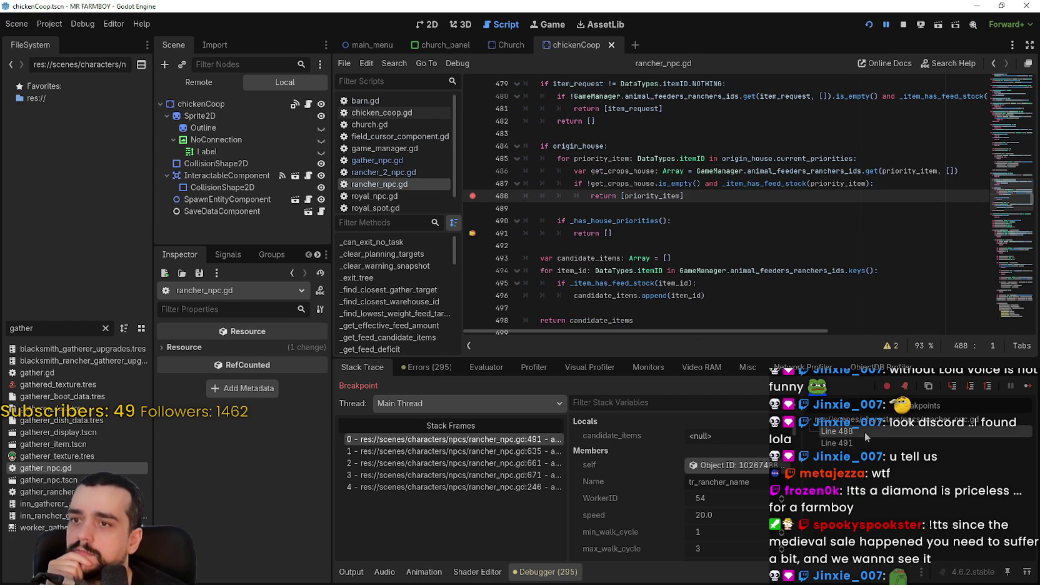
Remove the line 488 breakpoint, resume the game, harvest a crop and open the house panel.
{"action": "left_click", "coordinate": [473, 198]}
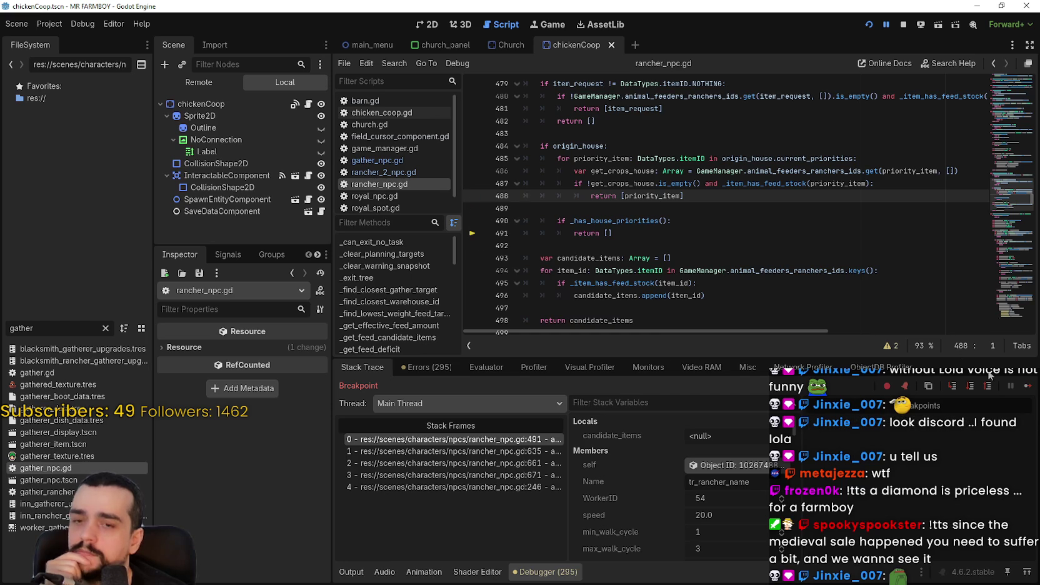
{"action": "left_click", "coordinate": [1030, 387]}
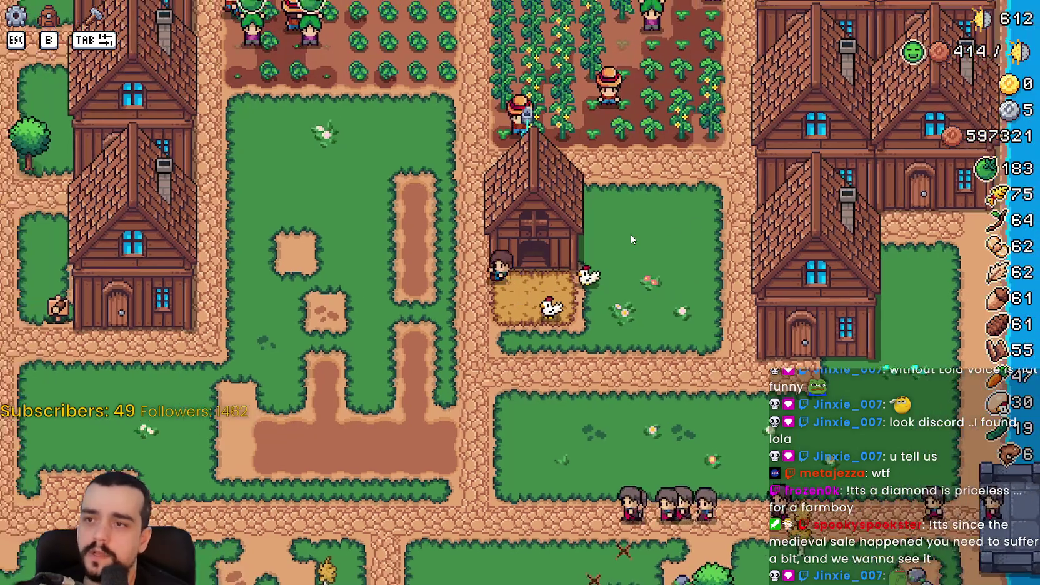
{"action": "scroll", "coordinate": [630, 234], "scroll_direction": "up", "scroll_amount": 3}
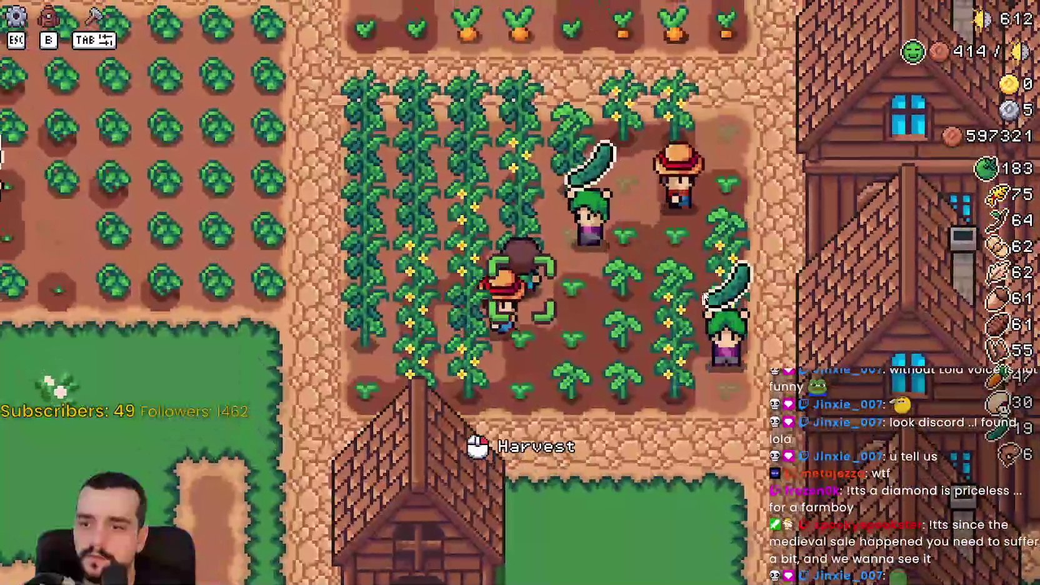
{"action": "left_click", "coordinate": [704, 297]}
{"action": "scroll", "coordinate": [702, 285], "scroll_direction": "down", "scroll_amount": 3}
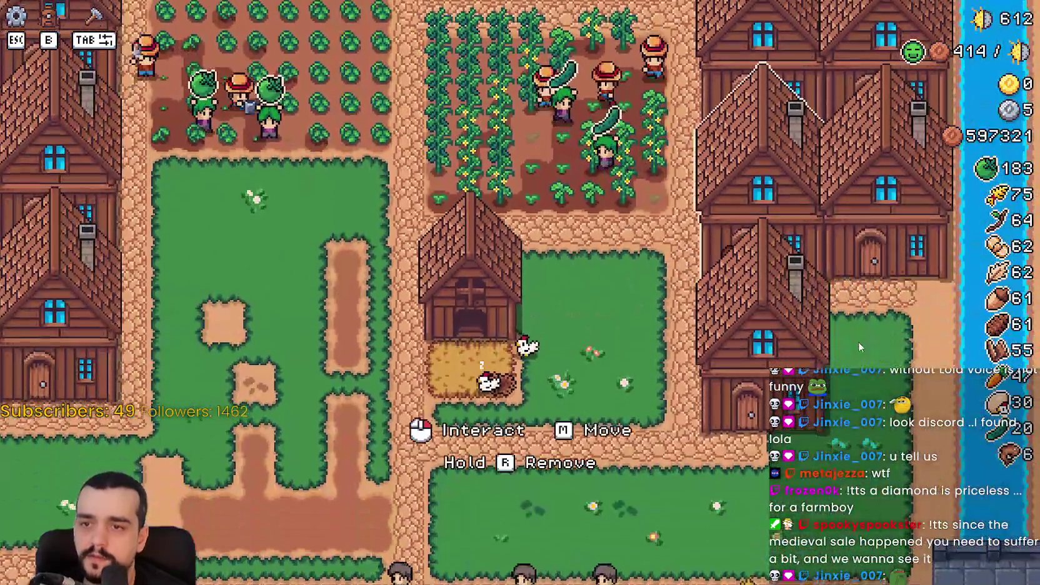
{"action": "left_click", "coordinate": [859, 342]}
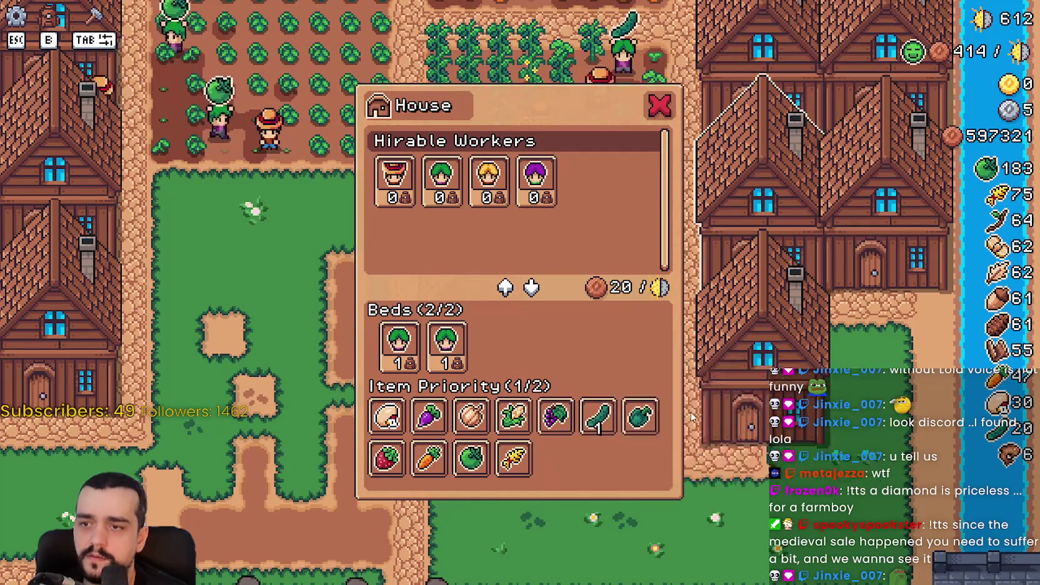
Open and close the left, right and nearby houses' panels to check their workers.
{"action": "key", "text": "Escape"}
{"action": "left_click", "coordinate": [888, 262]}
{"action": "left_click", "coordinate": [762, 163]}
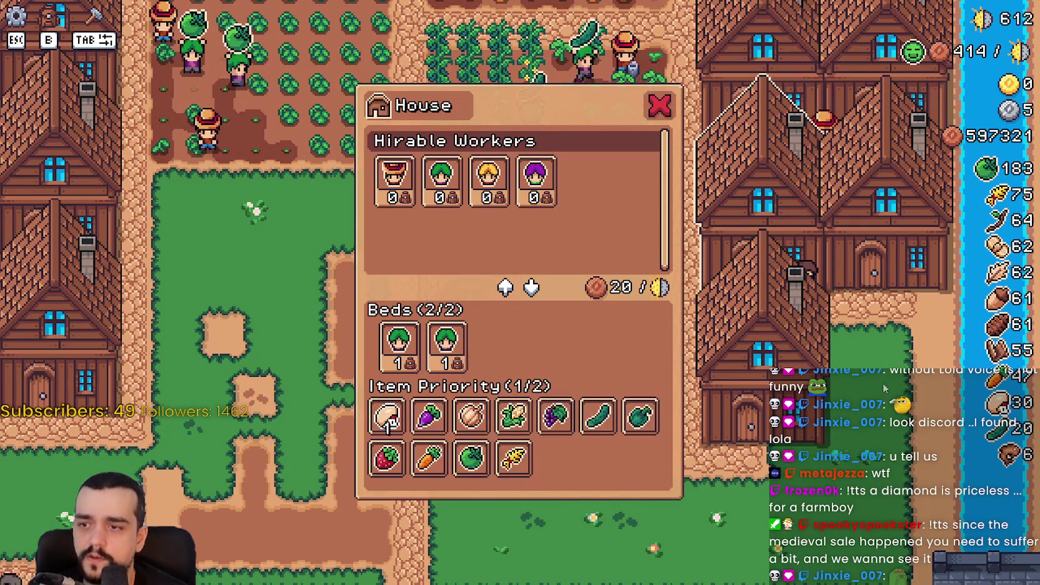
{"action": "left_click", "coordinate": [882, 275]}
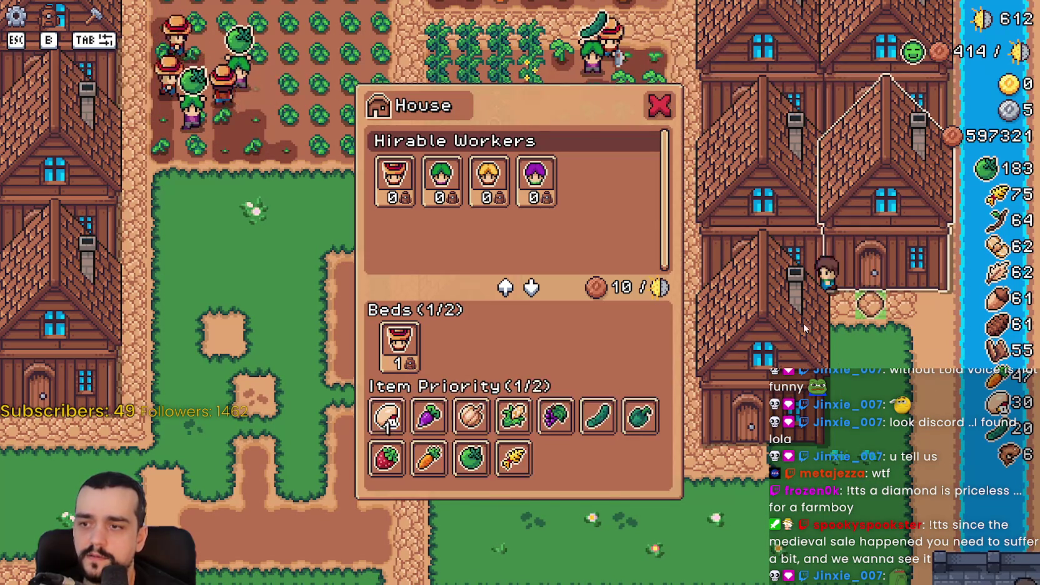
{"action": "key", "text": "Escape"}
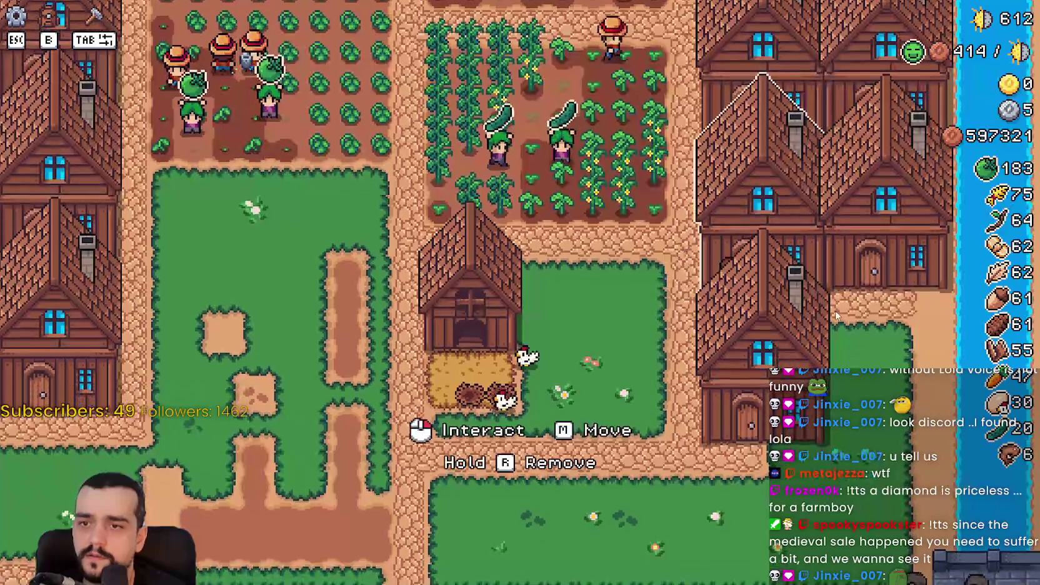
{"action": "left_click", "coordinate": [778, 304]}
{"action": "key", "text": "Escape"}
Walk the farmer through the cucumber field, check the middle house's panel, then walk past the barn.
{"action": "key", "text": "a"}
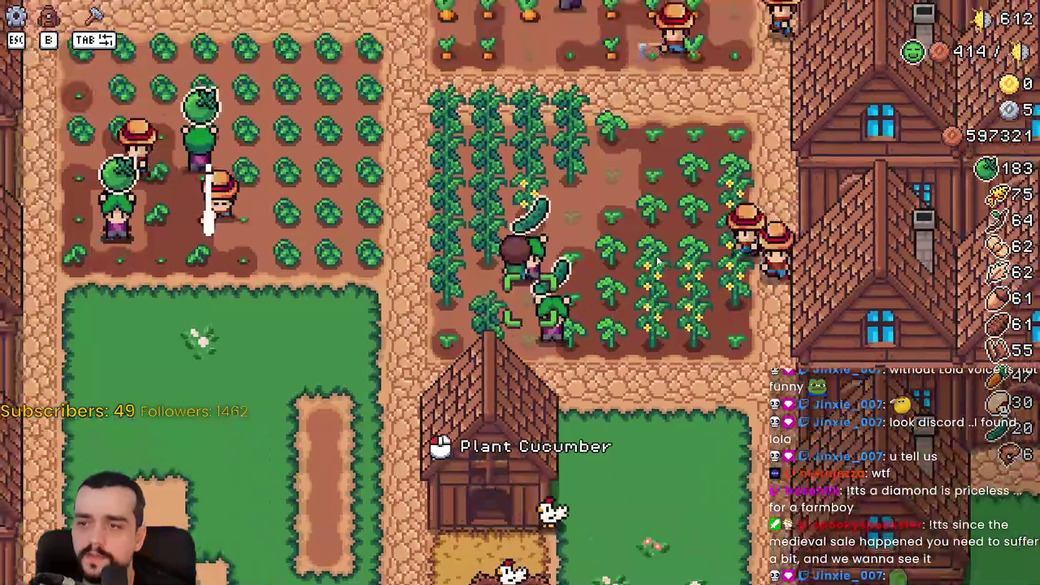
{"action": "key", "text": "d"}
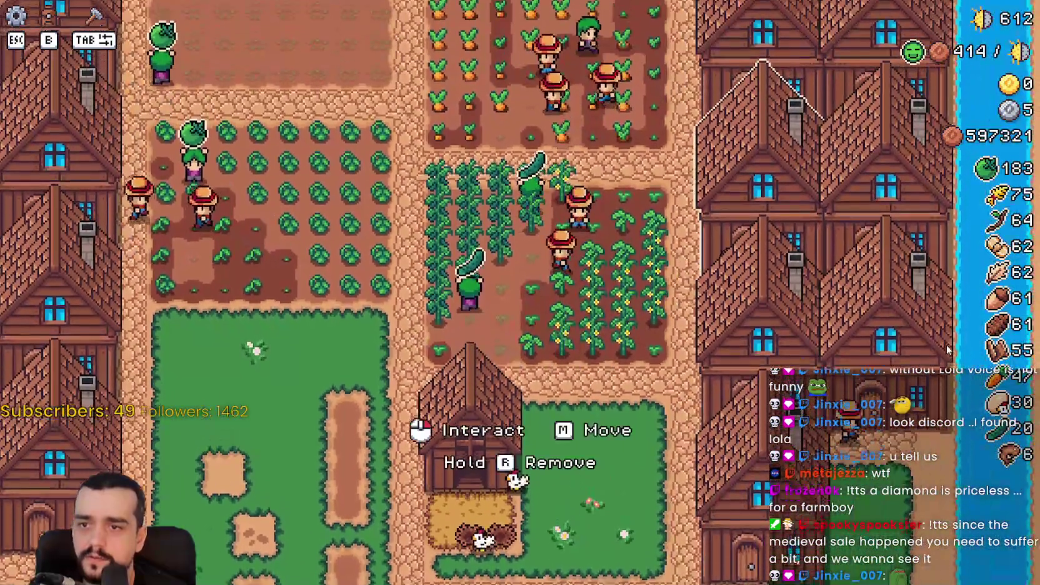
{"action": "left_click", "coordinate": [475, 388]}
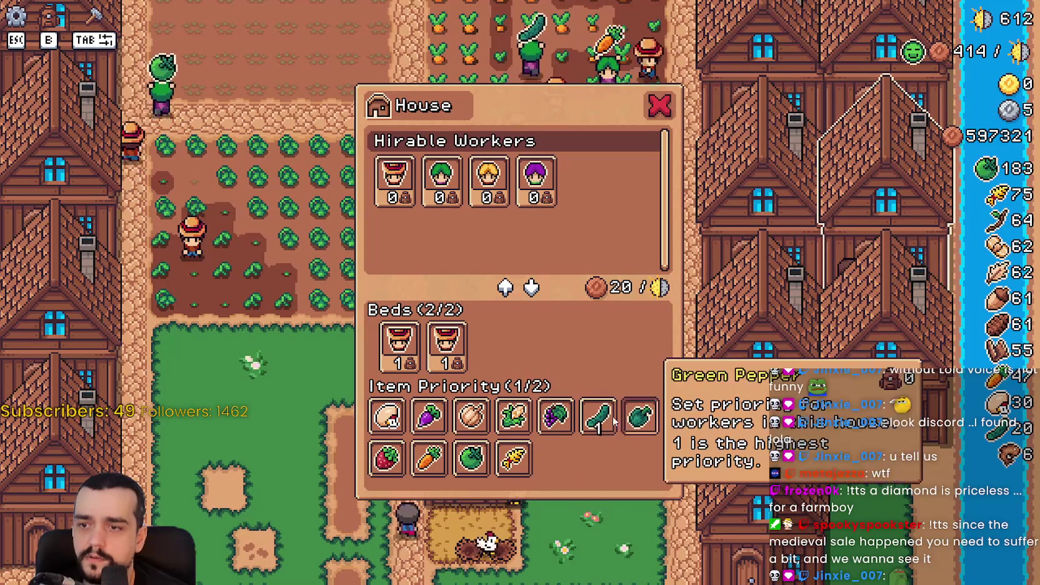
{"action": "key", "text": "Escape"}
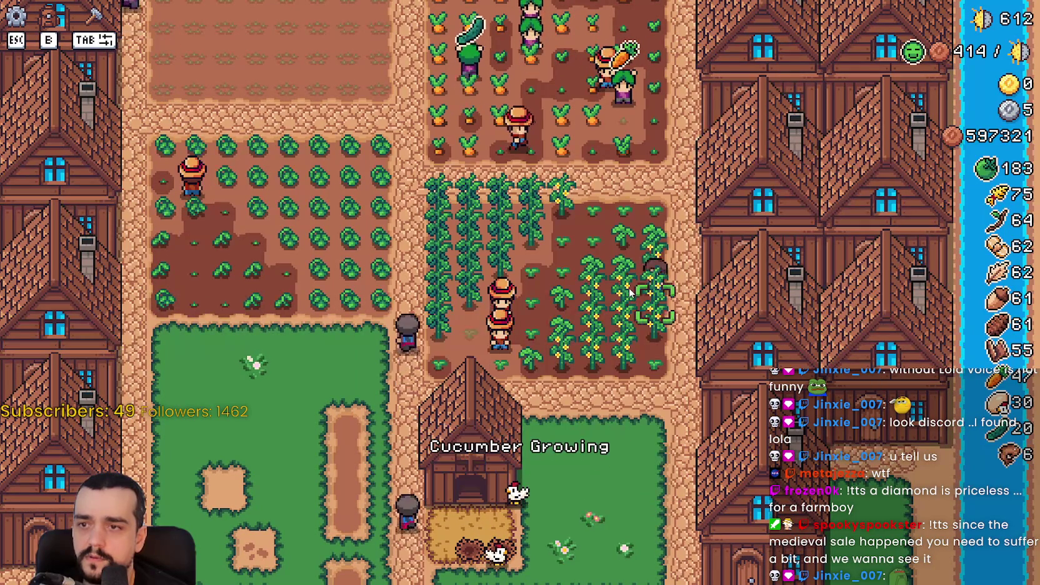
{"action": "key", "text": "s"}
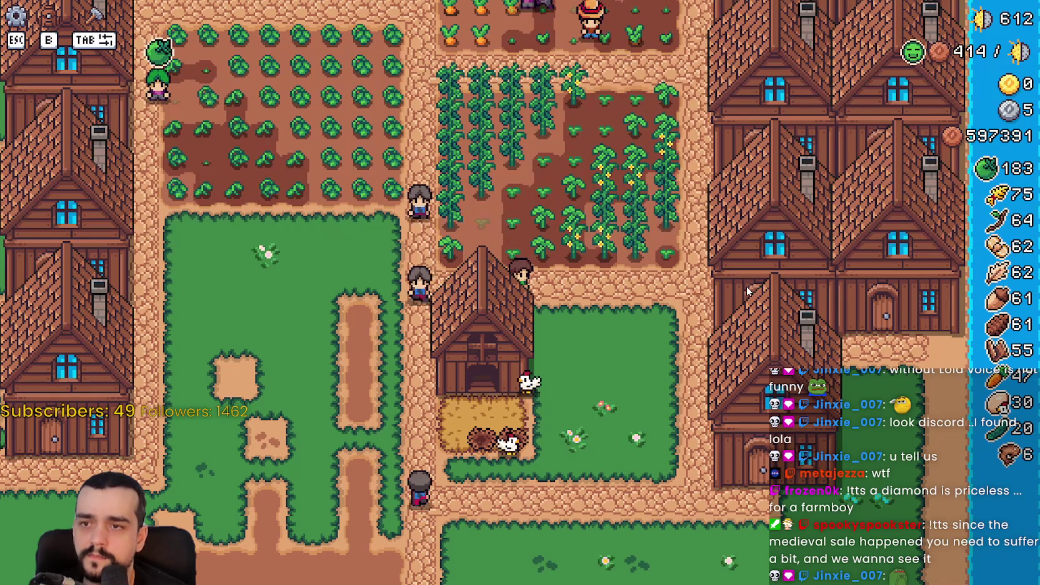
{"action": "key", "text": "w"}
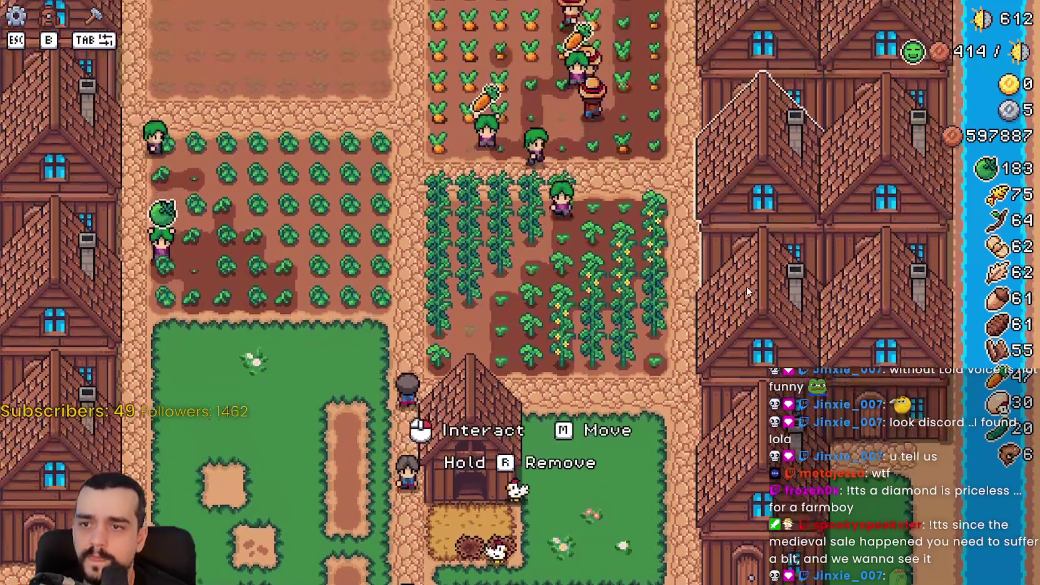
{"action": "key", "text": "s"}
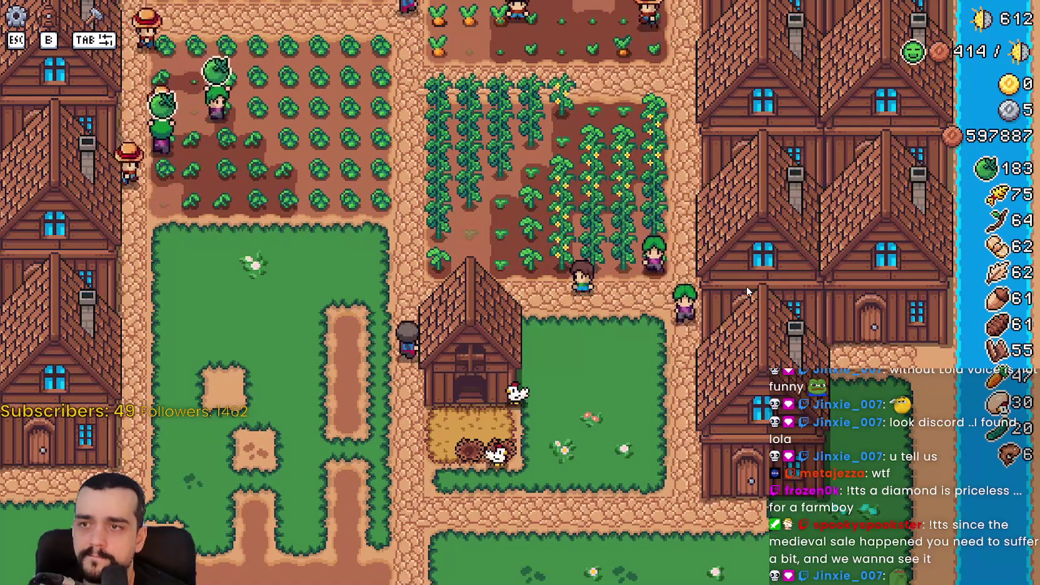
{"action": "scroll", "coordinate": [747, 291], "scroll_direction": "down", "scroll_amount": 3}
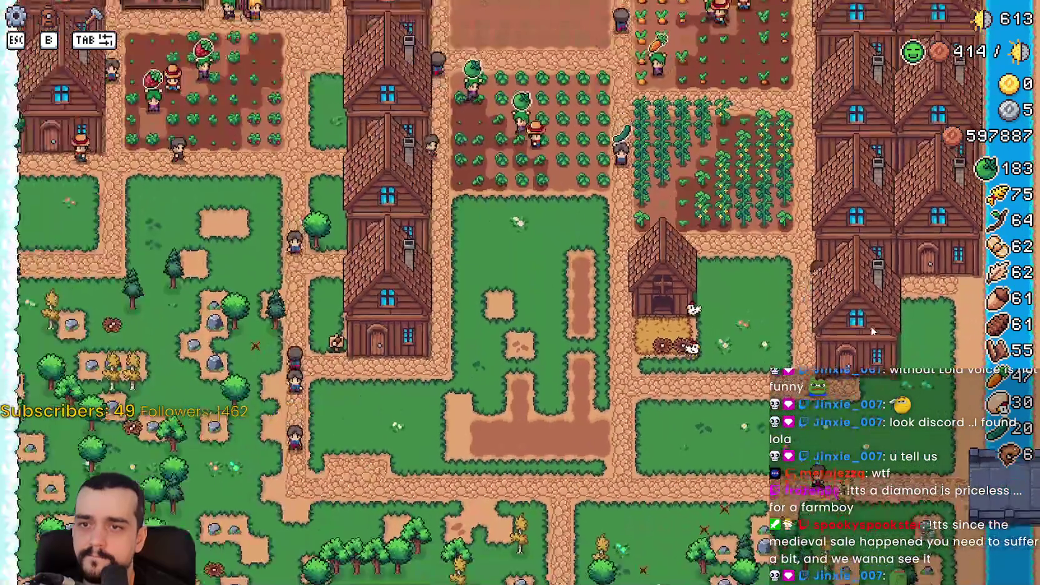
Check several houses' worker panels, then open the outlined house with one purple-haired worker and Chicken Egg priority.
{"action": "scroll", "coordinate": [873, 327], "scroll_direction": "up", "scroll_amount": 3}
{"action": "left_click", "coordinate": [872, 327]}
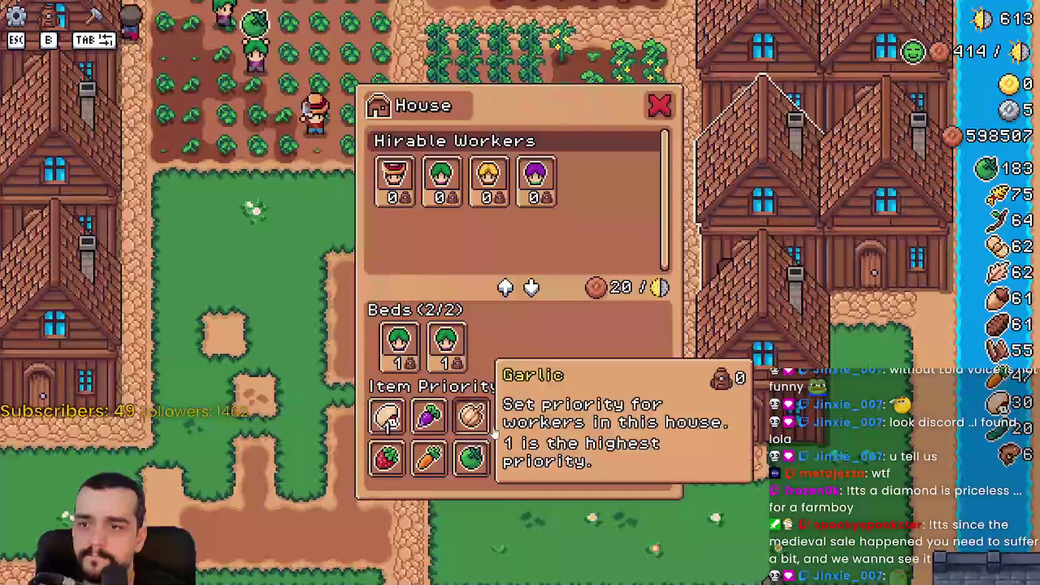
{"action": "key", "text": "Escape"}
{"action": "left_click", "coordinate": [807, 392]}
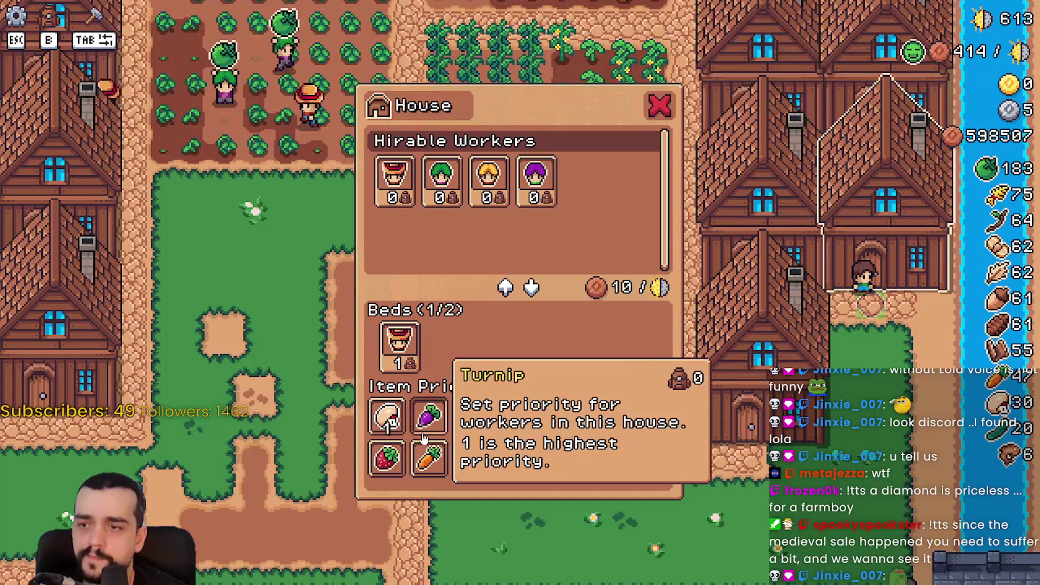
{"action": "key", "text": "Escape"}
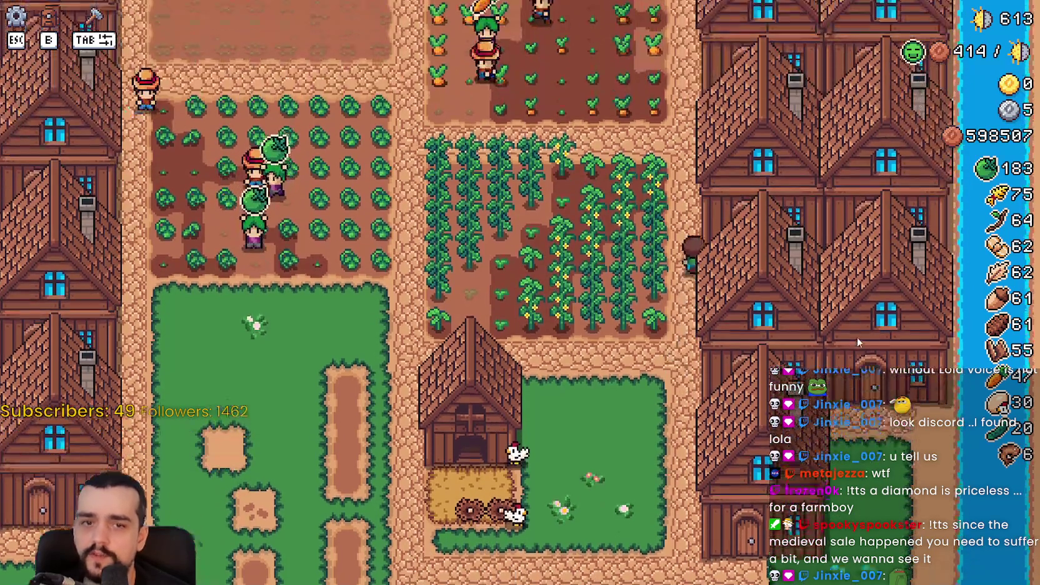
{"action": "left_click", "coordinate": [858, 337]}
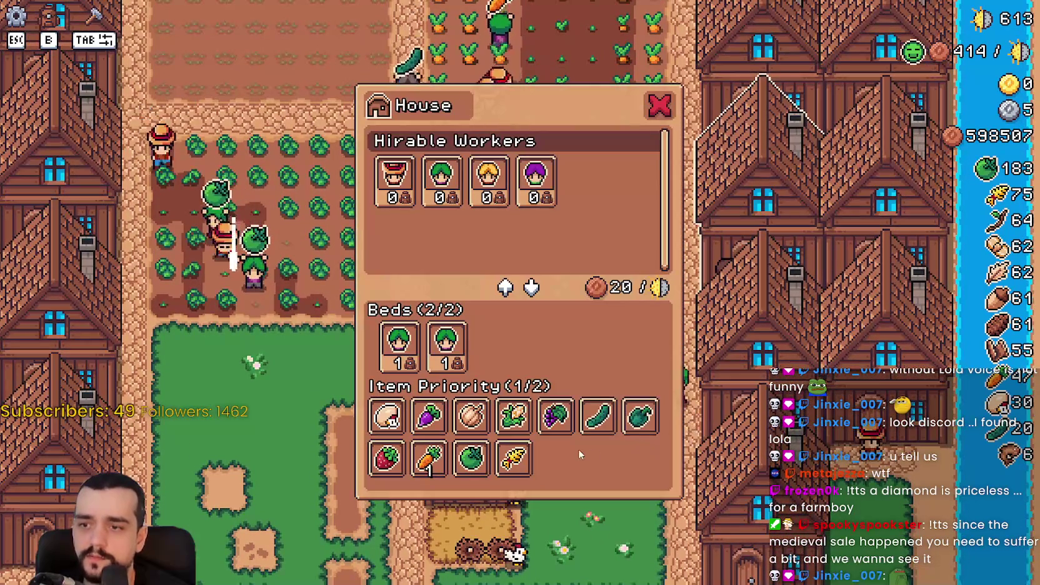
{"action": "key", "text": "Tab"}
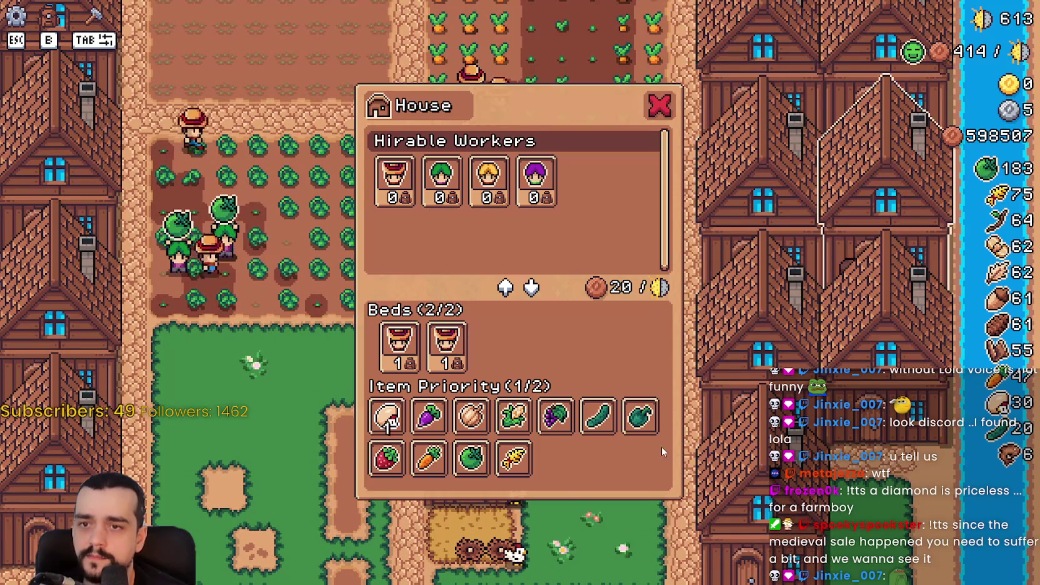
{"action": "left_click", "coordinate": [693, 373]}
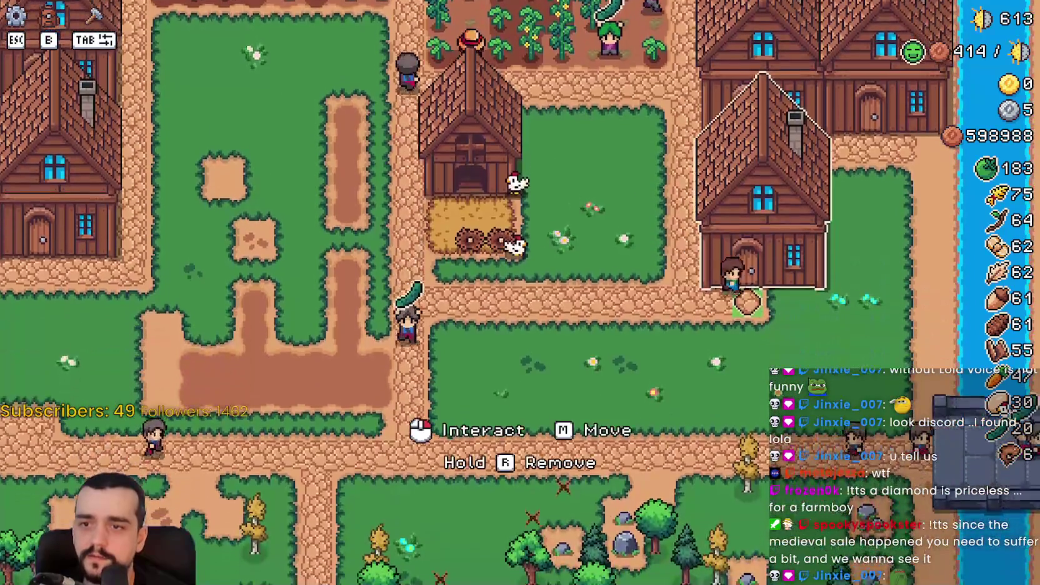
{"action": "left_click", "coordinate": [762, 200]}
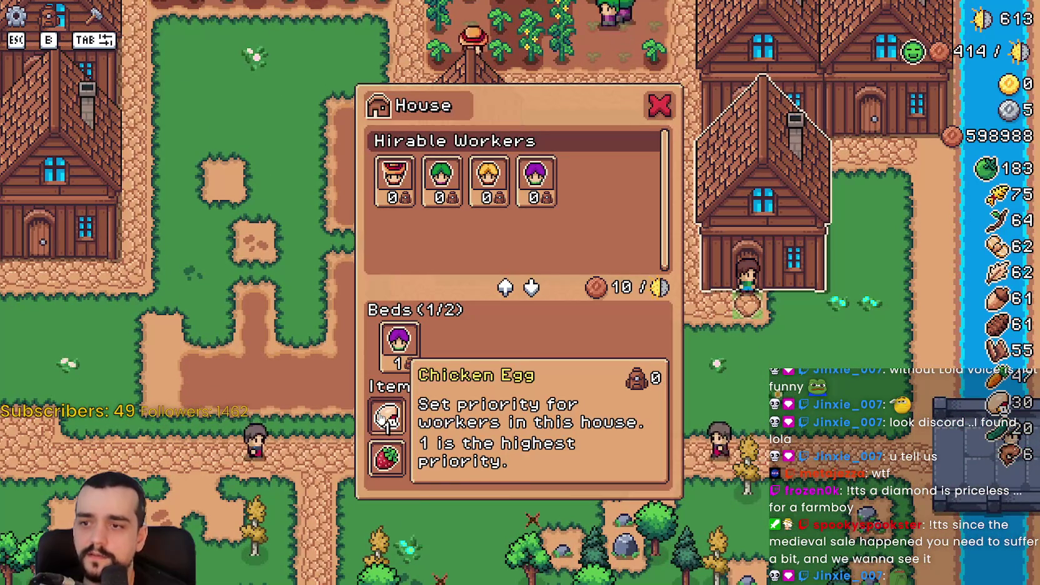
Open and close the house and chicken coop panels to review their workers and animals.
{"action": "left_click", "coordinate": [883, 287]}
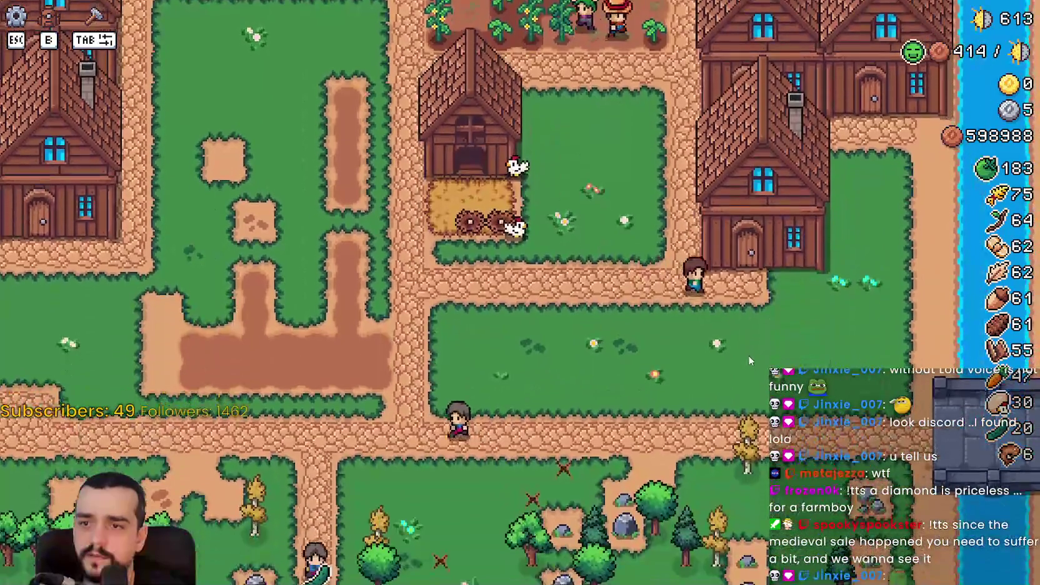
{"action": "left_click", "coordinate": [748, 350]}
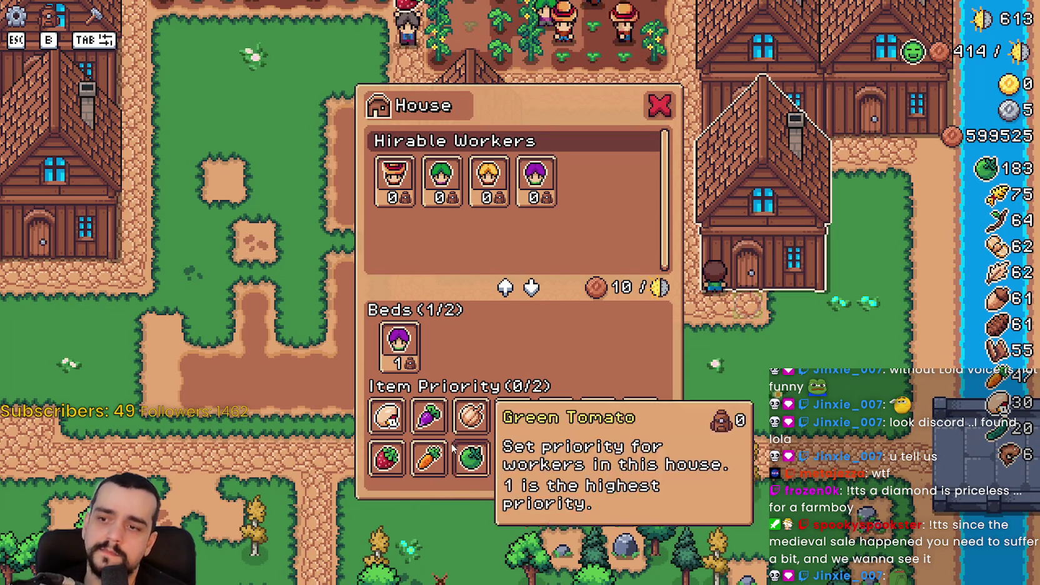
{"action": "key", "text": "Escape"}
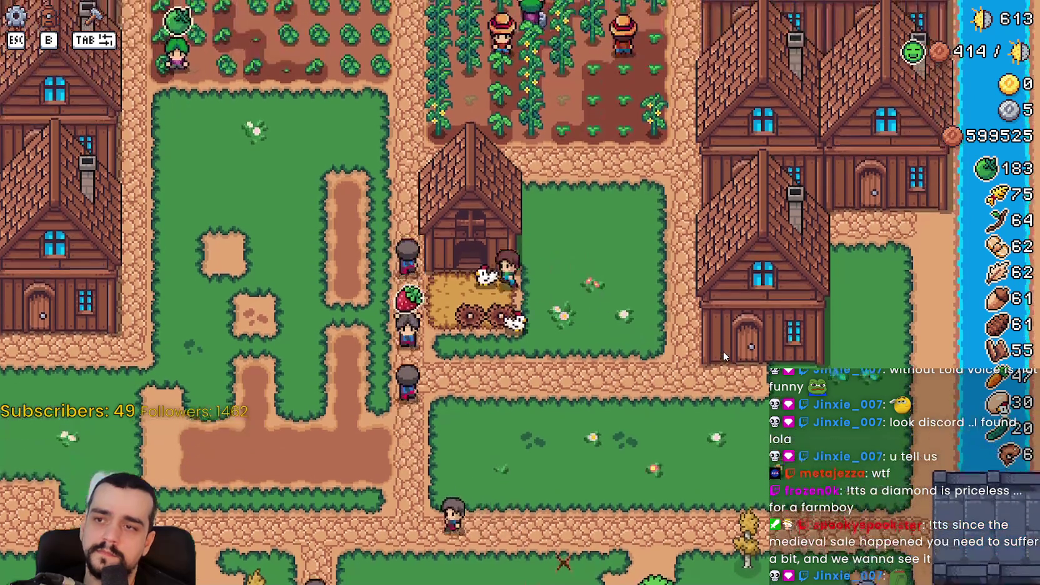
{"action": "left_click", "coordinate": [723, 351]}
{"action": "key", "text": "Escape"}
{"action": "left_click", "coordinate": [786, 348]}
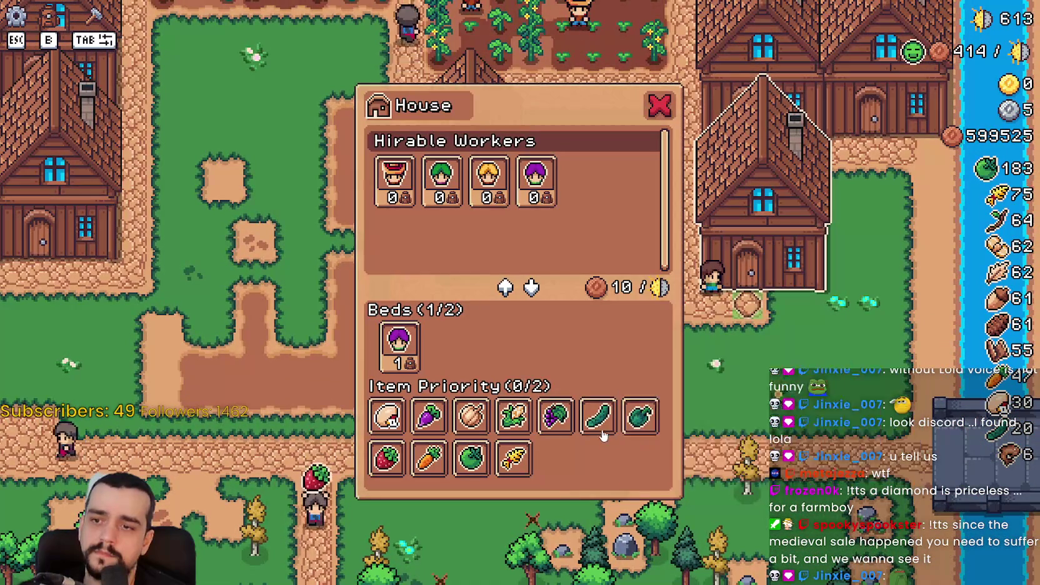
{"action": "key", "text": "Escape"}
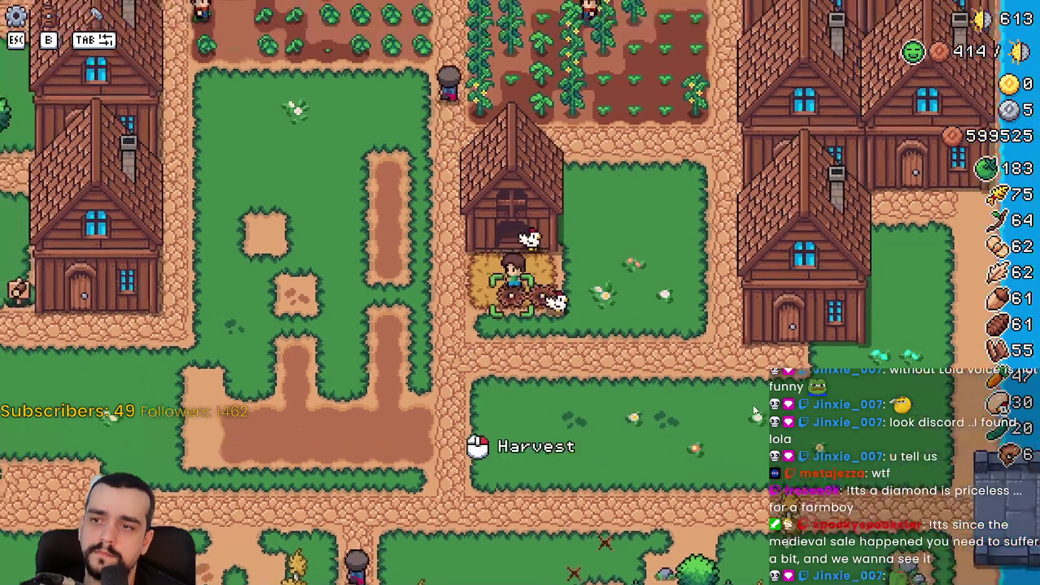
Collect the coop's eggs, bringing the count to 32, and close the Coop panel.
{"action": "left_click", "coordinate": [718, 400]}
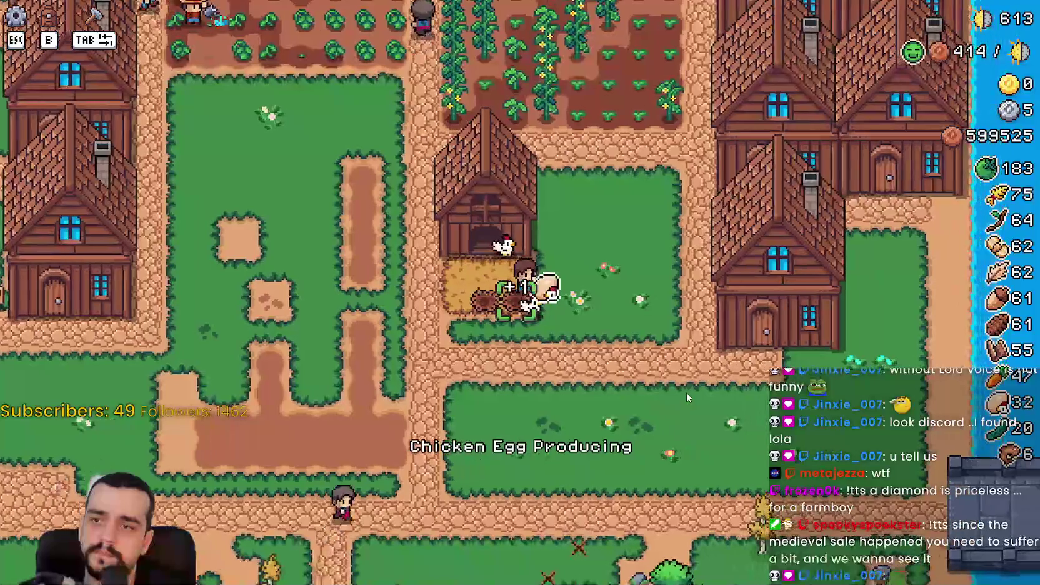
{"action": "left_click", "coordinate": [688, 393]}
{"action": "key", "text": "Escape"}
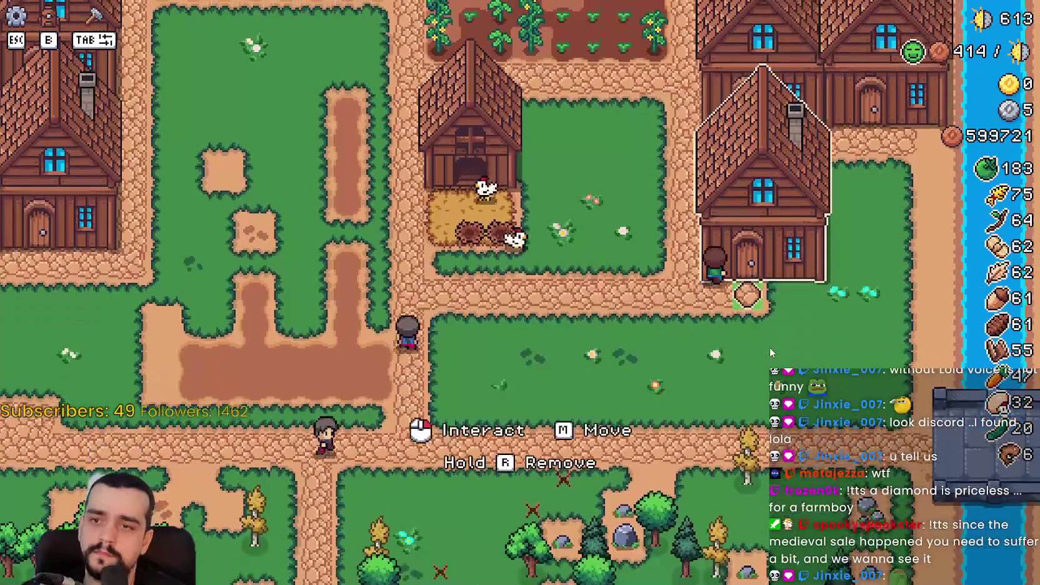
Set Cucumber as item priority 1 for the purple-haired worker's house, then open the two-worker neighbour's panel.
{"action": "left_click", "coordinate": [769, 347]}
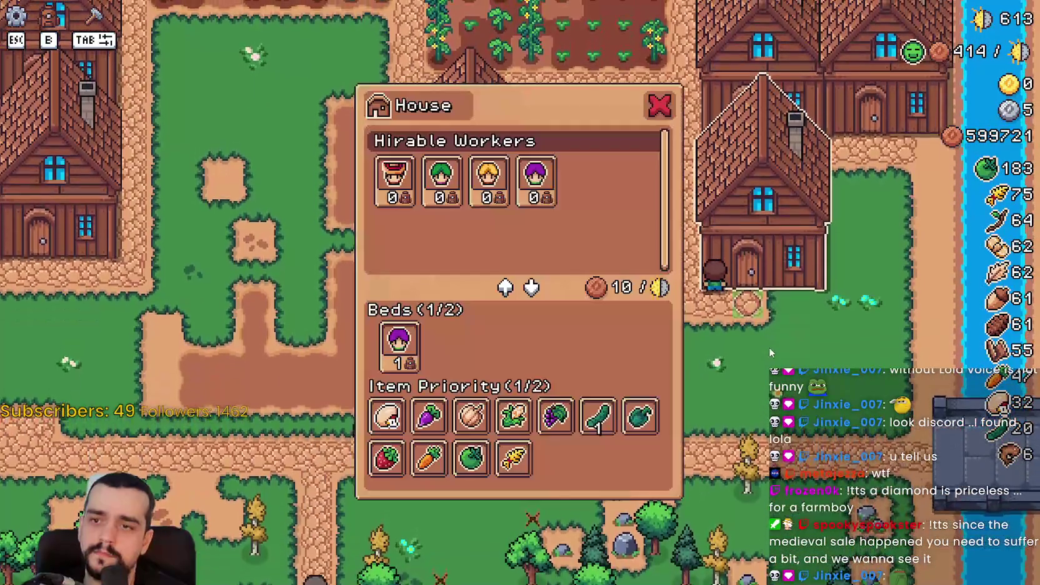
{"action": "left_click", "coordinate": [599, 425]}
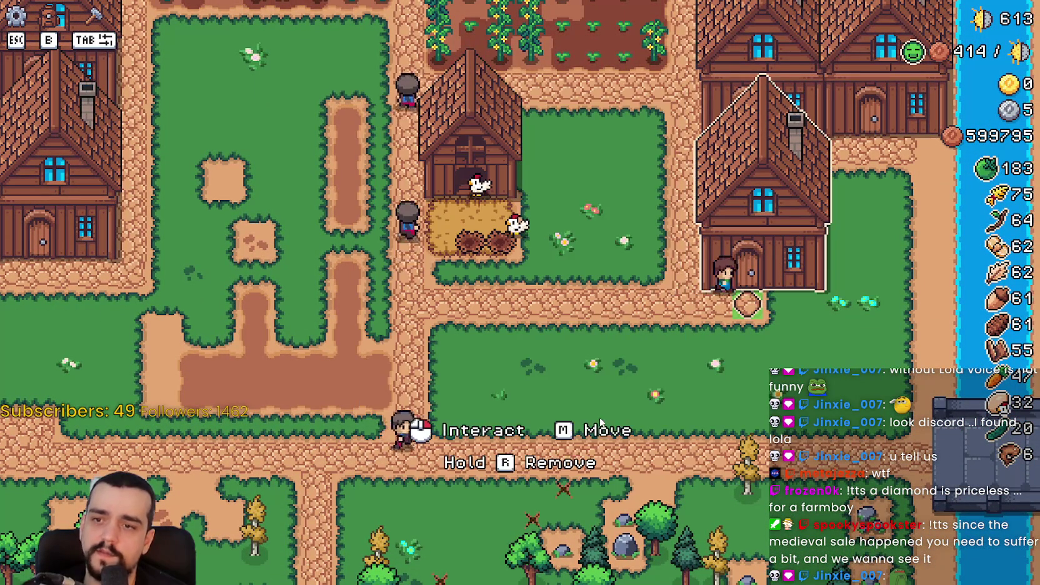
{"action": "key", "text": "Escape"}
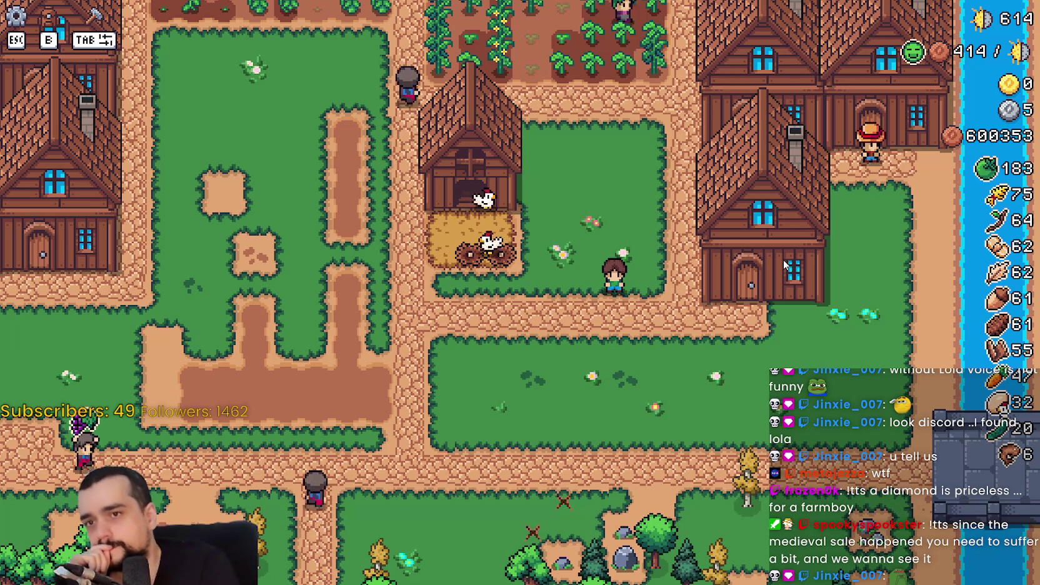
{"action": "left_click", "coordinate": [752, 300]}
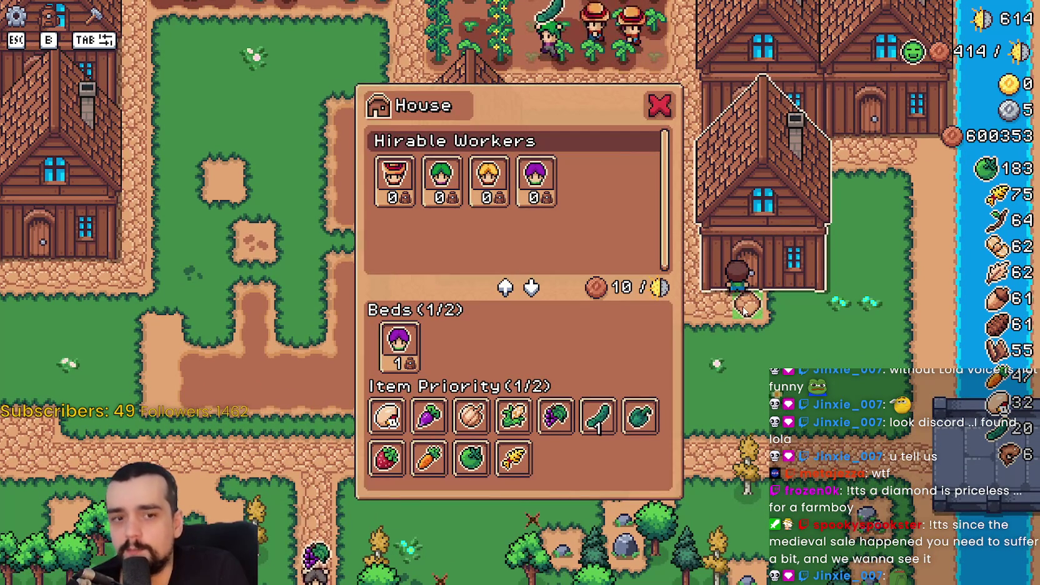
{"action": "key", "text": "Escape"}
{"action": "left_click", "coordinate": [739, 300]}
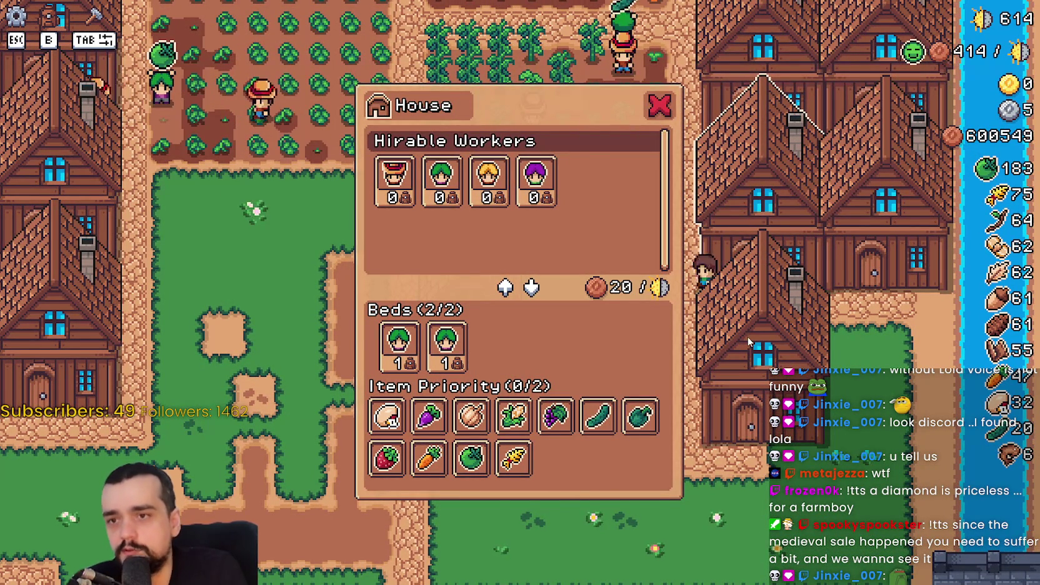
Walk the farmer up into the crop field and back down, check a house panel, then pause.
{"action": "key", "text": "Escape"}
{"action": "key", "text": "w"}
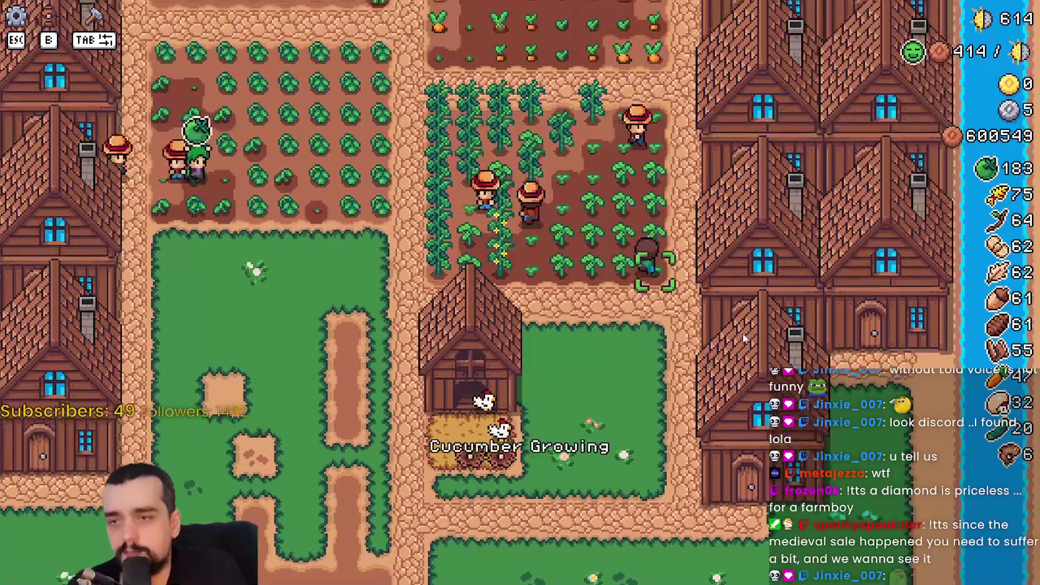
{"action": "key", "text": "w+a"}
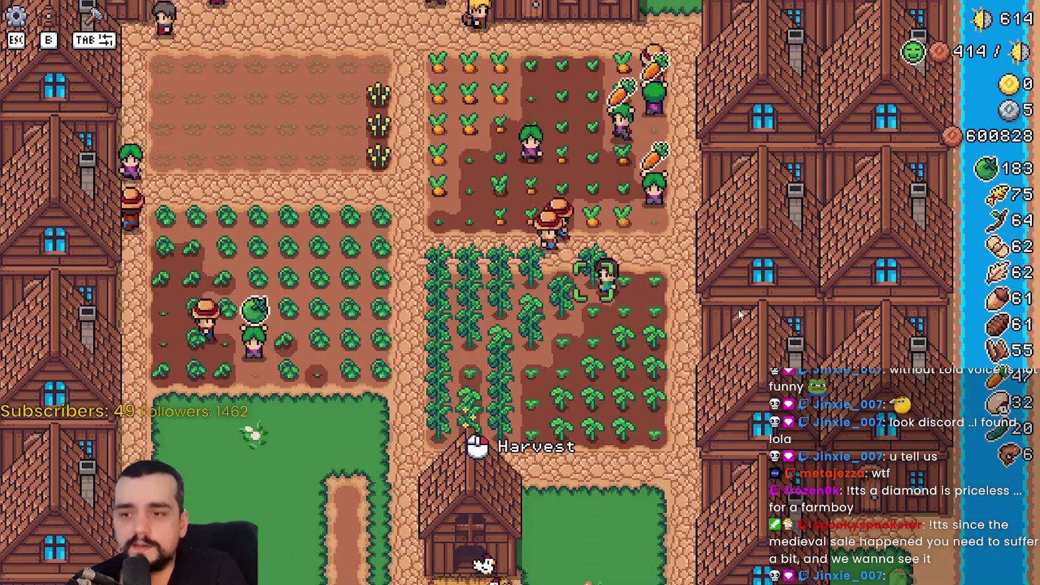
{"action": "key", "text": "s"}
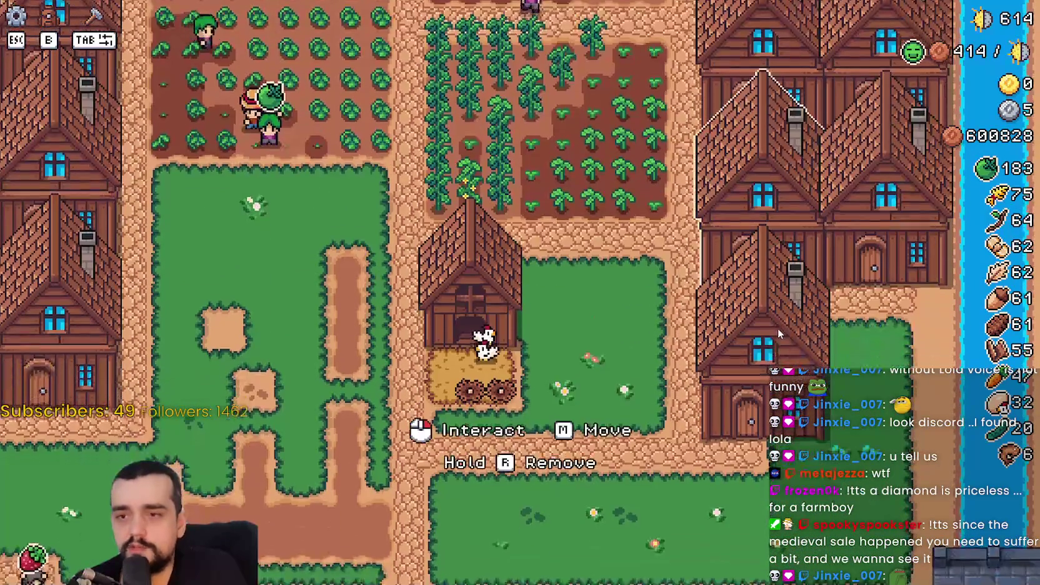
{"action": "left_click", "coordinate": [737, 315]}
{"action": "key", "text": "Escape"}
{"action": "key", "text": "Escape"}
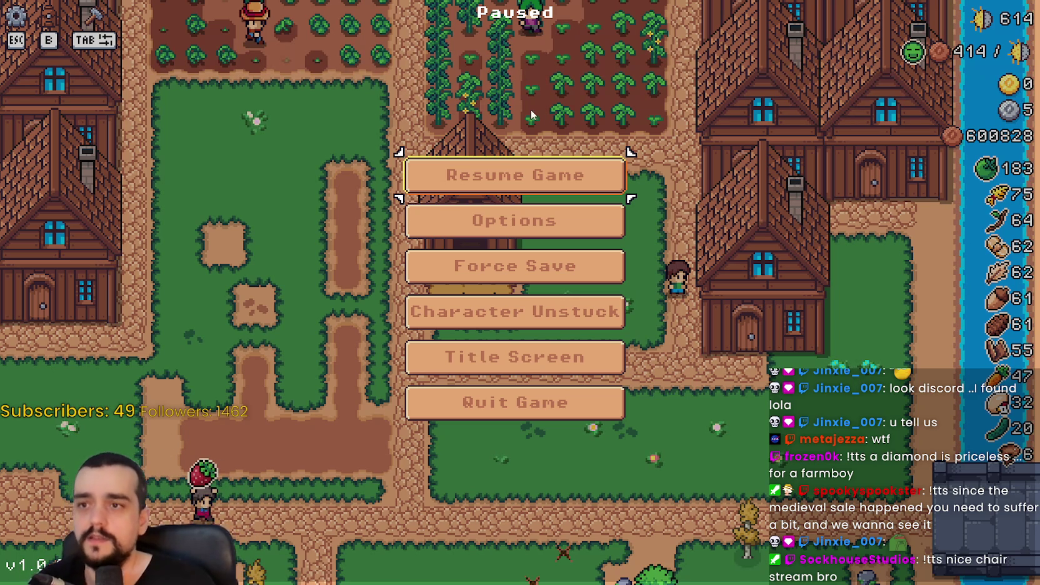
Resume the game and walk the farmer around the crop fields to the chicken coop and back.
{"action": "left_click", "coordinate": [575, 172]}
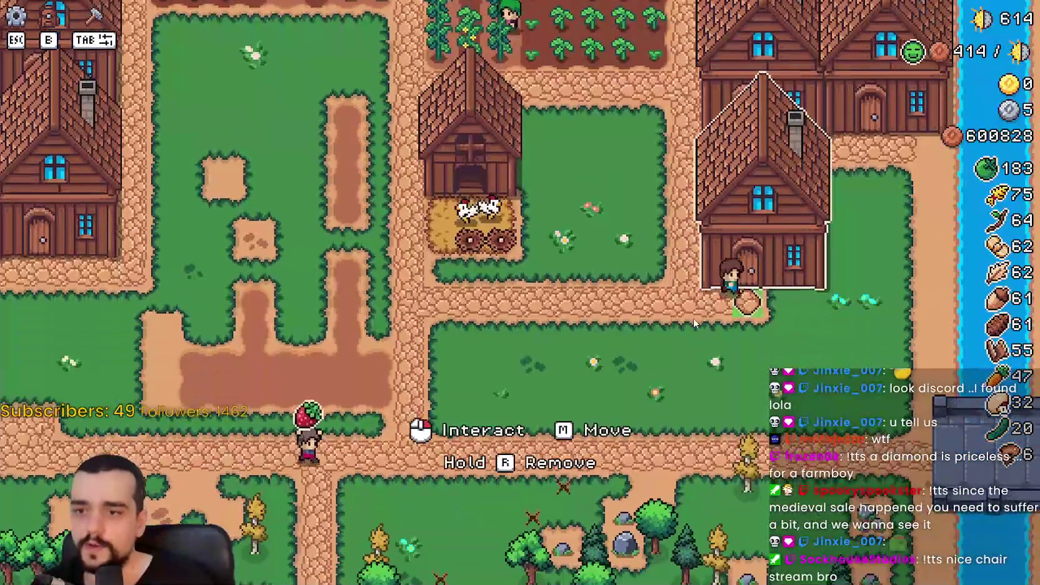
{"action": "left_click", "coordinate": [736, 331]}
{"action": "key", "text": "Escape"}
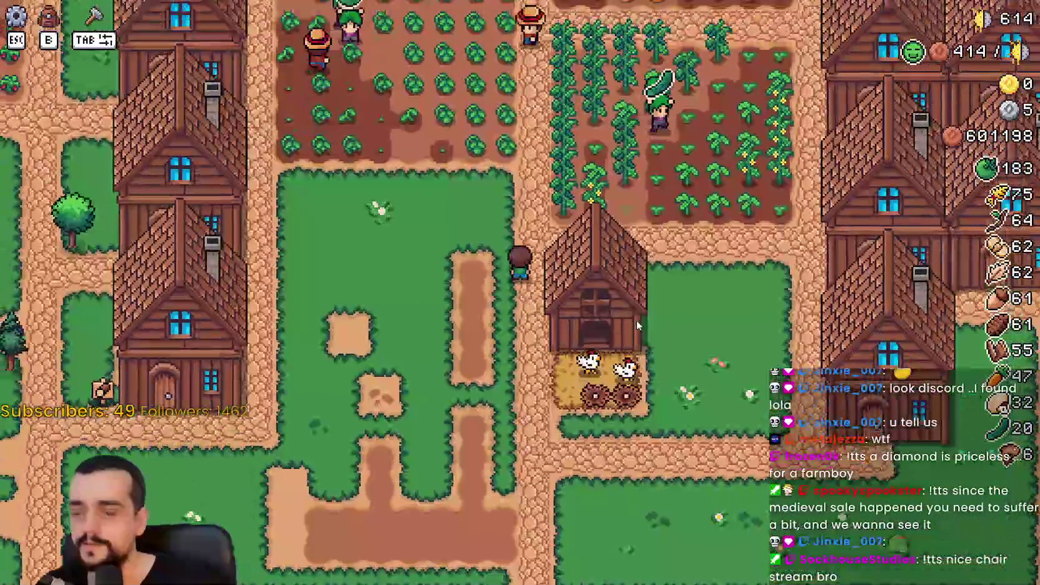
{"action": "key", "text": "w"}
{"action": "key", "text": "d"}
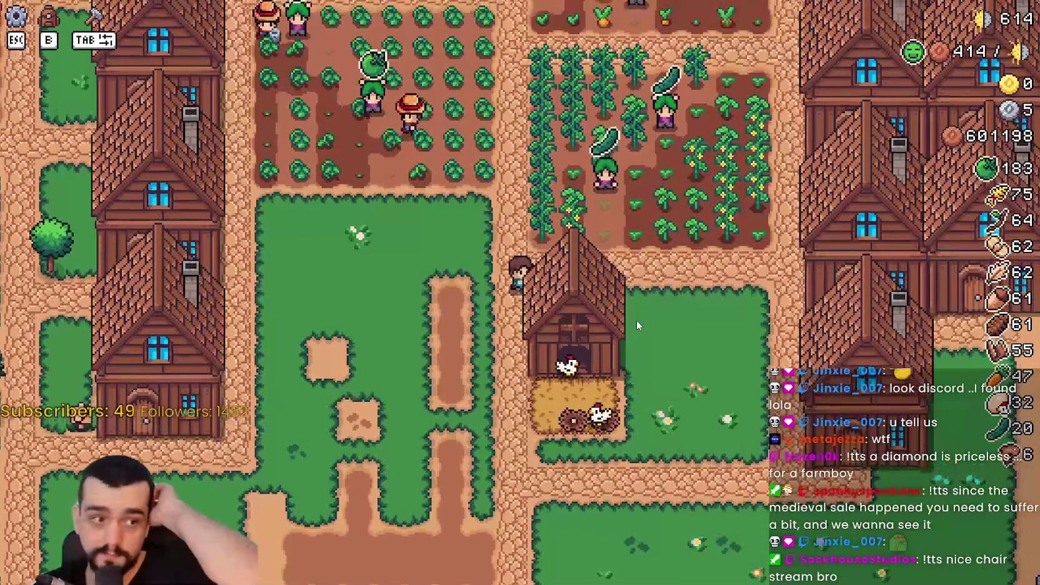
{"action": "key", "text": "w"}
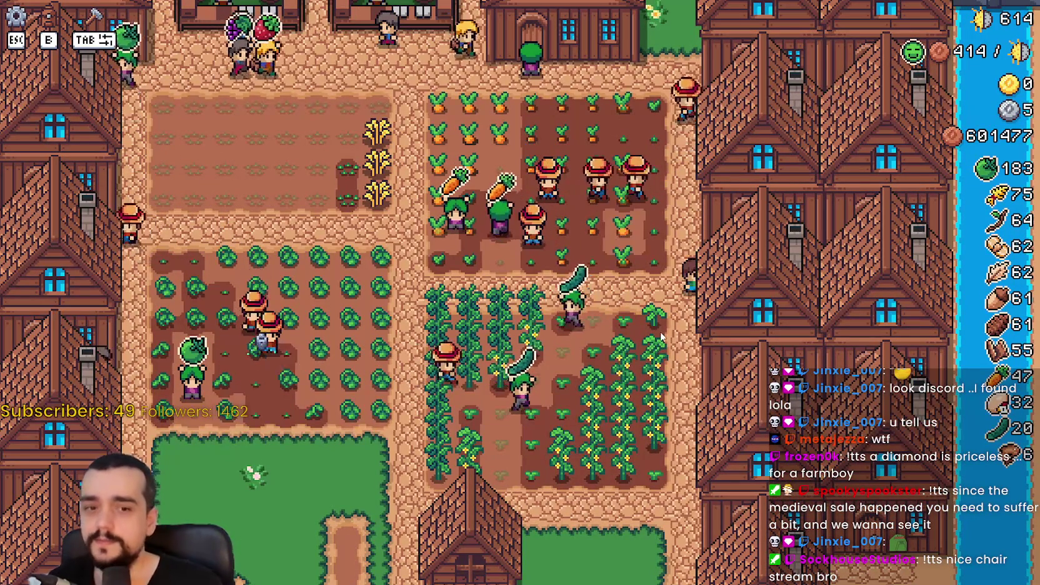
{"action": "key", "text": "s"}
{"action": "key", "text": "s"}
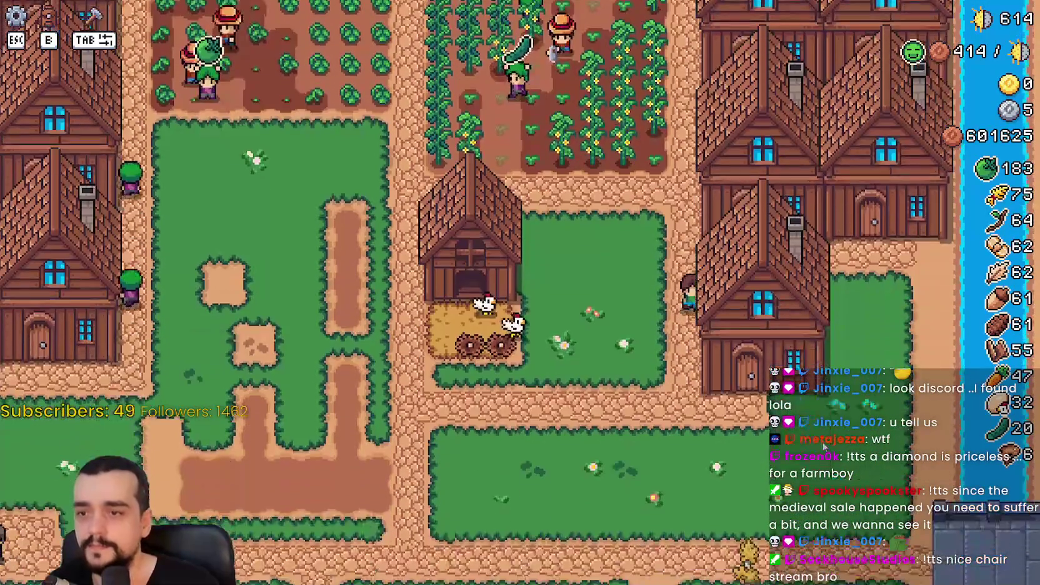
{"action": "key", "text": "a"}
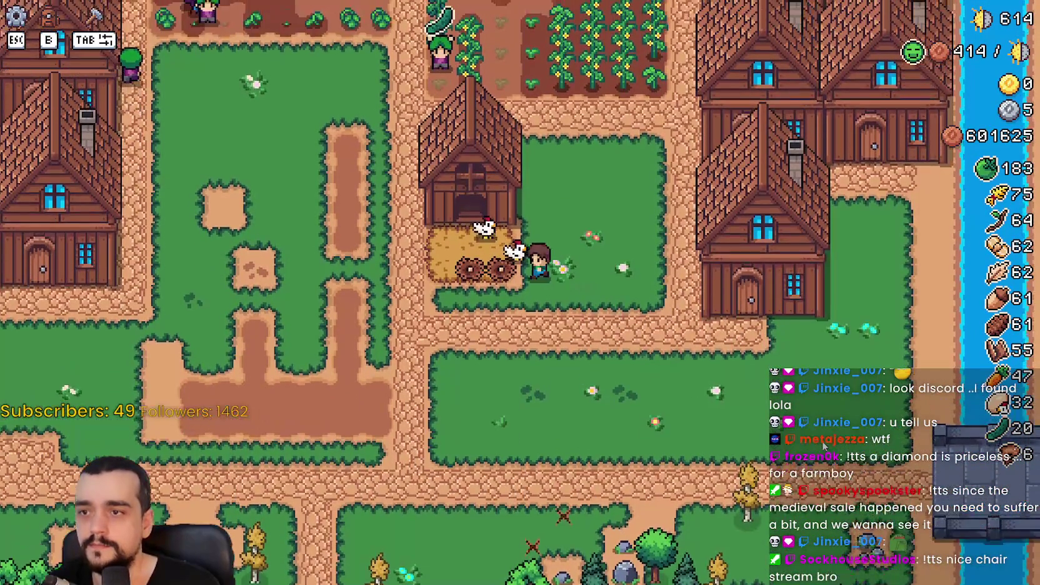
{"action": "left_click", "coordinate": [824, 446]}
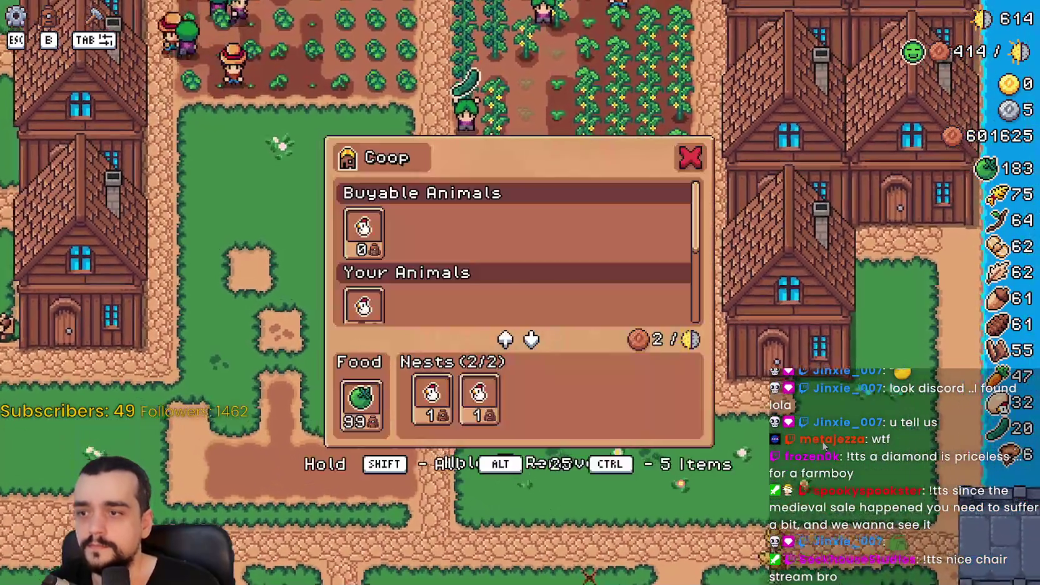
{"action": "key", "text": "d"}
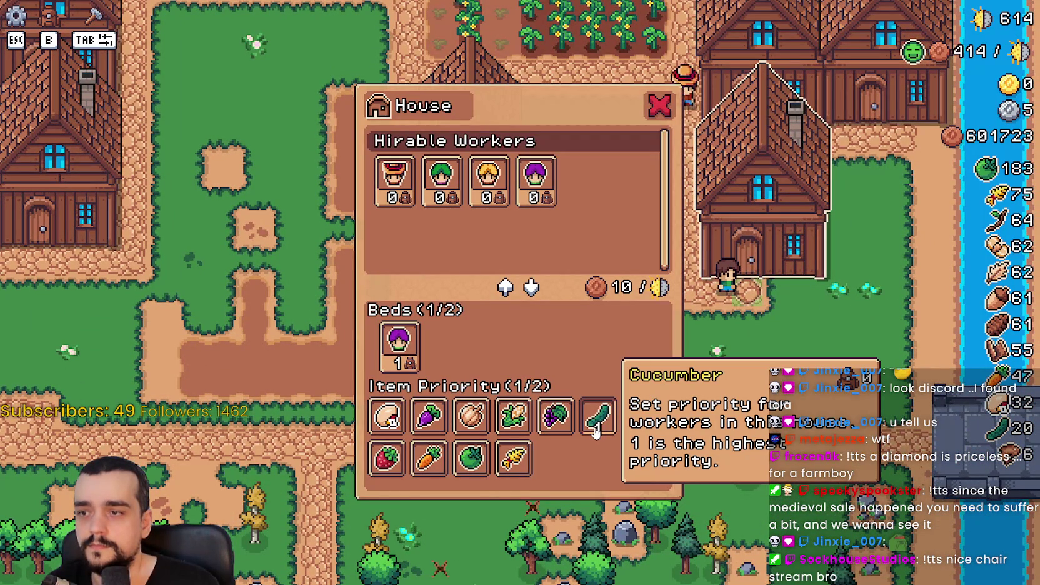
Remove Cucumber from the house's item priorities, leaving 0/2, and walk the farmer beside the coop.
{"action": "left_click", "coordinate": [596, 430]}
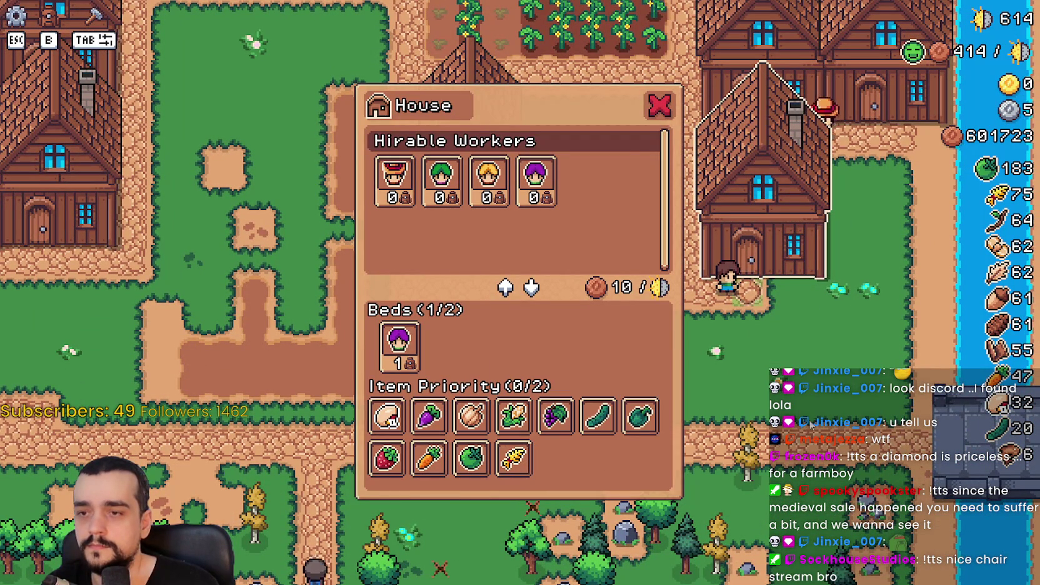
{"action": "key", "text": "Escape"}
{"action": "key", "text": "a"}
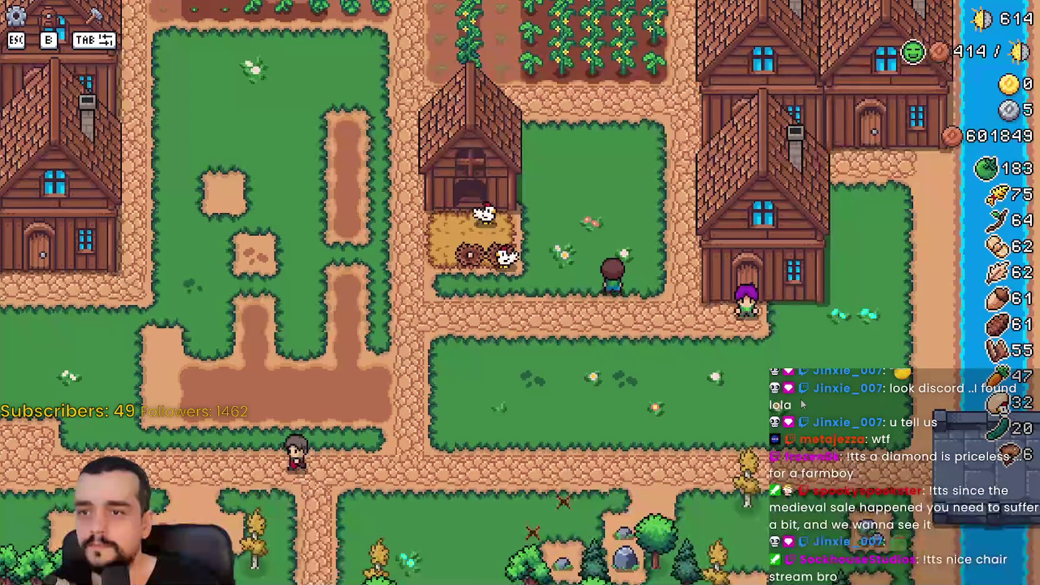
{"action": "scroll", "coordinate": [755, 345], "scroll_direction": "up", "scroll_amount": 2}
{"action": "key", "text": "w"}
{"action": "scroll", "coordinate": [483, 314], "scroll_direction": "down", "scroll_amount": 2}
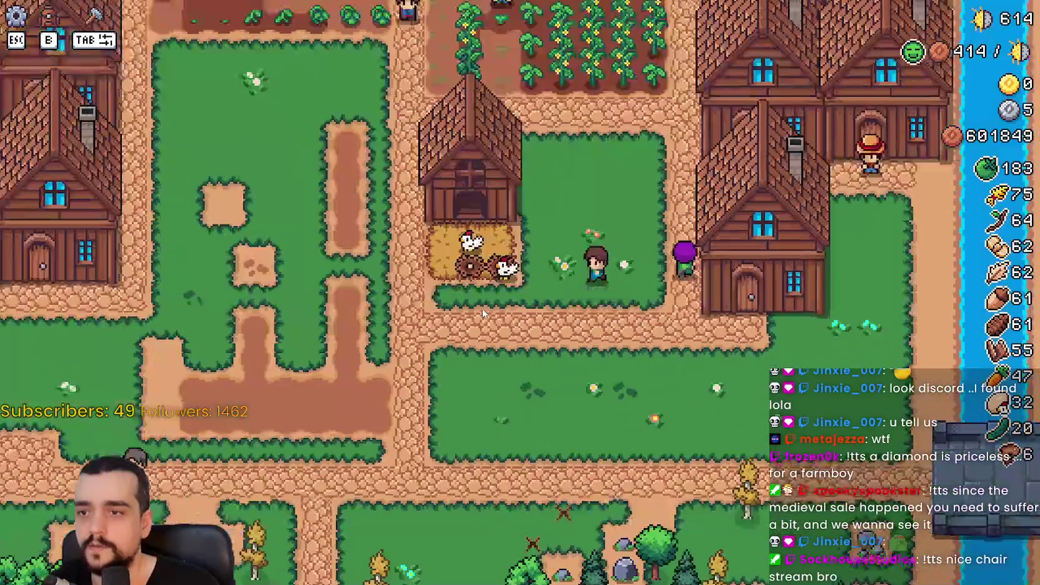
{"action": "key", "text": "w"}
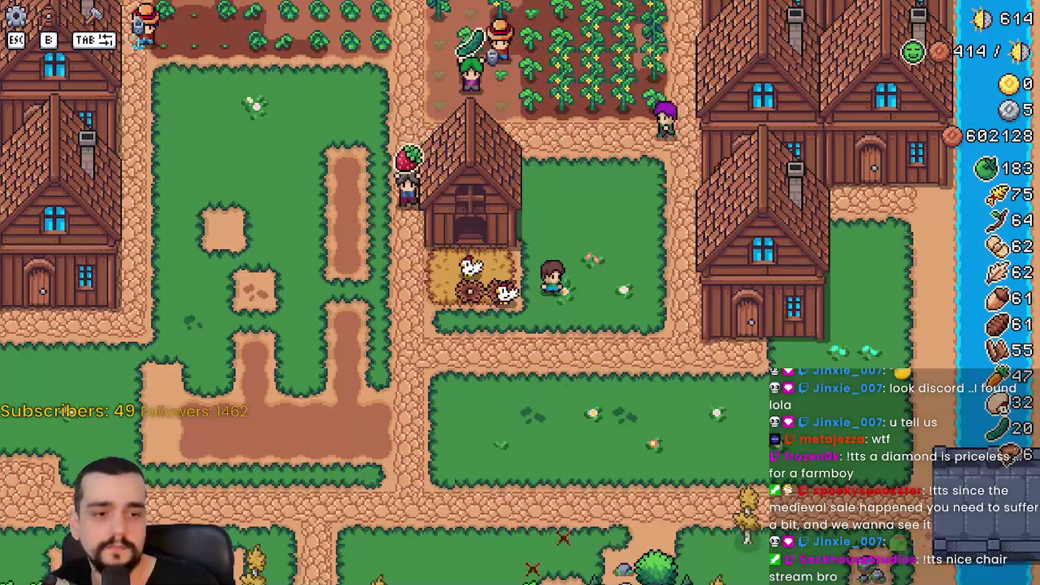
{"action": "key", "text": "a"}
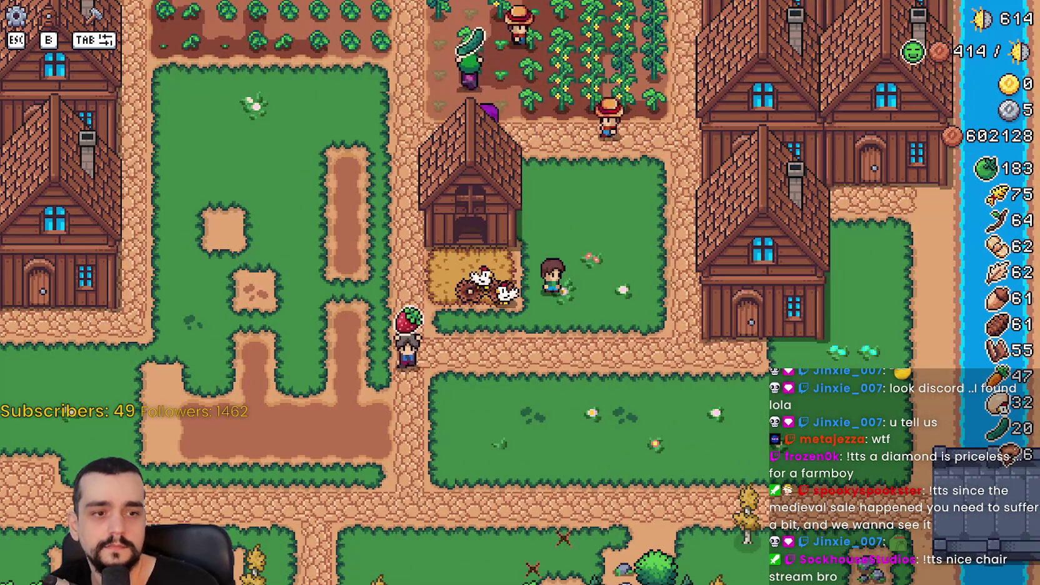
{"action": "key", "text": "w"}
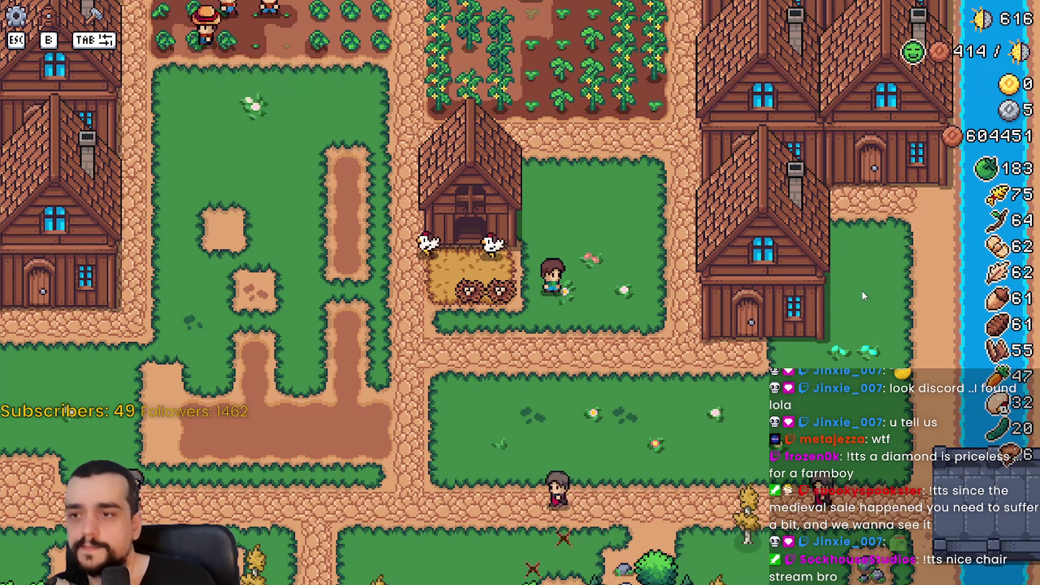
Collect eggs from the coop nests, then walk to the house and check its priorities panel.
{"action": "key", "text": "a"}
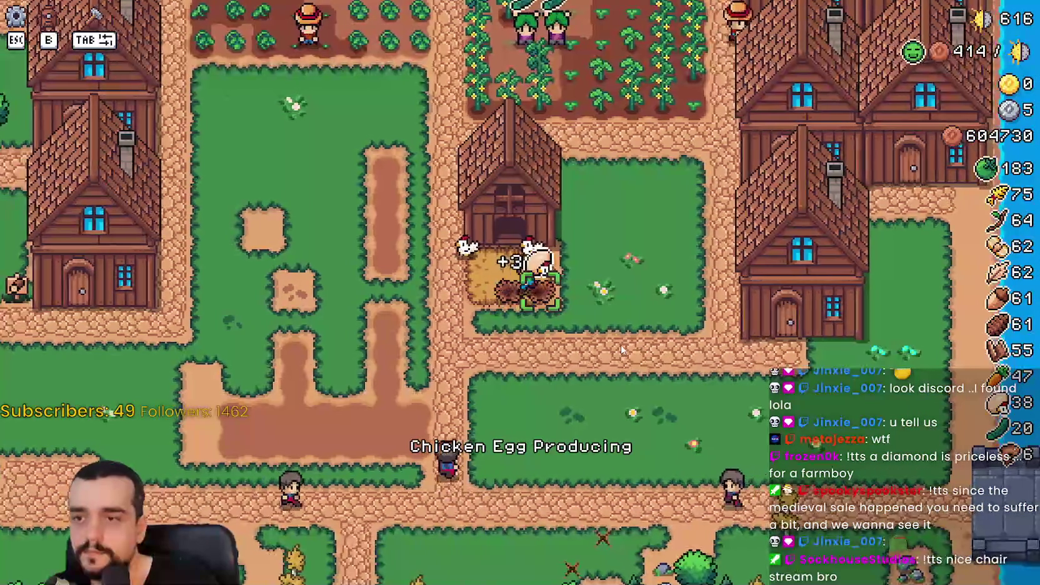
{"action": "key", "text": "d"}
{"action": "key", "text": "s"}
{"action": "left_click", "coordinate": [766, 313]}
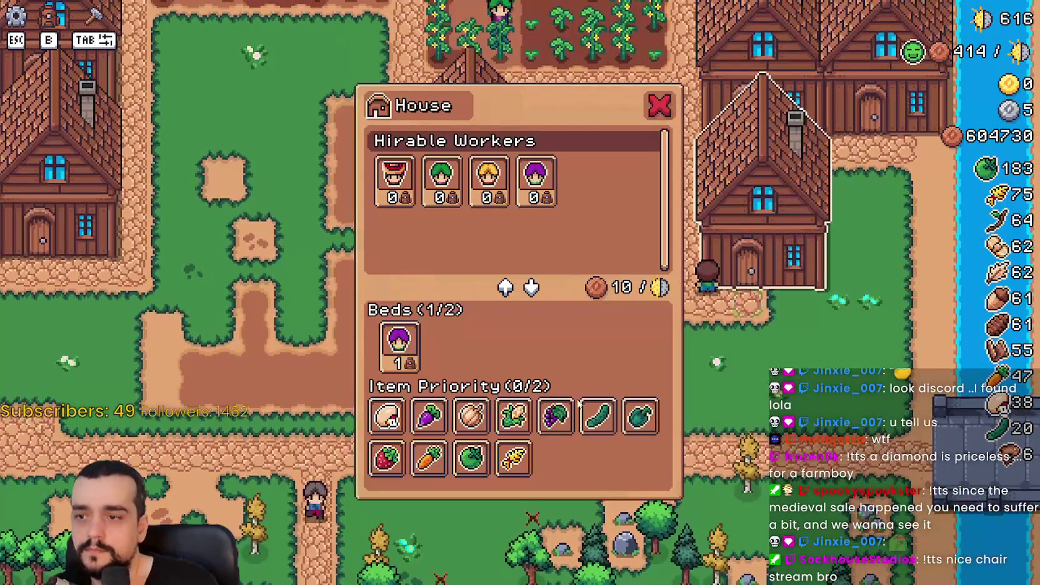
{"action": "key", "text": "Escape"}
{"action": "key", "text": "e"}
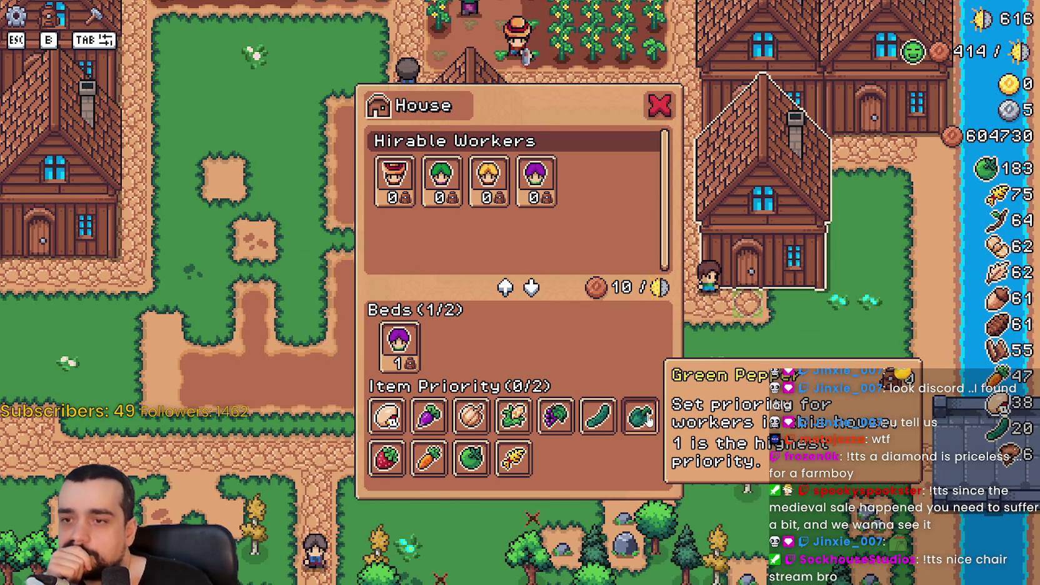
{"action": "left_click", "coordinate": [668, 107]}
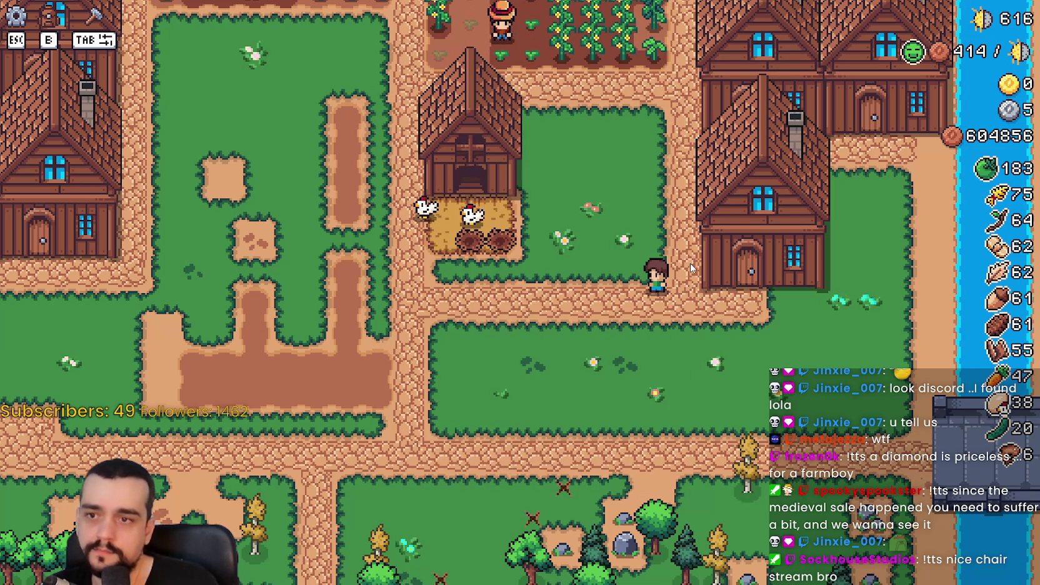
Pause the game, return to the Godot editor and search the project files for 'forester'.
{"action": "key", "text": "Escape"}
{"action": "left_click", "coordinate": [539, 174]}
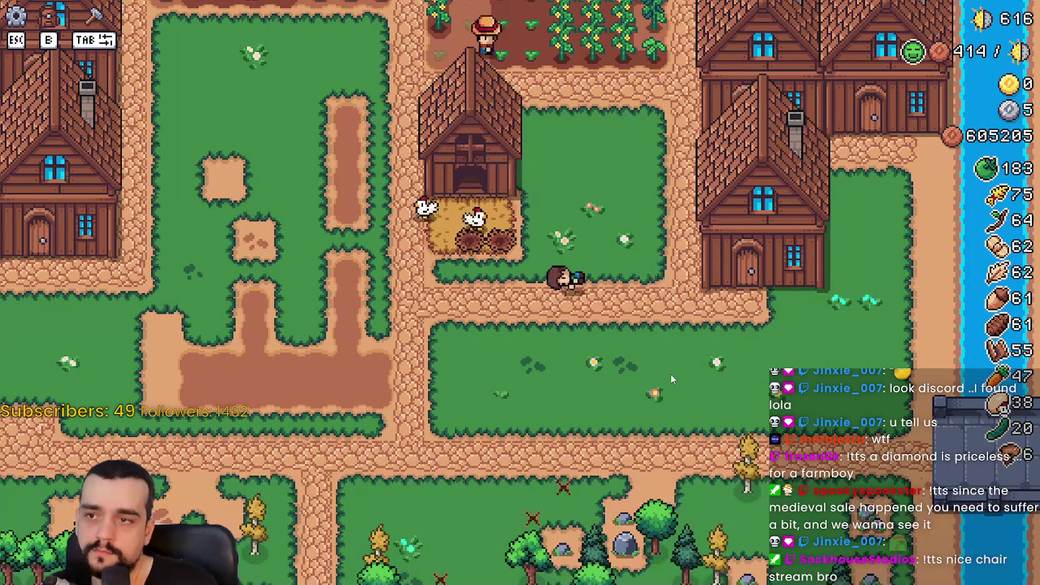
{"action": "key", "text": "Escape"}
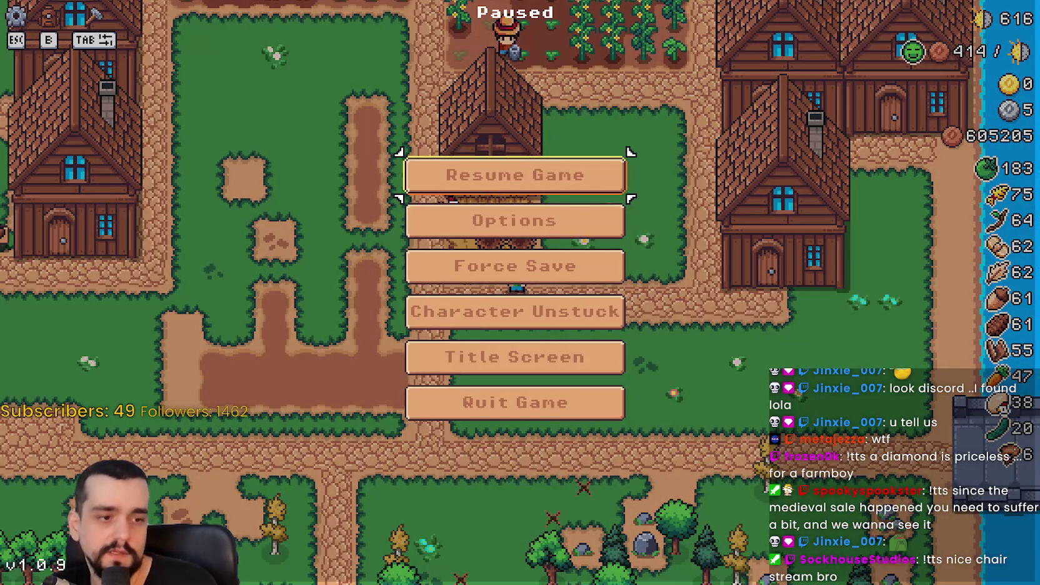
{"action": "key", "text": "alt+Tab"}
{"action": "left_click", "coordinate": [657, 259]}
{"action": "double_click", "coordinate": [21, 328]}
{"action": "type", "text": "for"}
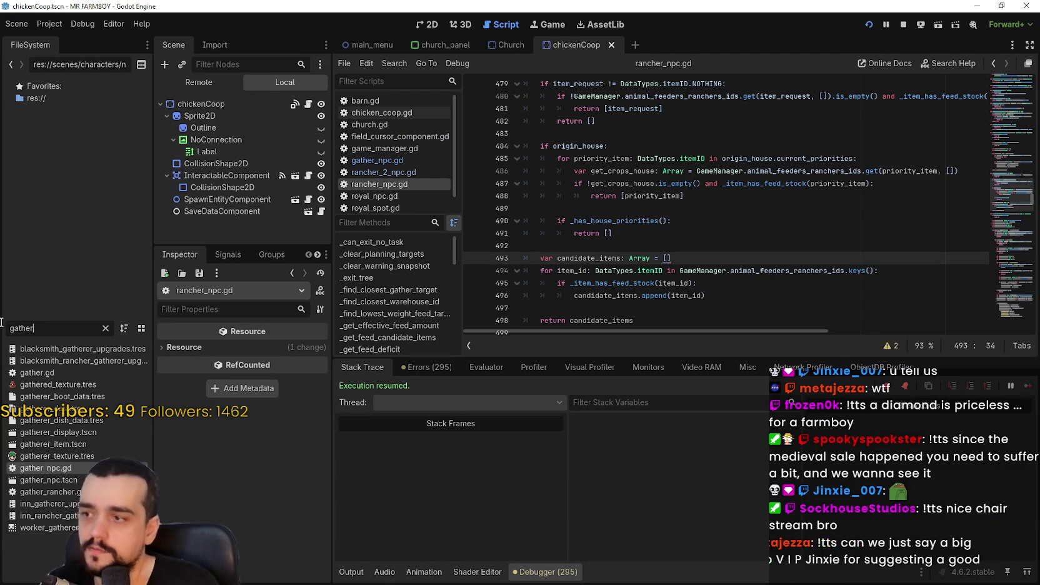
{"action": "type", "text": "ester"}
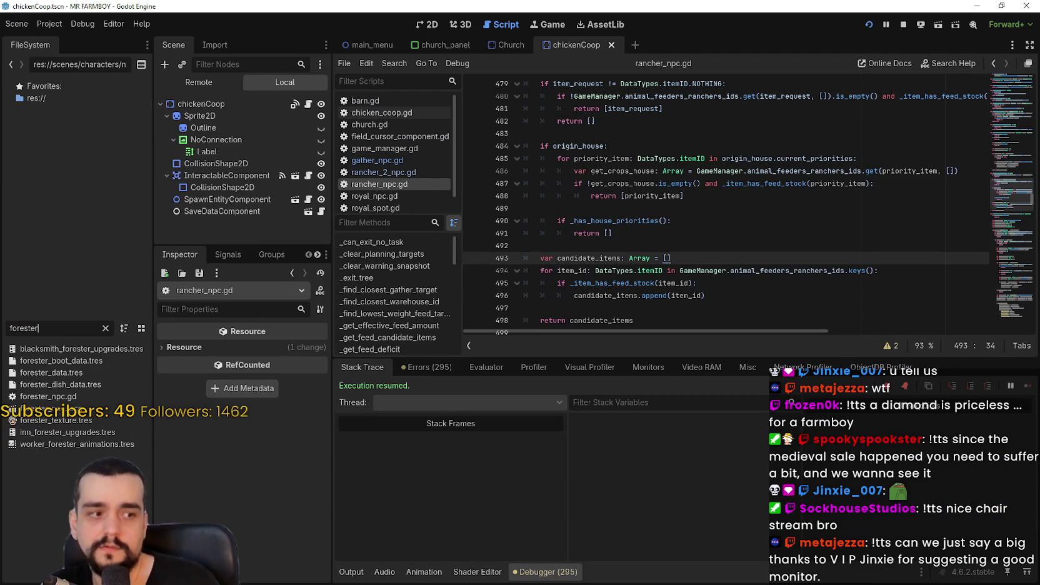
Open forester_npc.gd and place the caret at the end of the holding_capacity_2 = 10 line.
{"action": "double_click", "coordinate": [73, 395]}
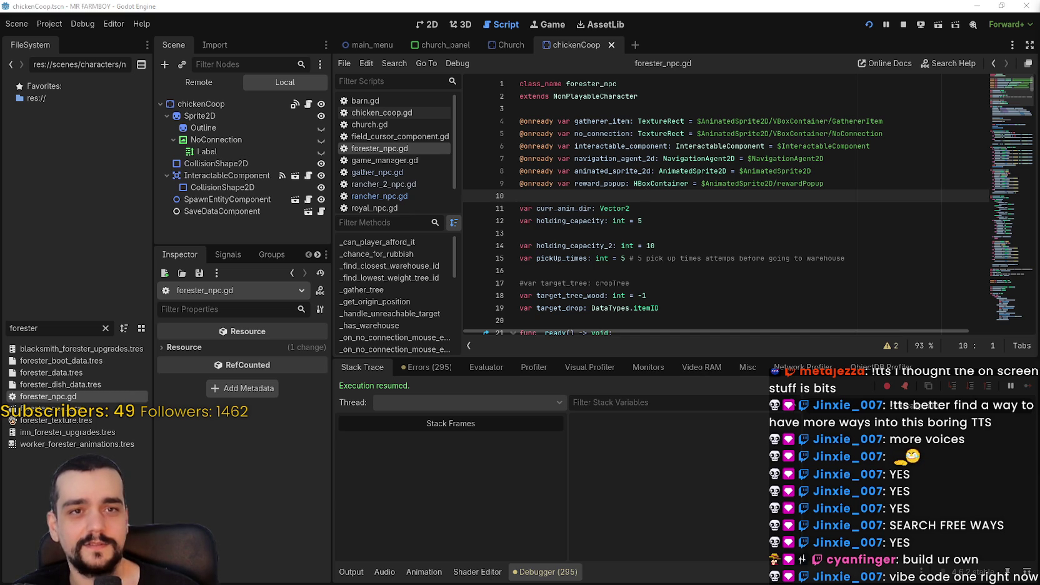
{"action": "left_click", "coordinate": [696, 241]}
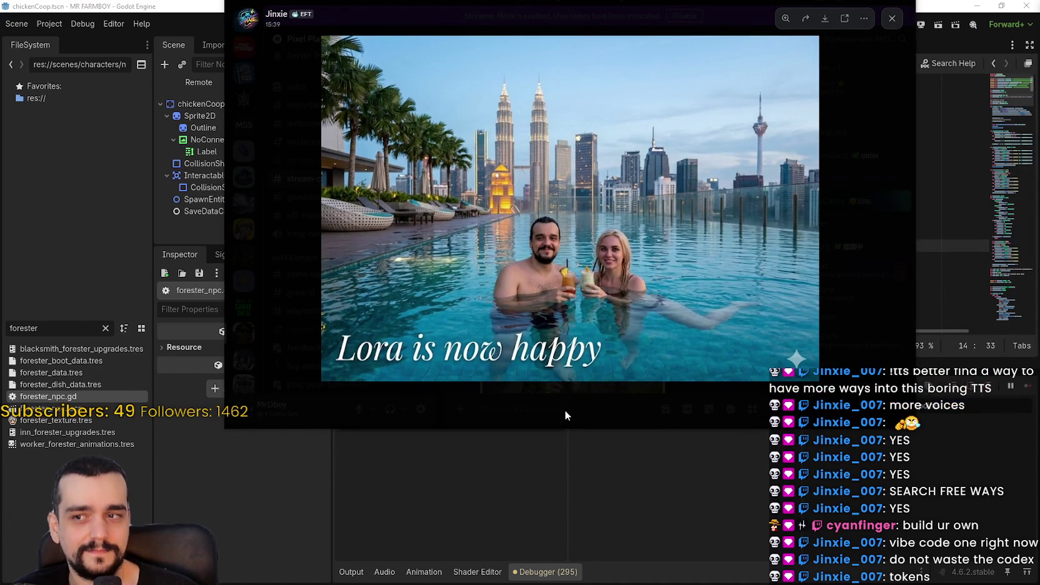
Zoom into the shared rooftop-pool photo in the Discord viewer, then zoom back out to fit.
{"action": "left_click", "coordinate": [537, 210]}
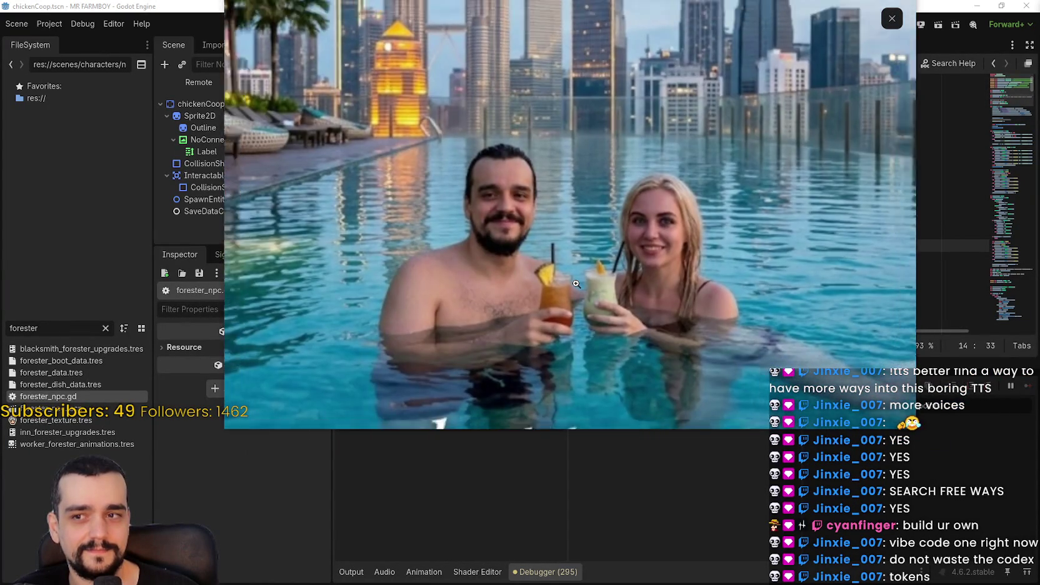
{"action": "left_click", "coordinate": [576, 284]}
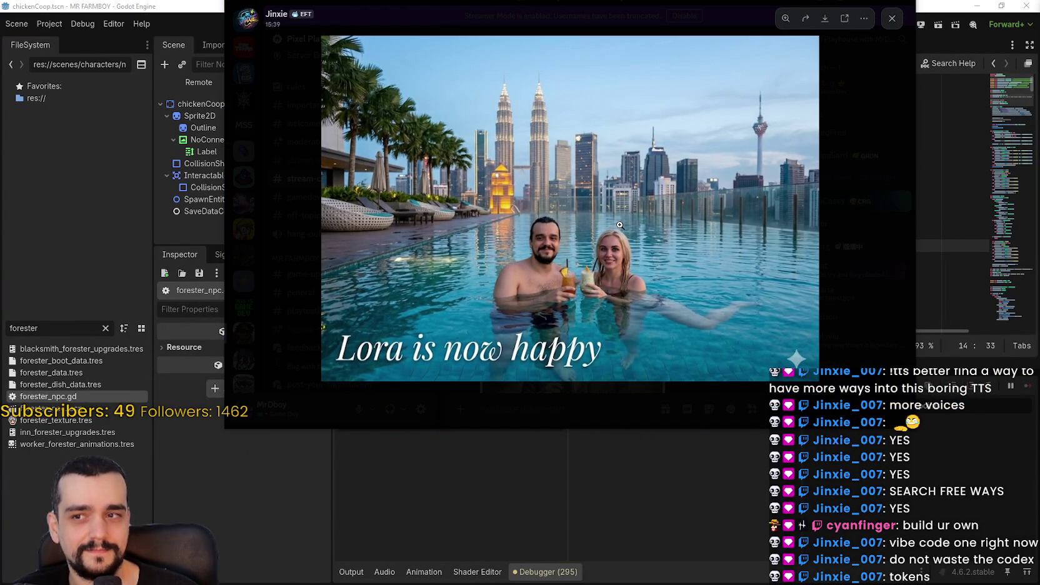